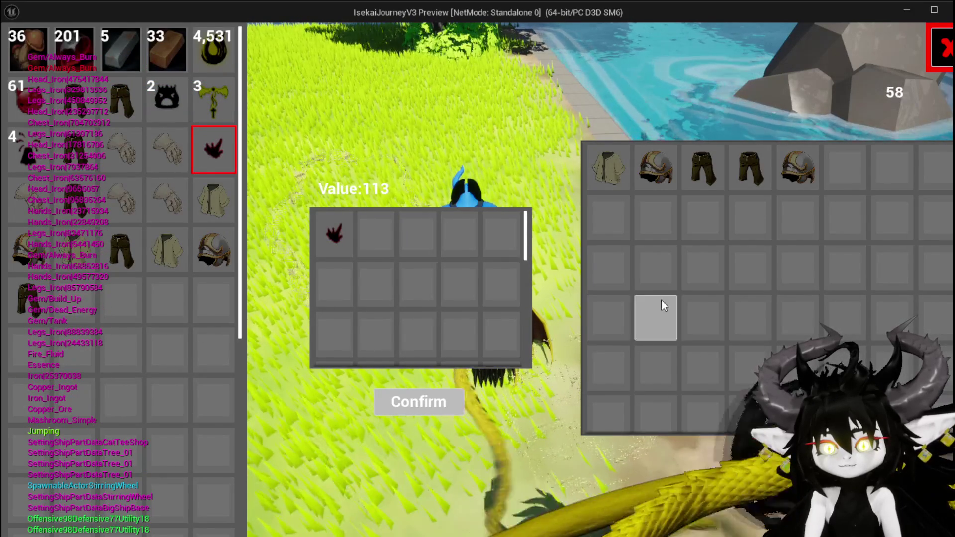
# Step: Select four of the merchant's armour pieces for trade in the play preview
pyautogui.moveTo(779, 172)
pyautogui.click(750, 169)
pyautogui.click(702, 169)
pyautogui.click(656, 169)
pyautogui.click(619, 182)
# Step: Remove, re-add and remove the gem from the offer, then stop the preview and save all
pyautogui.click(335, 234)
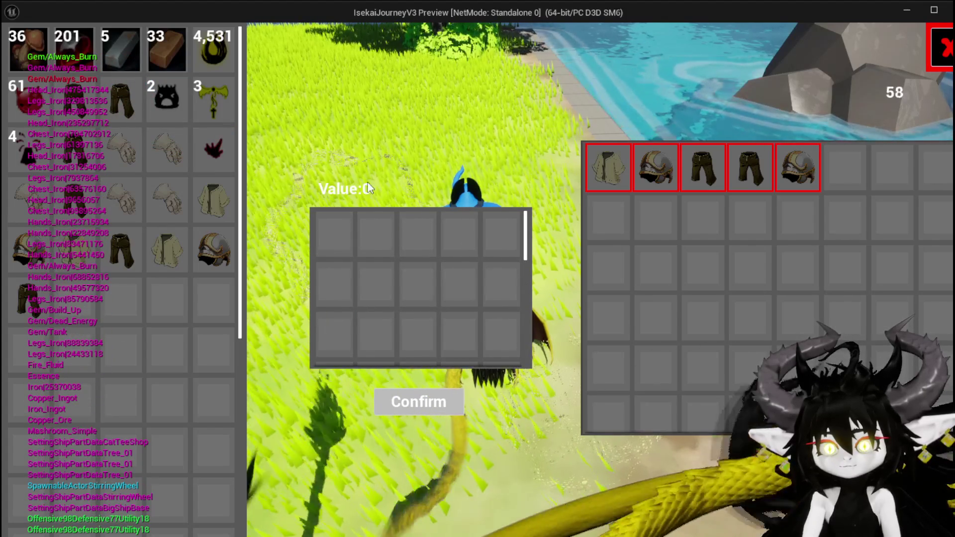
pyautogui.click(214, 147)
pyautogui.click(344, 224)
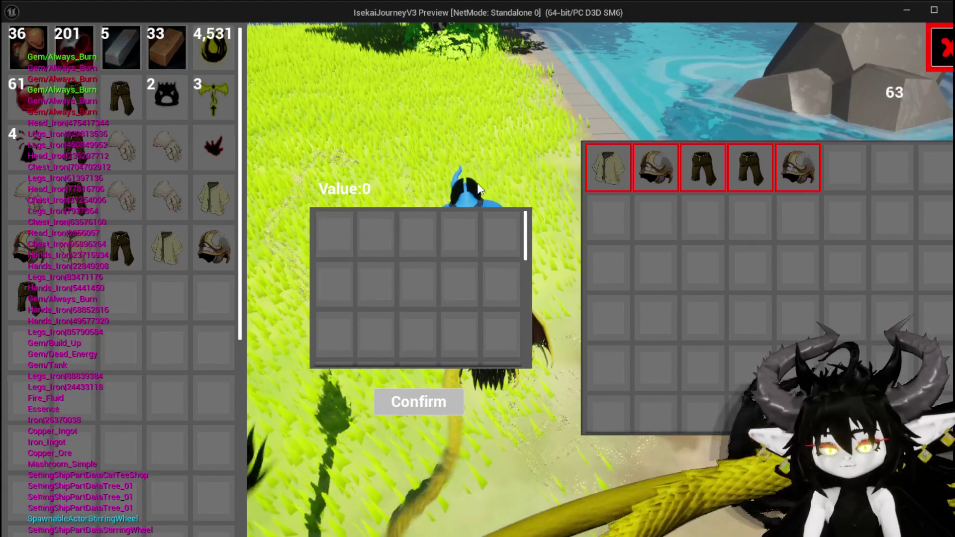
pyautogui.press('Escape')
pyautogui.click(18, 49)
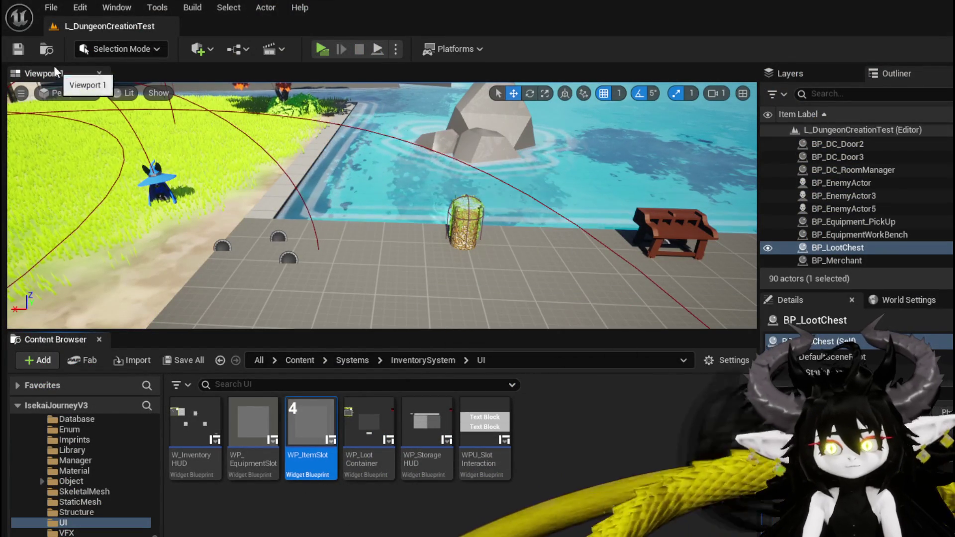
# Step: In OnSelectMerchantItem, add a Merchant getter and its BPC Loot Container getter
pyautogui.hotkey('alt', 'Tab')
pyautogui.scroll(-6, 109, 251)
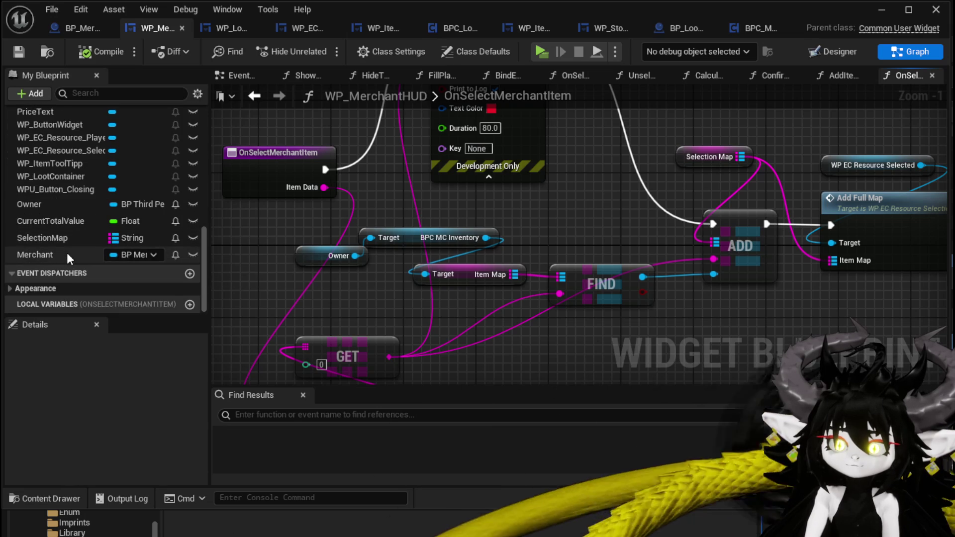
pyautogui.moveTo(66, 254)
pyautogui.mouseDown()
pyautogui.moveTo(270, 270)
pyautogui.moveTo(274, 278)
pyautogui.mouseUp()
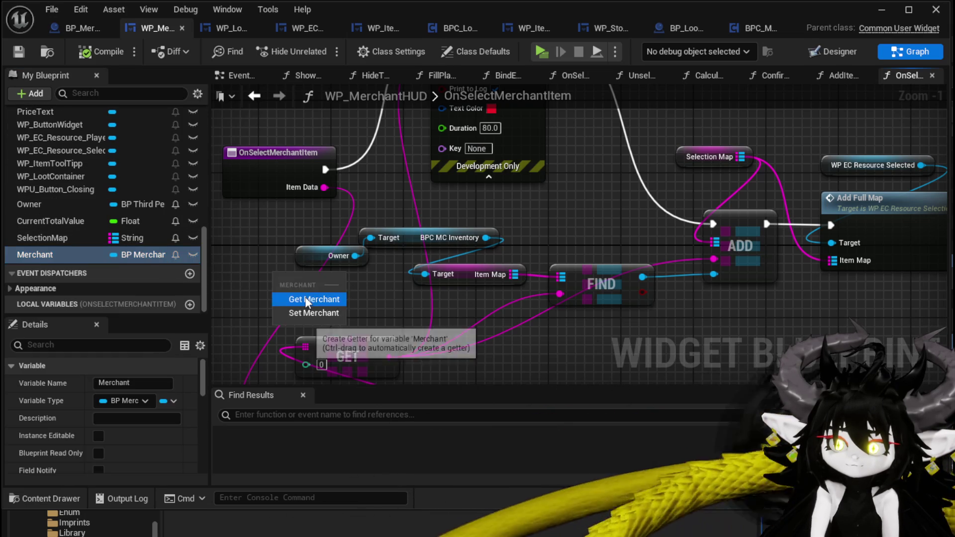
pyautogui.click(306, 299)
pyautogui.moveTo(391, 249)
pyautogui.mouseDown()
pyautogui.moveTo(225, 230)
pyautogui.moveTo(264, 238)
pyautogui.moveTo(285, 257)
pyautogui.mouseUp()
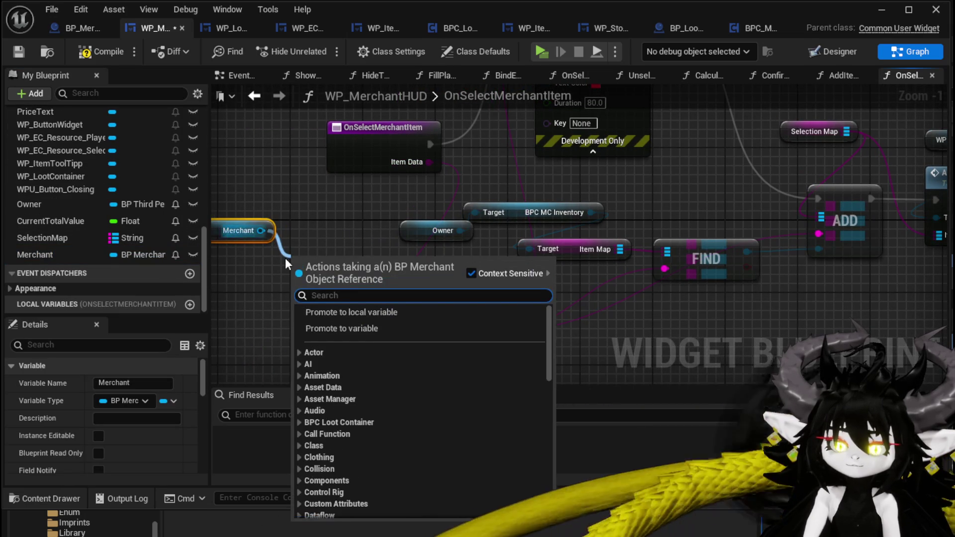
pyautogui.write('BPC lo')
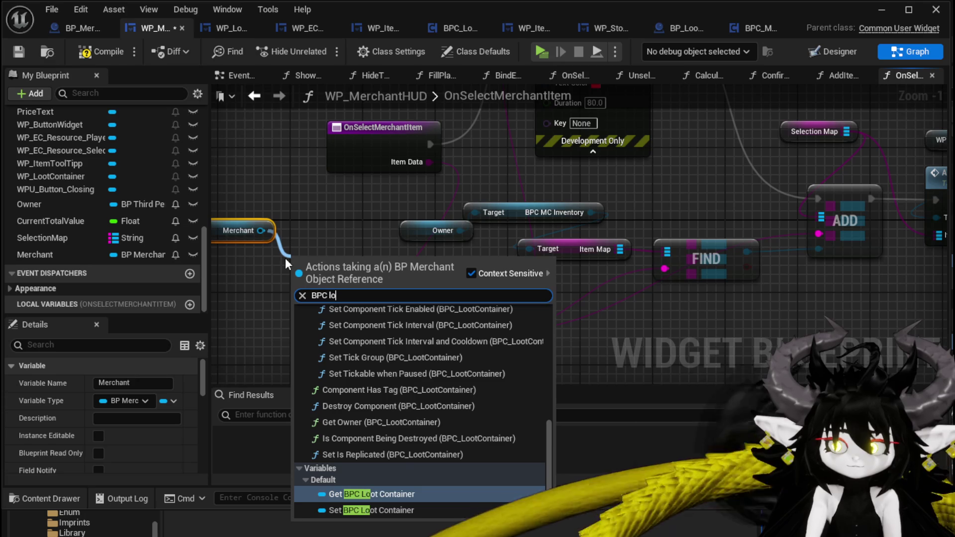
pyautogui.write('ot')
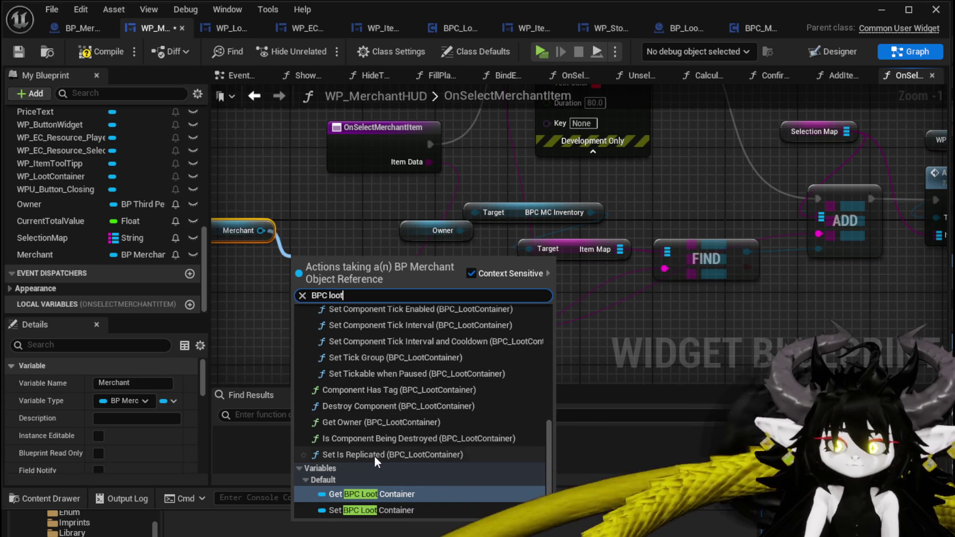
pyautogui.click(372, 493)
# Step: Wire the container's Item Map into FIND, delete the old owner inventory nodes, and compile
pyautogui.moveTo(315, 264)
pyautogui.mouseDown()
pyautogui.moveTo(240, 261)
pyautogui.moveTo(365, 262)
pyautogui.mouseUp()
pyautogui.write('Item')
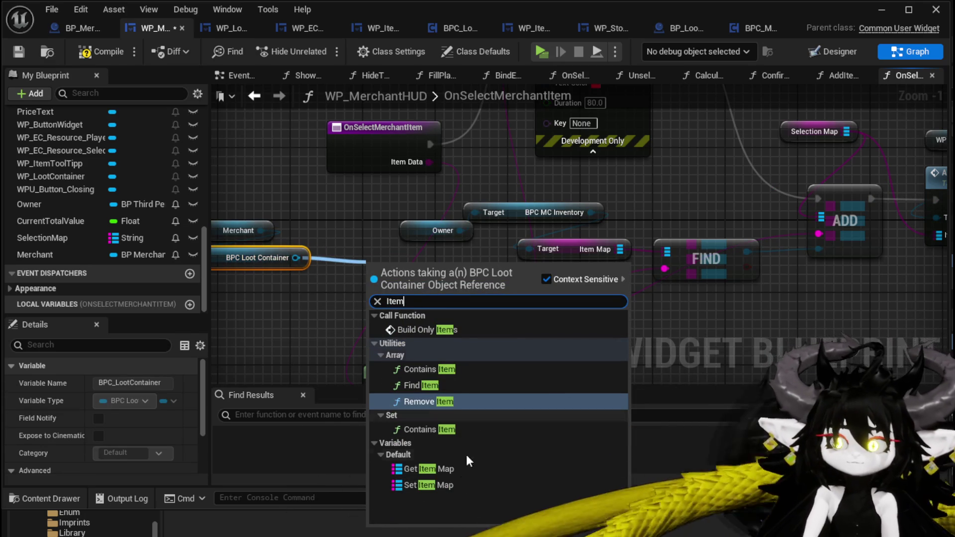
pyautogui.click(447, 469)
pyautogui.moveTo(465, 267)
pyautogui.mouseDown()
pyautogui.moveTo(674, 257)
pyautogui.moveTo(666, 252)
pyautogui.mouseUp()
pyautogui.moveTo(458, 216); pyautogui.dragTo(540, 251)
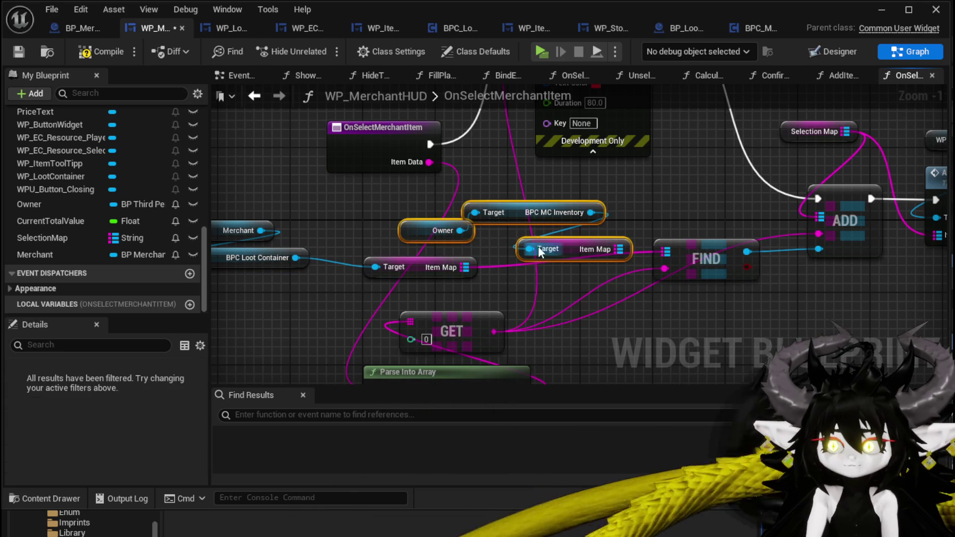
pyautogui.press('Delete')
pyautogui.scroll(-3, 486, 202)
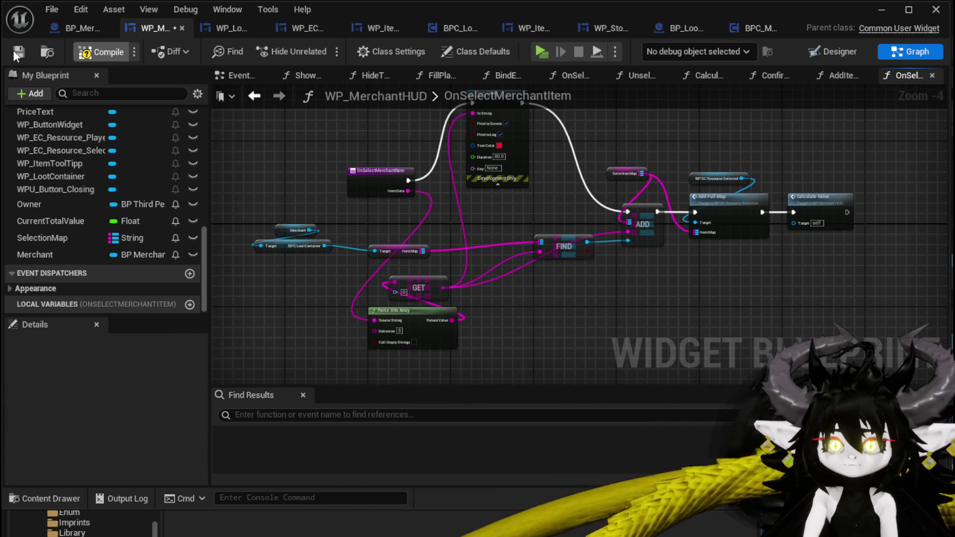
pyautogui.click(19, 52)
# Step: Select the function's nodes and open the BindEvent function graph
pyautogui.moveTo(265, 332); pyautogui.dragTo(785, 124)
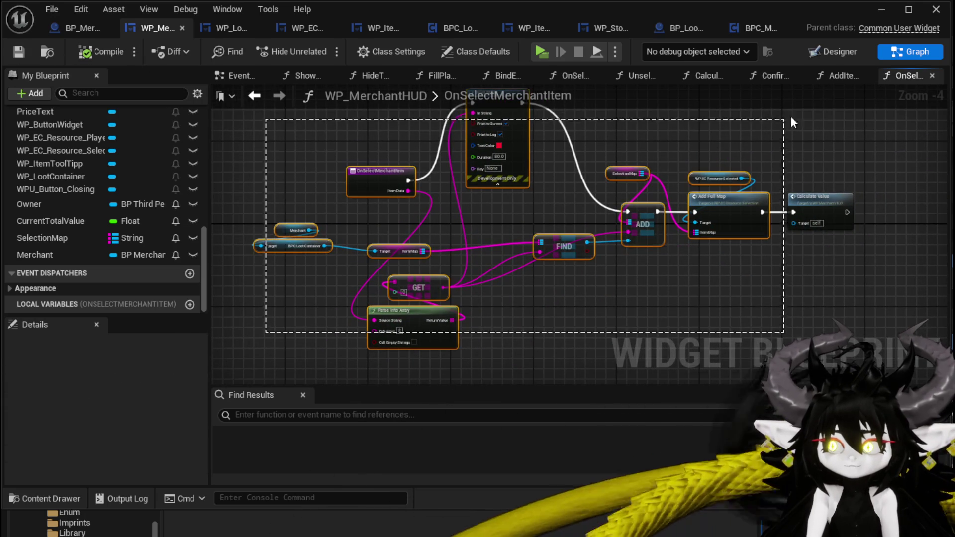
pyautogui.scroll(2, 796, 164)
pyautogui.scroll(10, 90, 190)
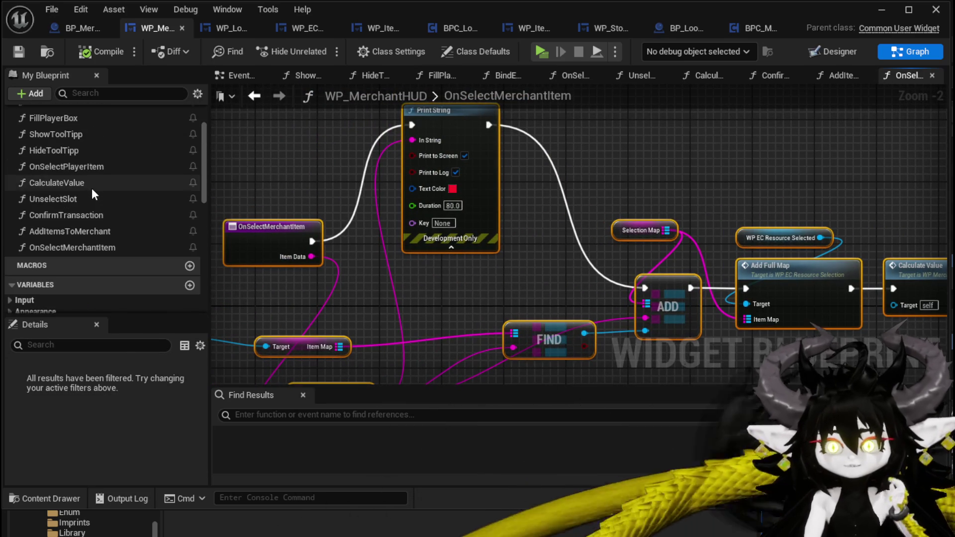
pyautogui.scroll(3, 93, 193)
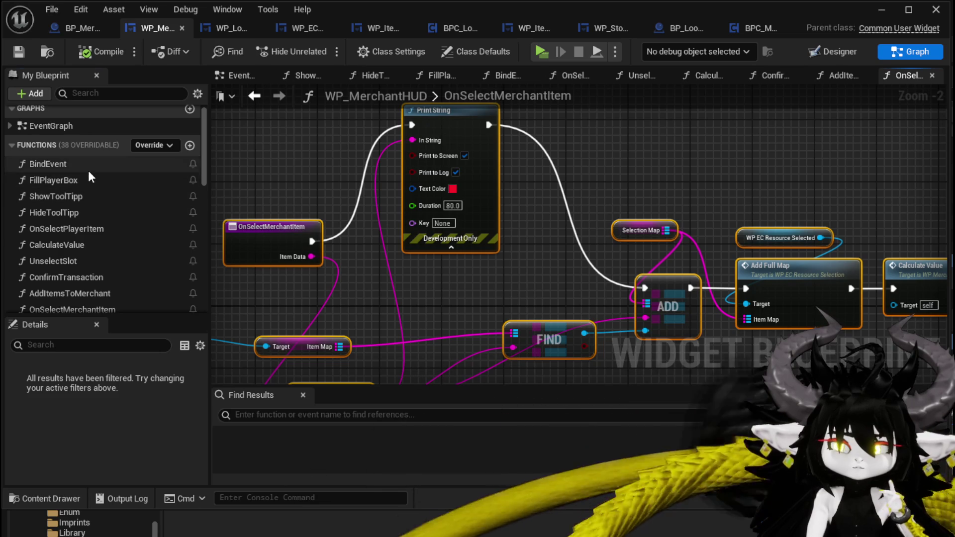
pyautogui.doubleClick(89, 168)
# Step: Move the Loot Container's On Press binding and its event to the left of the chain
pyautogui.moveTo(669, 205); pyautogui.dragTo(422, 215)
pyautogui.moveTo(692, 253); pyautogui.dragTo(532, 236)
pyautogui.scroll(-2, 757, 252)
pyautogui.moveTo(757, 251)
pyautogui.mouseDown()
pyautogui.moveTo(559, 251)
pyautogui.moveTo(316, 222)
pyautogui.mouseUp()
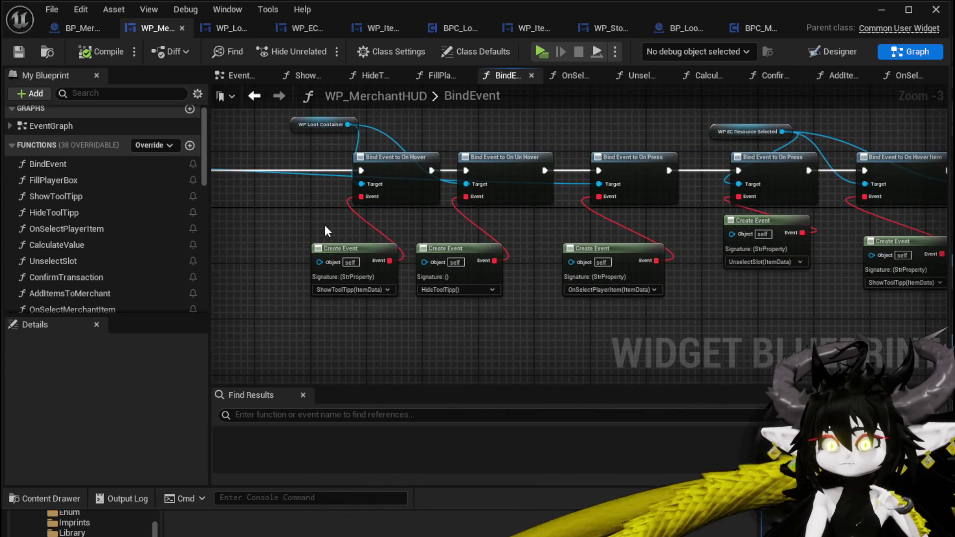
pyautogui.scroll(2, 315, 222)
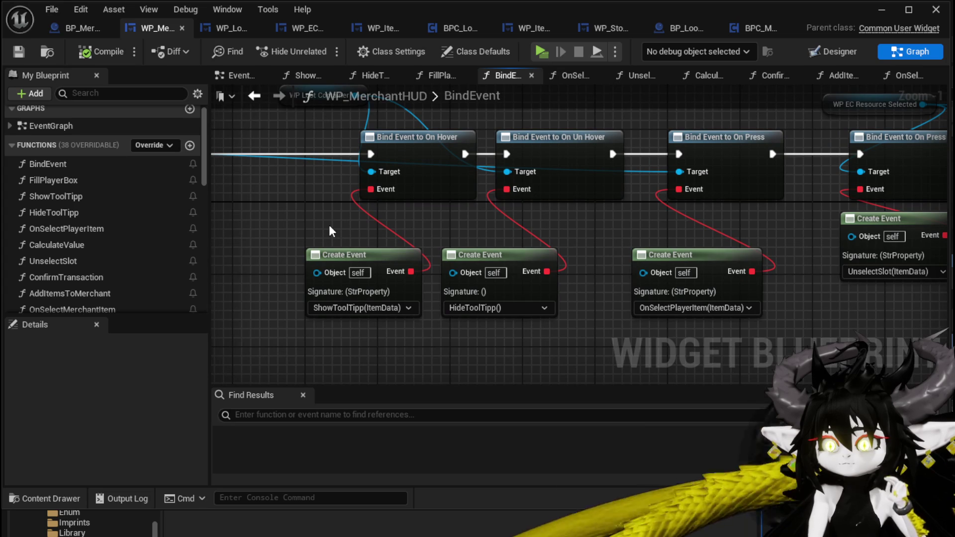
pyautogui.moveTo(659, 228)
pyautogui.mouseDown()
pyautogui.moveTo(413, 216)
pyautogui.moveTo(682, 252)
pyautogui.moveTo(662, 271)
pyautogui.mouseUp()
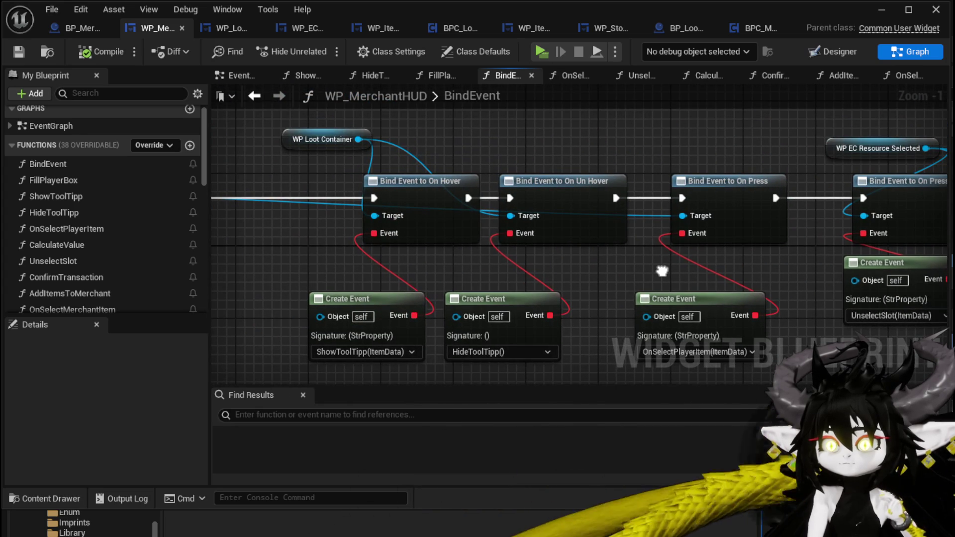
pyautogui.moveTo(691, 234)
pyautogui.mouseDown()
pyautogui.moveTo(730, 228)
pyautogui.moveTo(722, 224)
pyautogui.mouseUp()
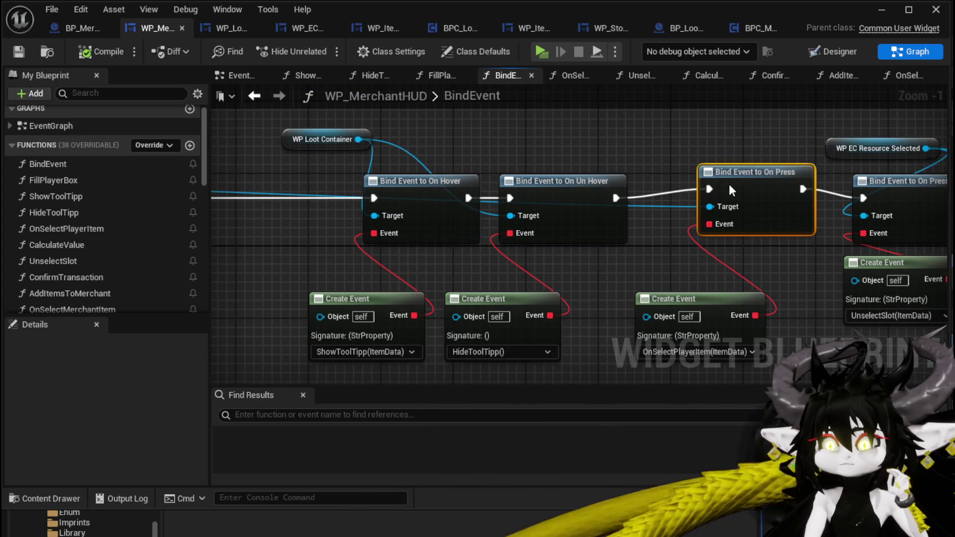
pyautogui.scroll(-2, 619, 162)
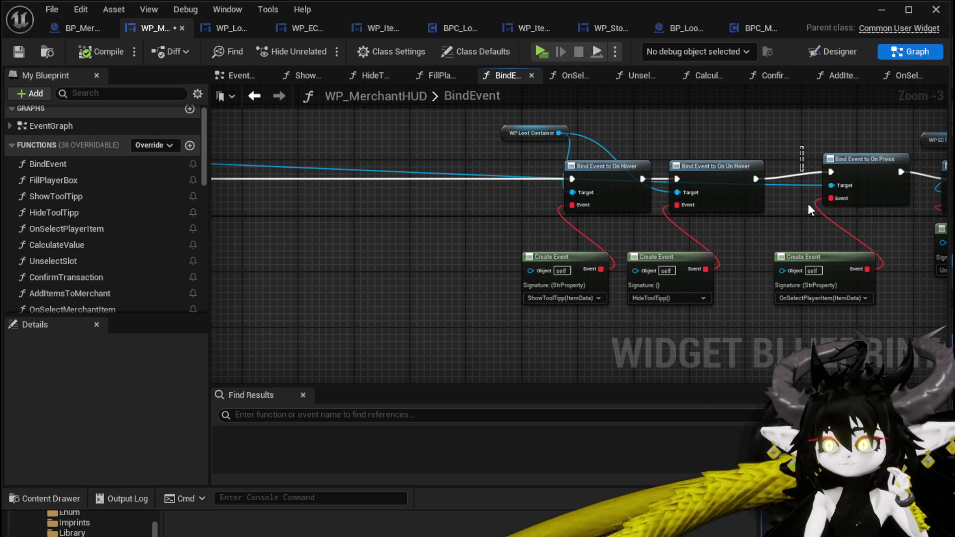
pyautogui.moveTo(858, 179)
pyautogui.mouseDown()
pyautogui.moveTo(348, 224)
pyautogui.moveTo(309, 182)
pyautogui.moveTo(598, 189)
pyautogui.mouseUp()
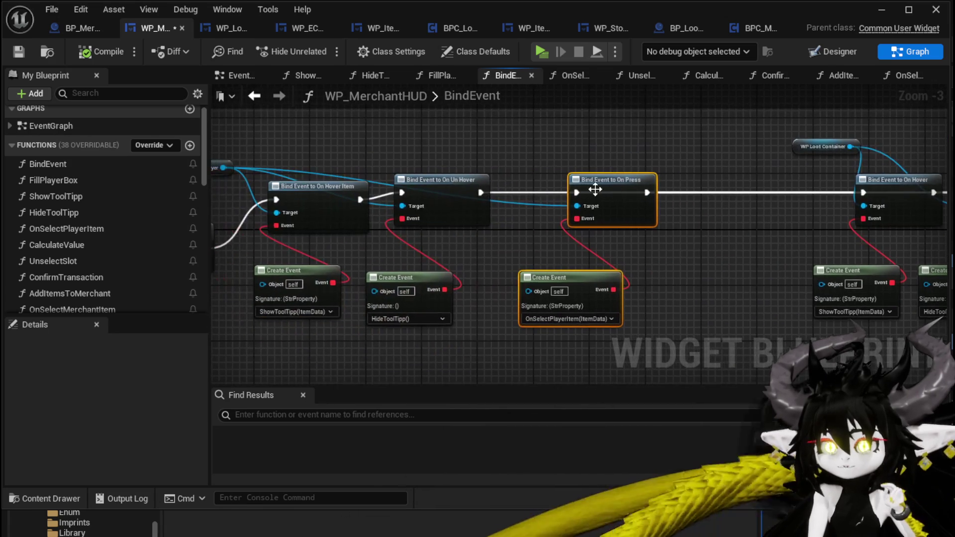
# Step: Reconnect the exec chain from On Un Hover through On Press, and move the WP Loot Container node up
pyautogui.moveTo(479, 198)
pyautogui.mouseDown()
pyautogui.moveTo(575, 203)
pyautogui.moveTo(576, 194)
pyautogui.mouseUp()
pyautogui.moveTo(722, 201); pyautogui.dragTo(426, 211)
pyautogui.moveTo(350, 202)
pyautogui.mouseDown()
pyautogui.moveTo(566, 203)
pyautogui.moveTo(437, 201)
pyautogui.mouseUp()
pyautogui.moveTo(566, 201); pyautogui.dragTo(759, 201)
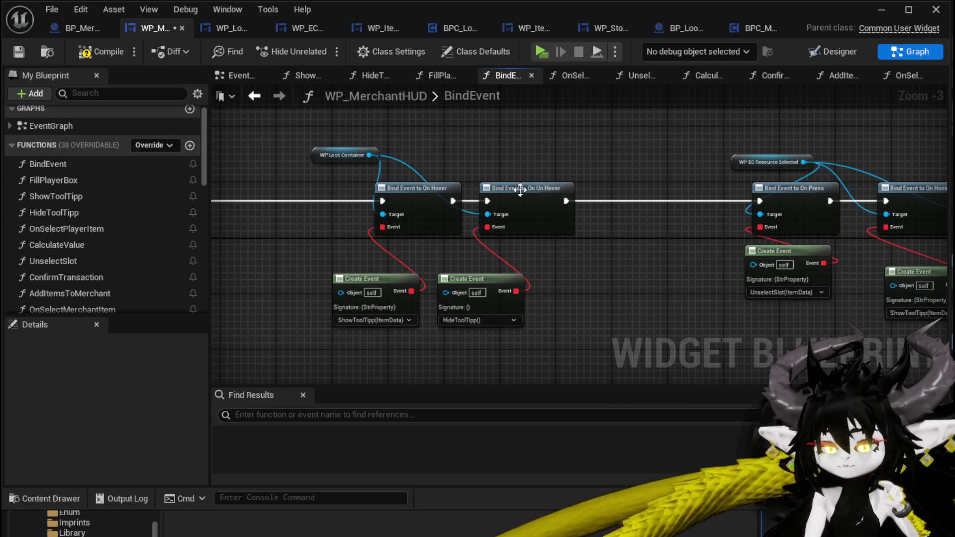
pyautogui.moveTo(371, 160)
pyautogui.mouseDown()
pyautogui.moveTo(367, 153)
pyautogui.moveTo(475, 147)
pyautogui.mouseUp()
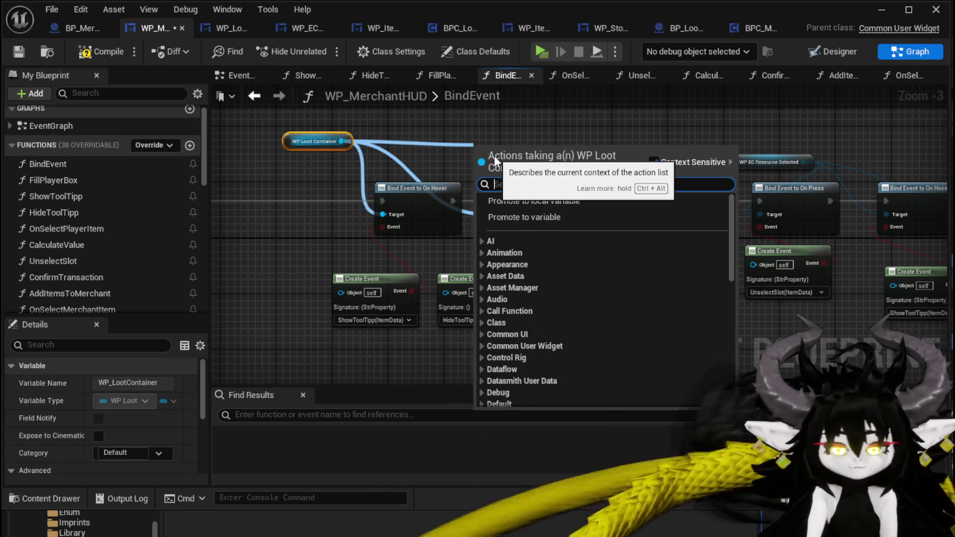
# Step: Add a Bind Event to On Press for WP Loot Container and wire it into the exec chain
pyautogui.write('on press')
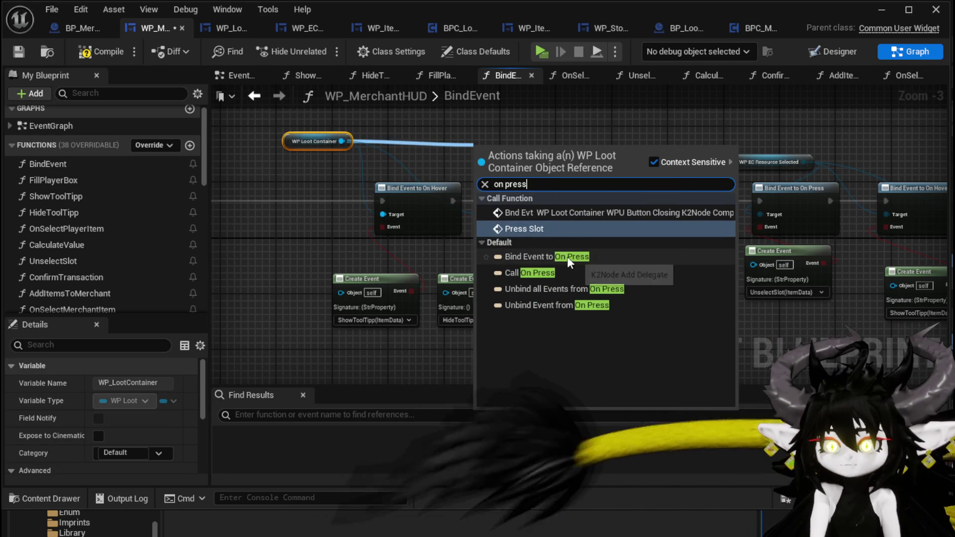
pyautogui.click(567, 256)
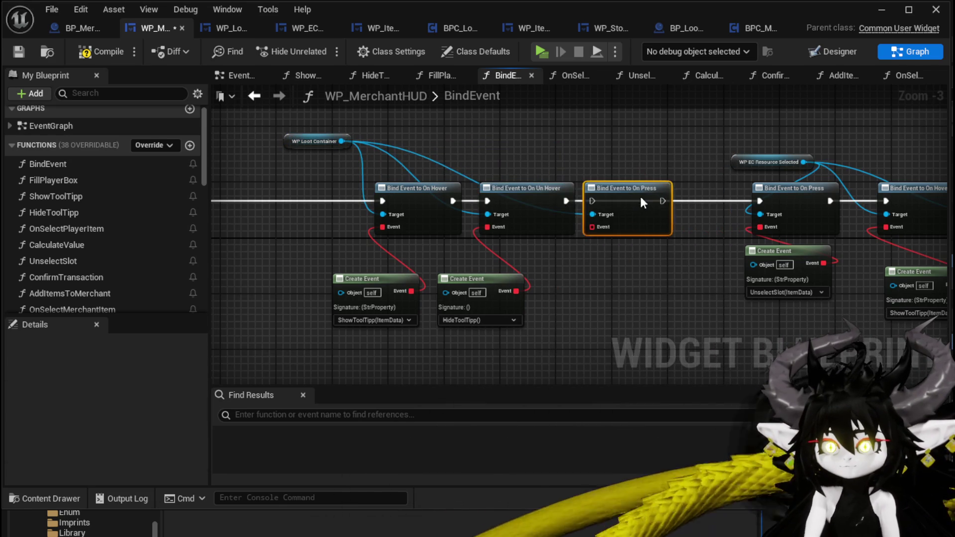
pyautogui.moveTo(565, 201); pyautogui.dragTo(606, 201)
pyautogui.moveTo(676, 201); pyautogui.dragTo(761, 202)
# Step: Feed On Press a Create Event node that calls OnSelectMerchantItem
pyautogui.moveTo(584, 202); pyautogui.dragTo(565, 256)
pyautogui.write('create')
pyautogui.click(619, 327)
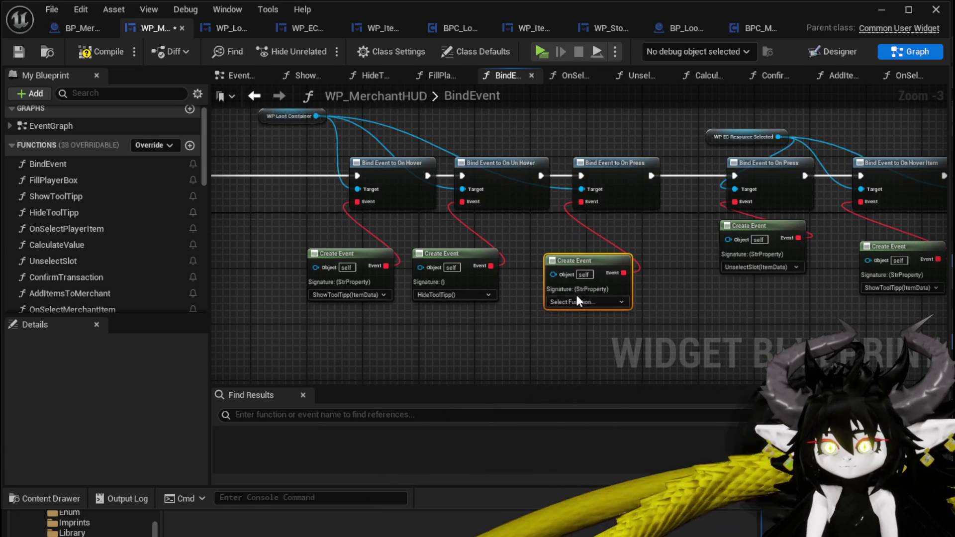
pyautogui.scroll(-5, 135, 252)
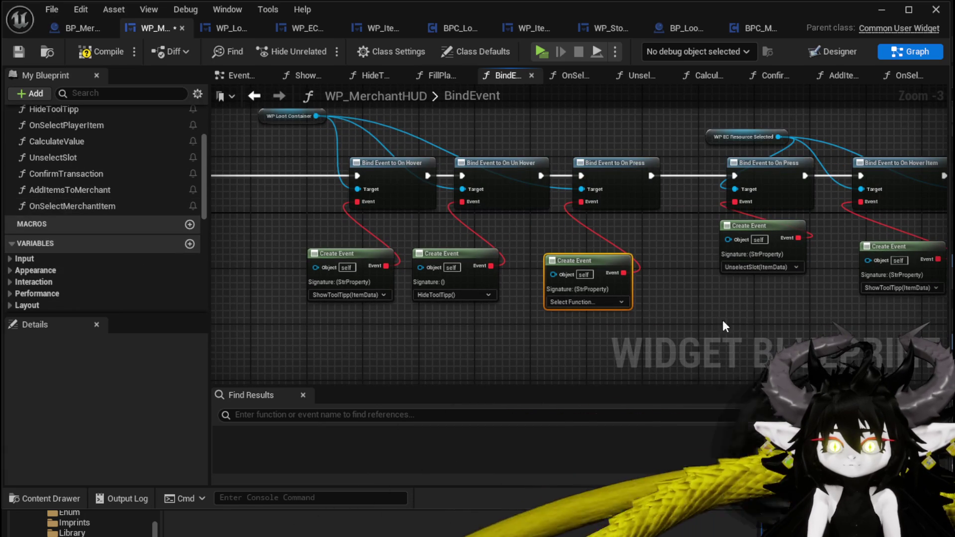
pyautogui.click(553, 302)
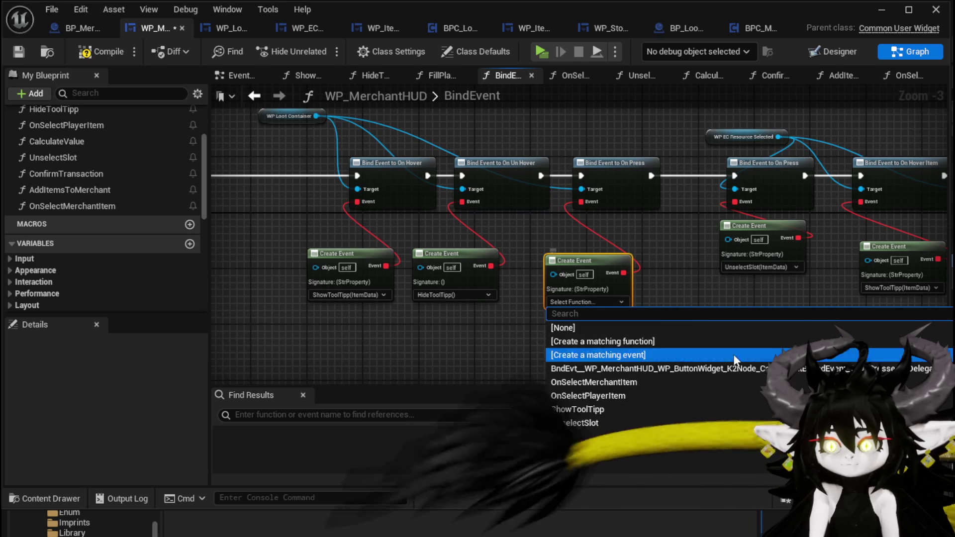
pyautogui.click(615, 383)
pyautogui.moveTo(615, 293); pyautogui.dragTo(582, 273)
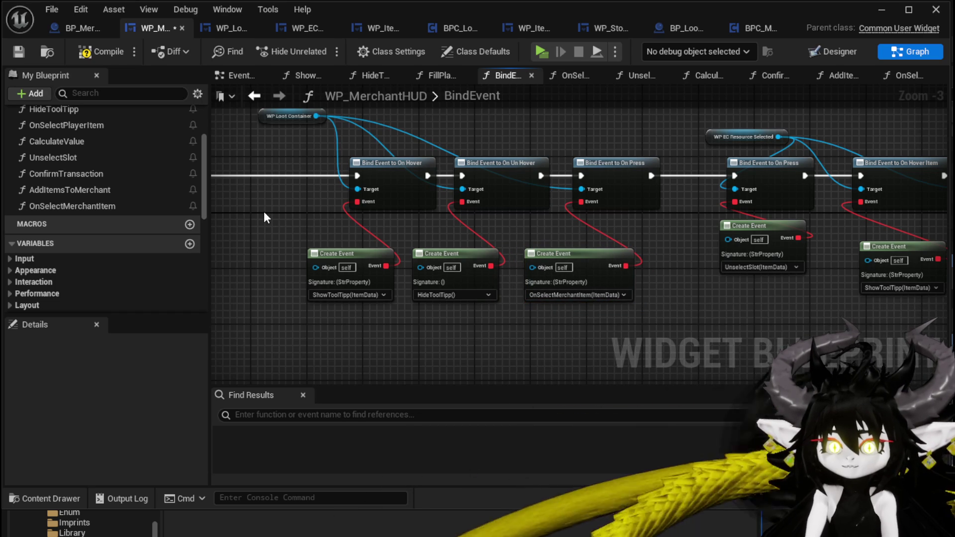
# Step: Rename OnSelectPlayerItem to SelectPlayerItem
pyautogui.click(19, 50)
pyautogui.rightClick(37, 125)
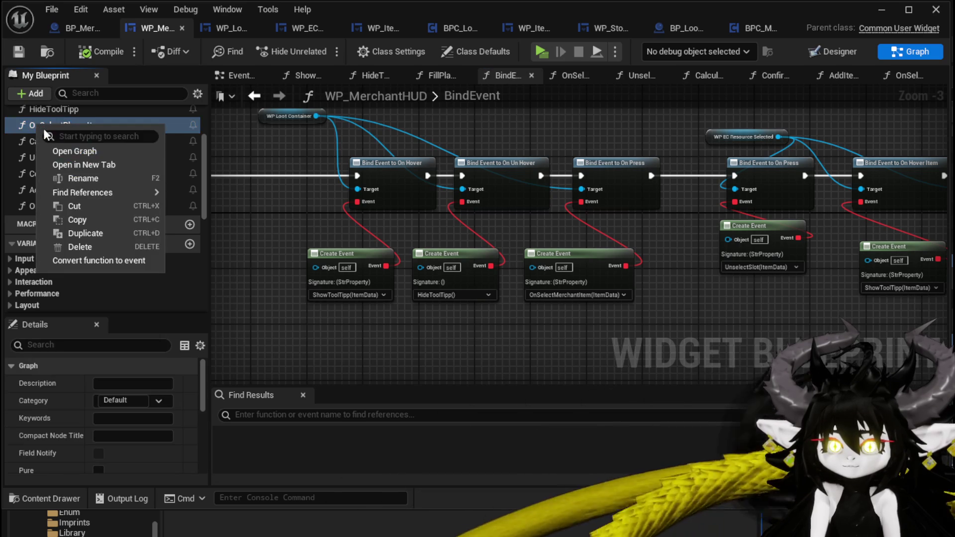
pyautogui.click(88, 178)
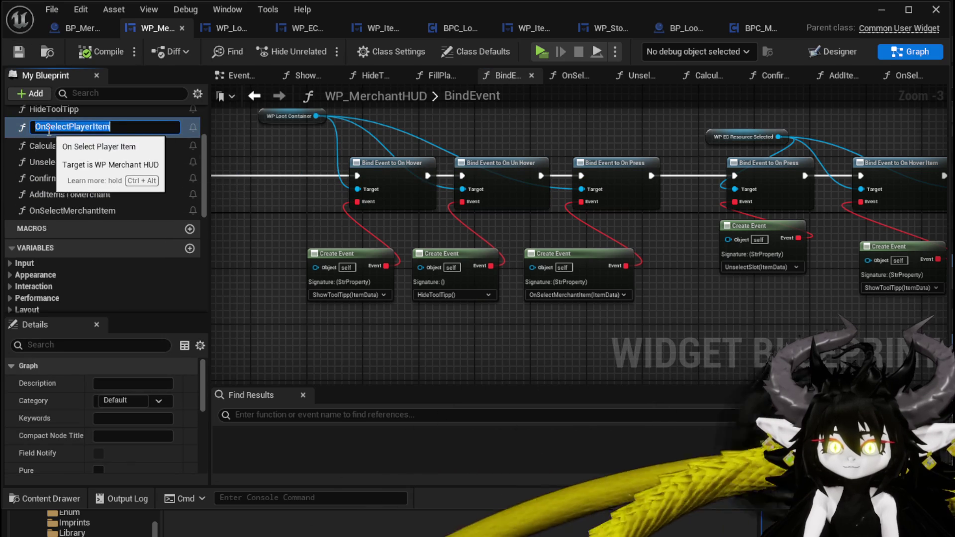
pyautogui.click(47, 128)
pyautogui.press('Return')
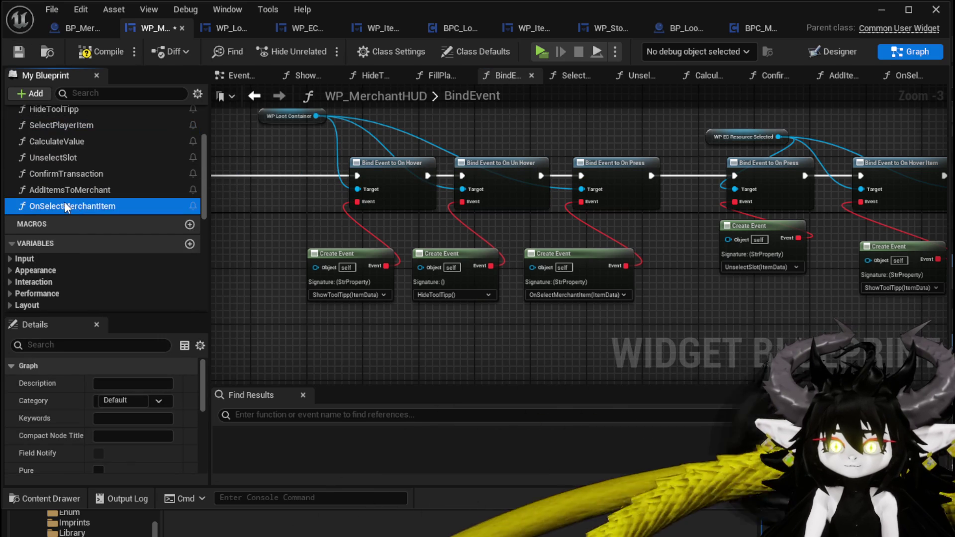
# Step: Rename OnSelectMerchantItem to SelectMerchantItem, then save and compile WP_MerchantHUD
pyautogui.rightClick(70, 203)
pyautogui.click(100, 257)
pyautogui.click(41, 206)
pyautogui.press('BackSpace')
pyautogui.press('BackSpace')
pyautogui.press('Return')
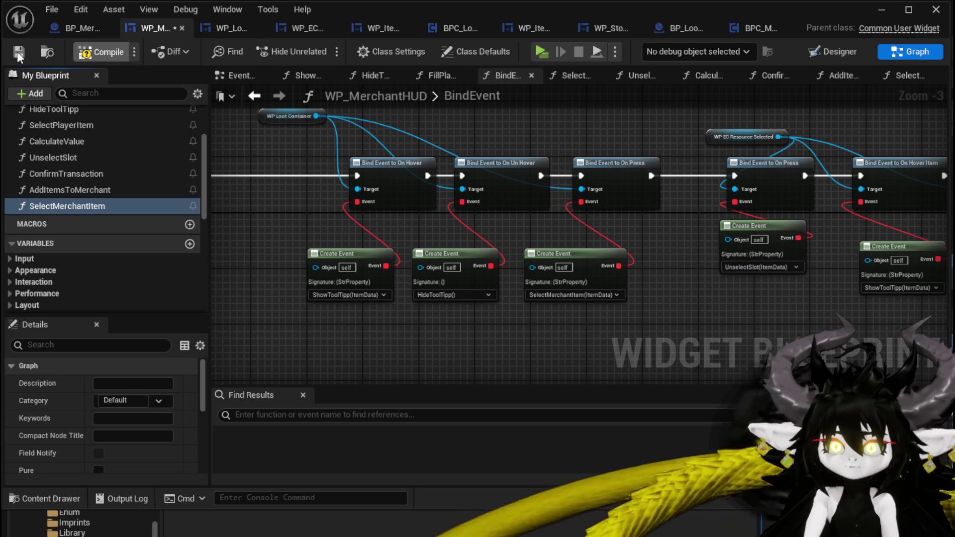
pyautogui.click(17, 52)
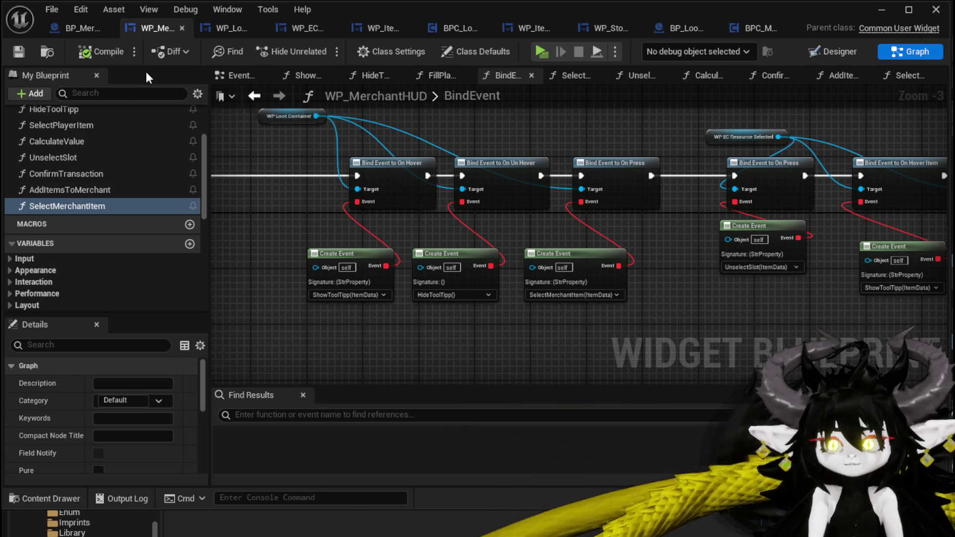
# Step: Open the SelectMerchantItem function graph and survey its nodes
pyautogui.doubleClick(99, 208)
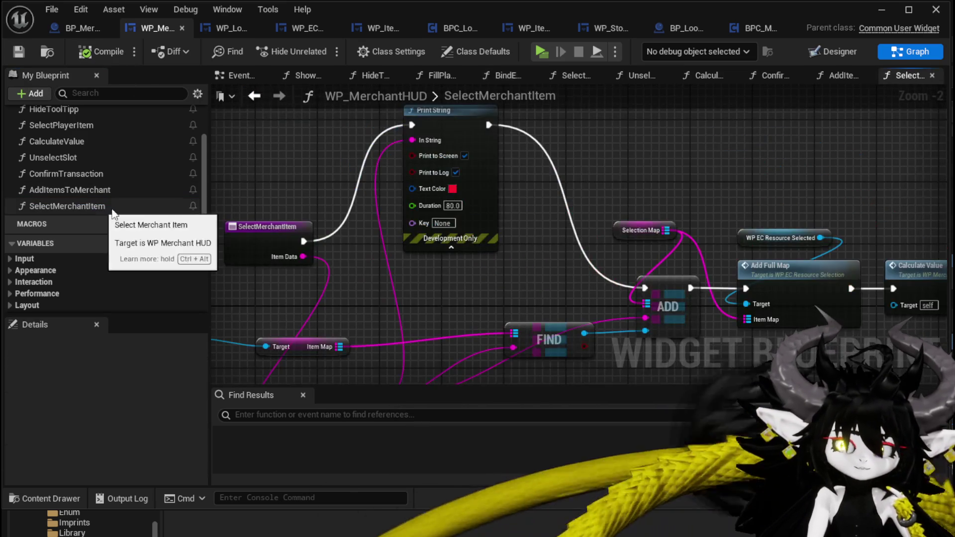
pyautogui.moveTo(594, 256)
pyautogui.mouseDown()
pyautogui.moveTo(389, 208)
pyautogui.moveTo(396, 210)
pyautogui.mouseUp()
pyautogui.moveTo(492, 259)
pyautogui.mouseDown()
pyautogui.moveTo(703, 296)
pyautogui.moveTo(604, 302)
pyautogui.mouseUp()
pyautogui.moveTo(500, 299); pyautogui.dragTo(627, 262)
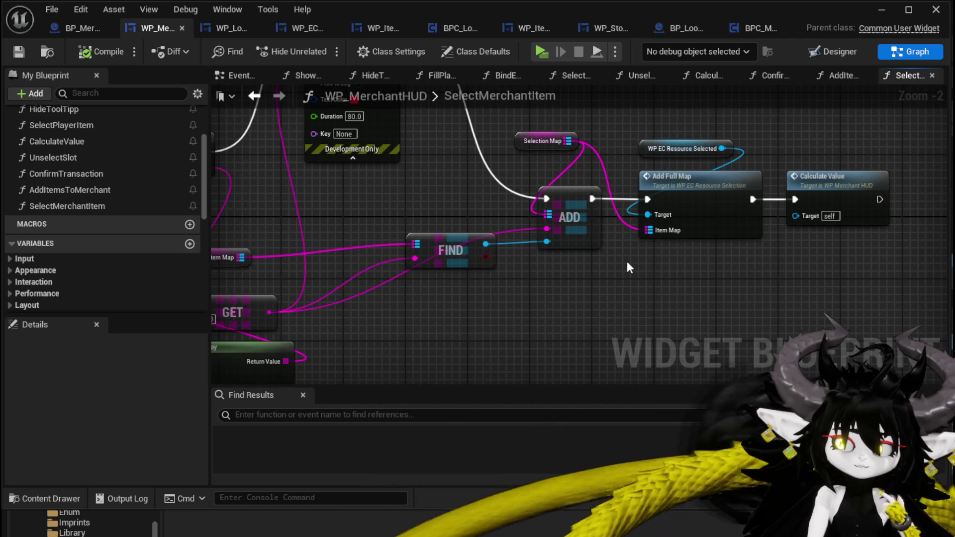
pyautogui.moveTo(395, 195)
pyautogui.mouseDown()
pyautogui.moveTo(508, 198)
pyautogui.moveTo(413, 228)
pyautogui.mouseUp()
pyautogui.moveTo(549, 164)
pyautogui.mouseDown()
pyautogui.moveTo(479, 160)
pyautogui.moveTo(561, 176)
pyautogui.mouseUp()
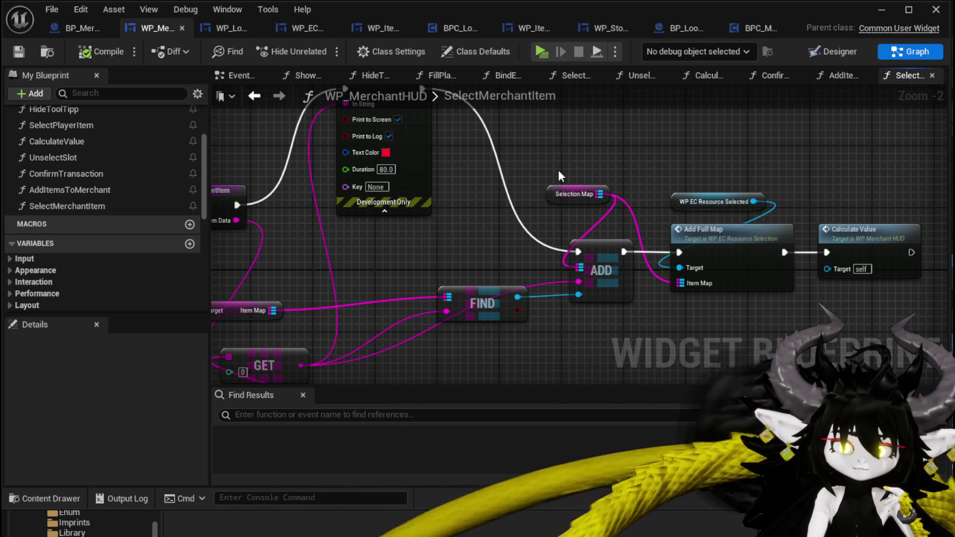
pyautogui.moveTo(558, 177)
pyautogui.mouseDown()
pyautogui.moveTo(666, 164)
pyautogui.moveTo(312, 326)
pyautogui.moveTo(440, 240)
pyautogui.mouseUp()
# Step: Box-select the Merchant and loot container nodes, minimize the editor, and launch a playtest
pyautogui.click(305, 314)
pyautogui.moveTo(305, 313); pyautogui.dragTo(484, 232)
pyautogui.moveTo(320, 312); pyautogui.dragTo(487, 232)
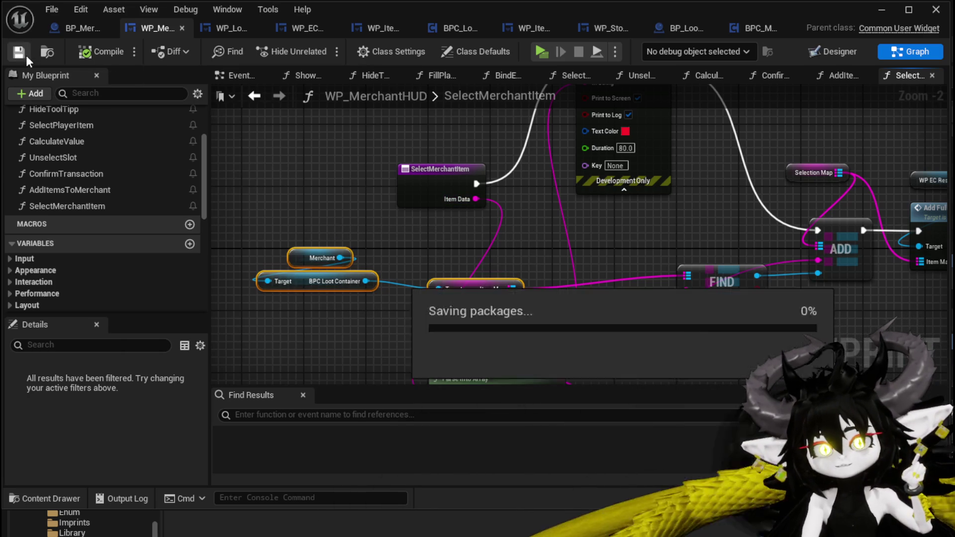
pyautogui.click(881, 9)
pyautogui.click(315, 48)
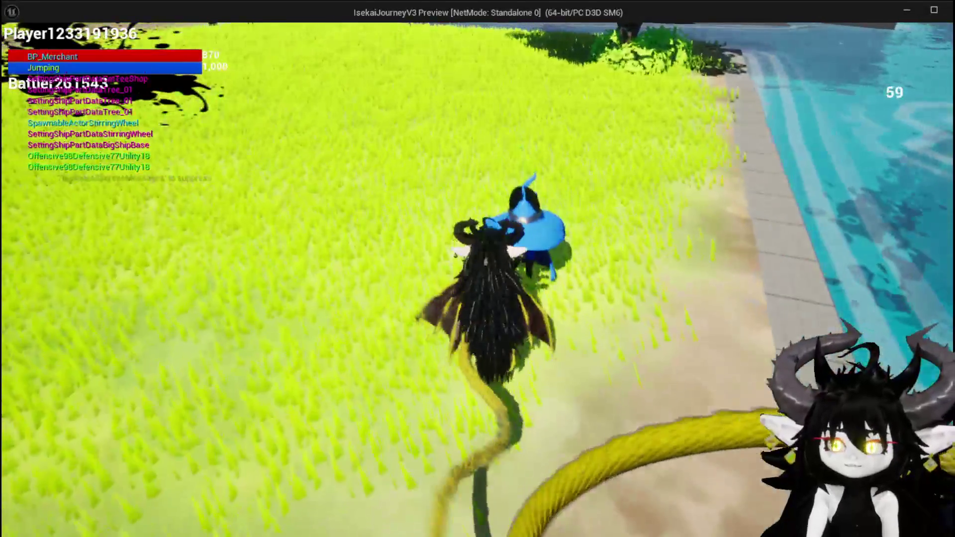
# Step: Open the trade window and select Iron_Legs, helmets, gloves and Dead_Energy, raising Value to 2363
pyautogui.press('e')
pyautogui.click(607, 186)
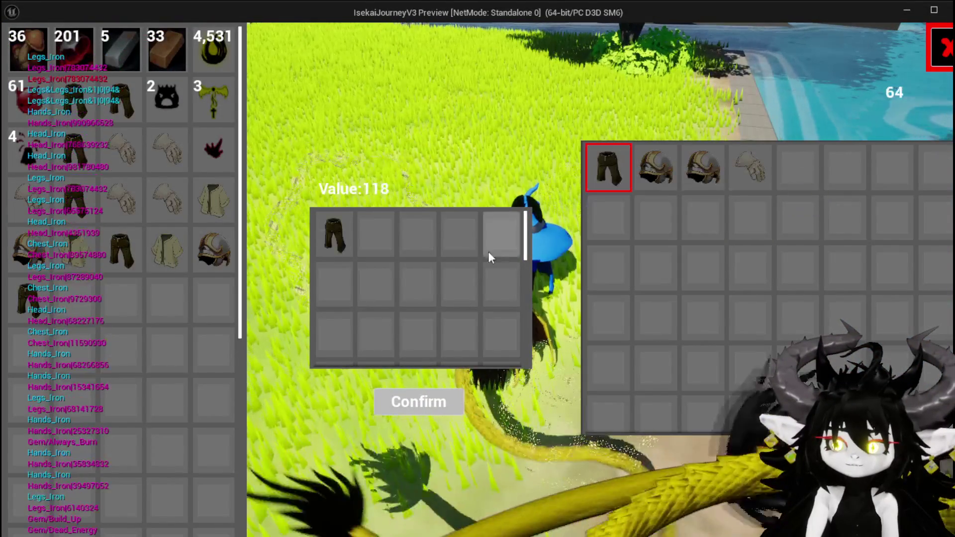
pyautogui.click(215, 248)
pyautogui.click(177, 187)
pyautogui.click(655, 167)
pyautogui.click(749, 167)
pyautogui.click(182, 169)
pyautogui.click(213, 107)
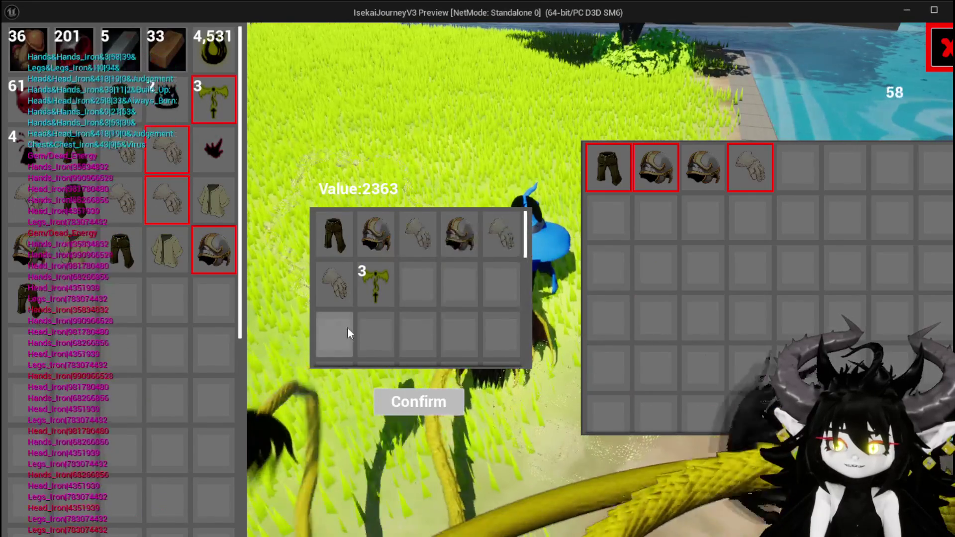
# Step: Unselect the items from the value panel until Value returns to 0
pyautogui.moveTo(458, 238)
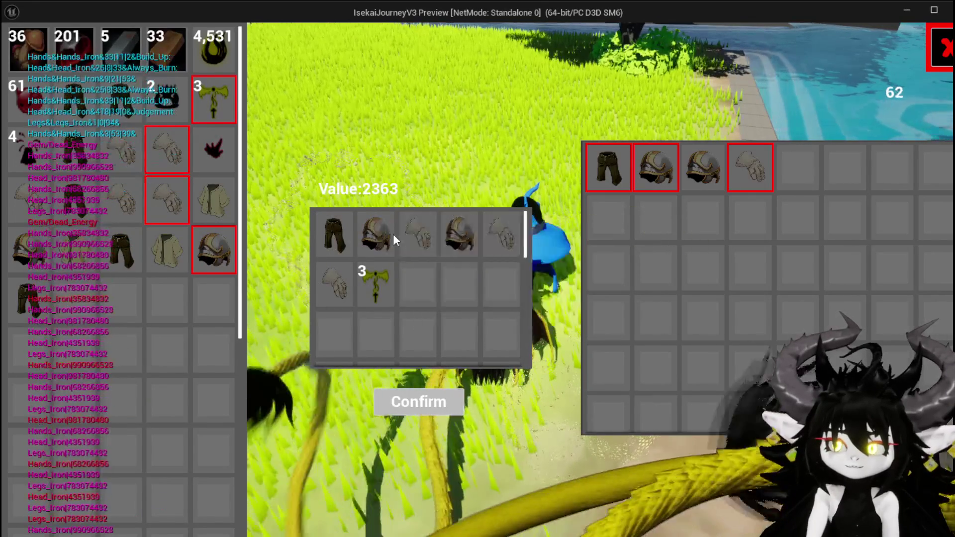
pyautogui.moveTo(341, 242)
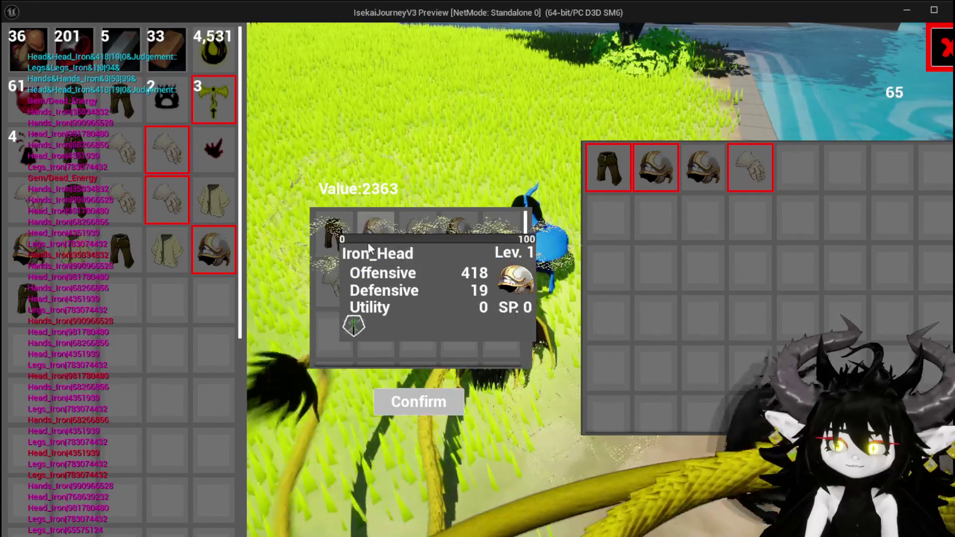
pyautogui.moveTo(416, 246)
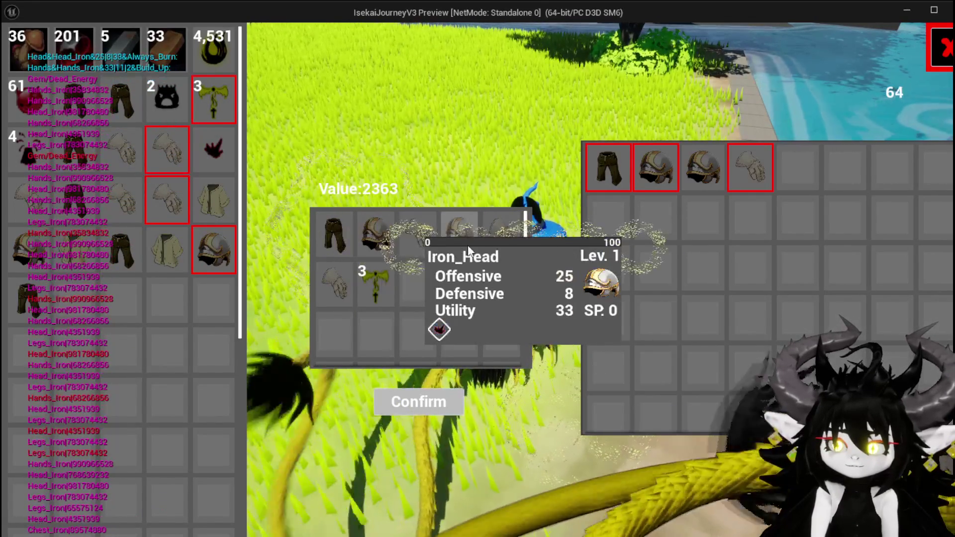
pyautogui.moveTo(490, 243)
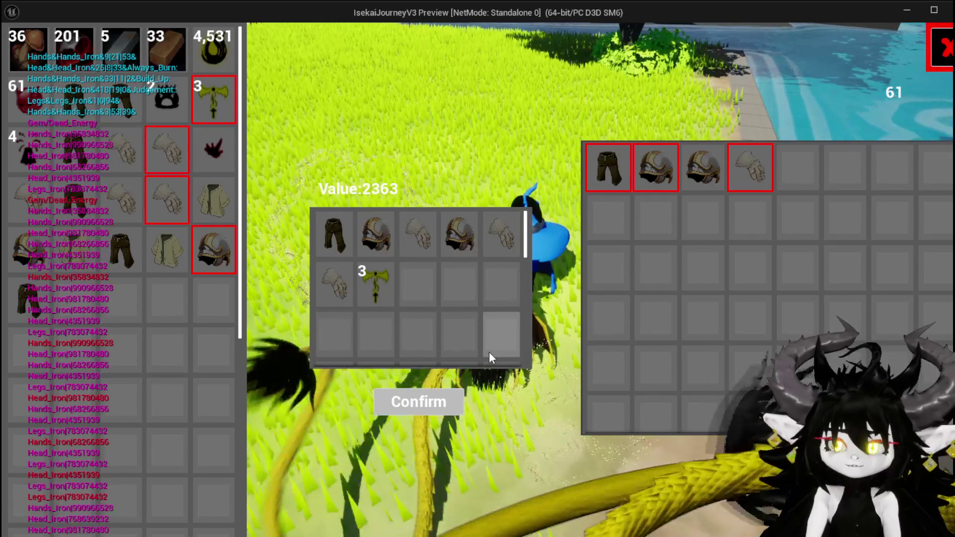
pyautogui.click(330, 248)
pyautogui.click(331, 247)
pyautogui.click(331, 247)
pyautogui.click(332, 247)
pyautogui.click(333, 246)
pyautogui.click(332, 247)
pyautogui.click(332, 246)
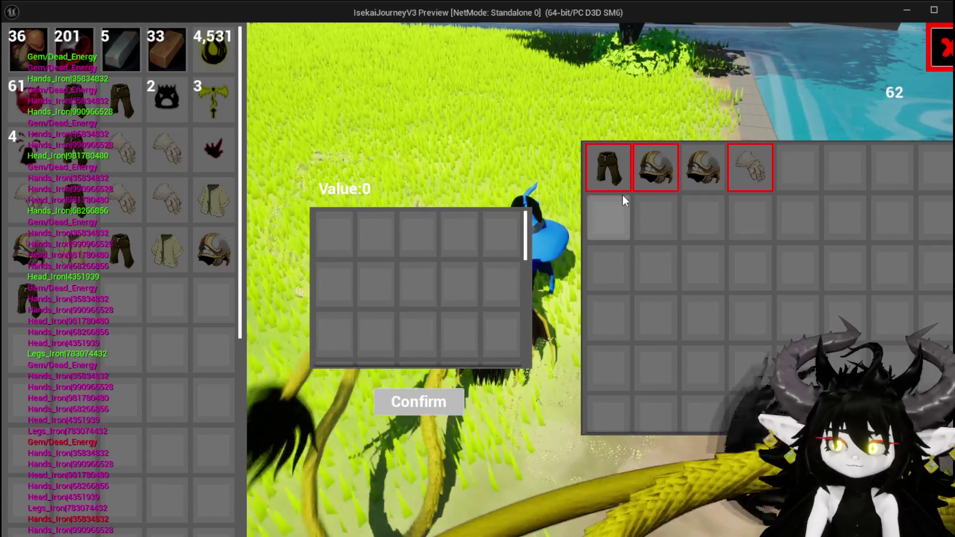
# Step: Select and then unselect the Iron Legs so Value returns to 0, then save the level
pyautogui.moveTo(619, 171)
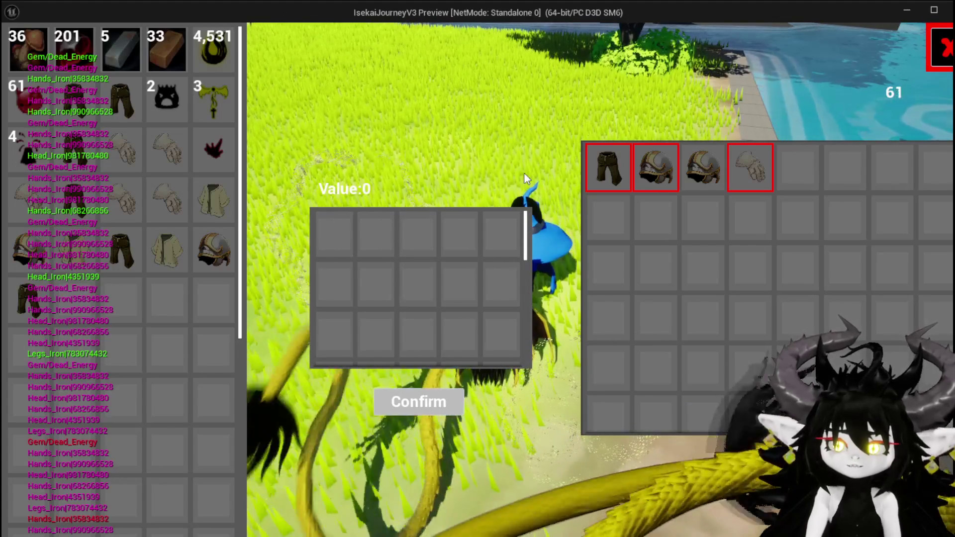
pyautogui.click(607, 167)
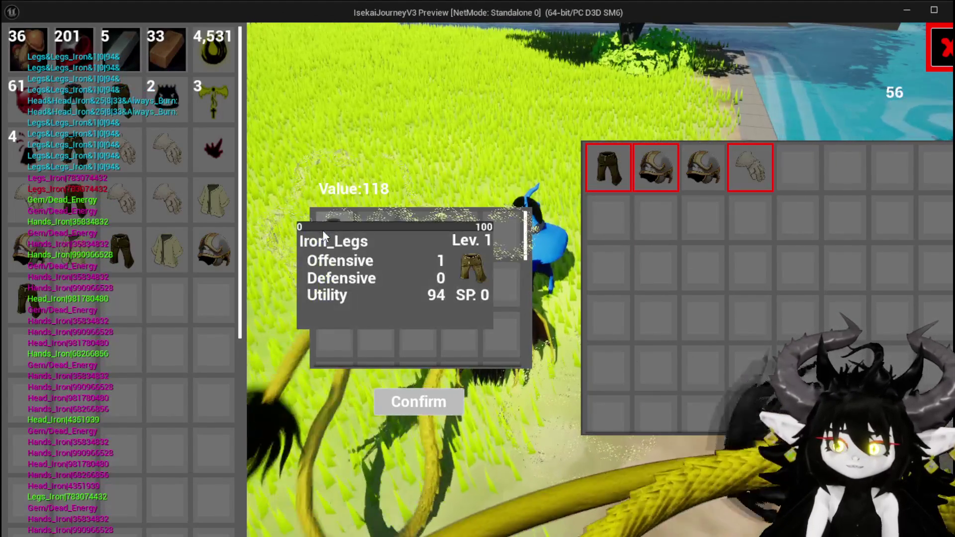
pyautogui.moveTo(327, 220)
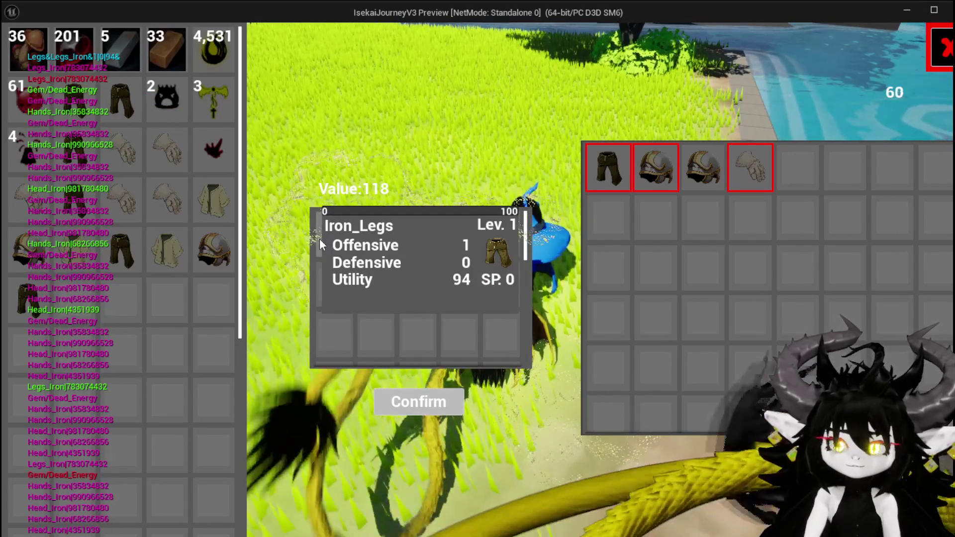
pyautogui.click(320, 250)
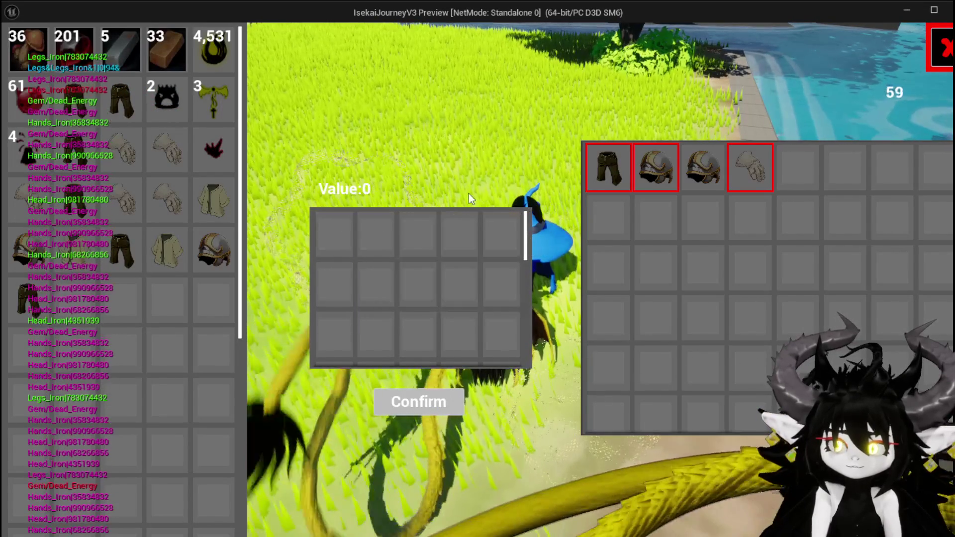
pyautogui.hotkey('ctrl', 's')
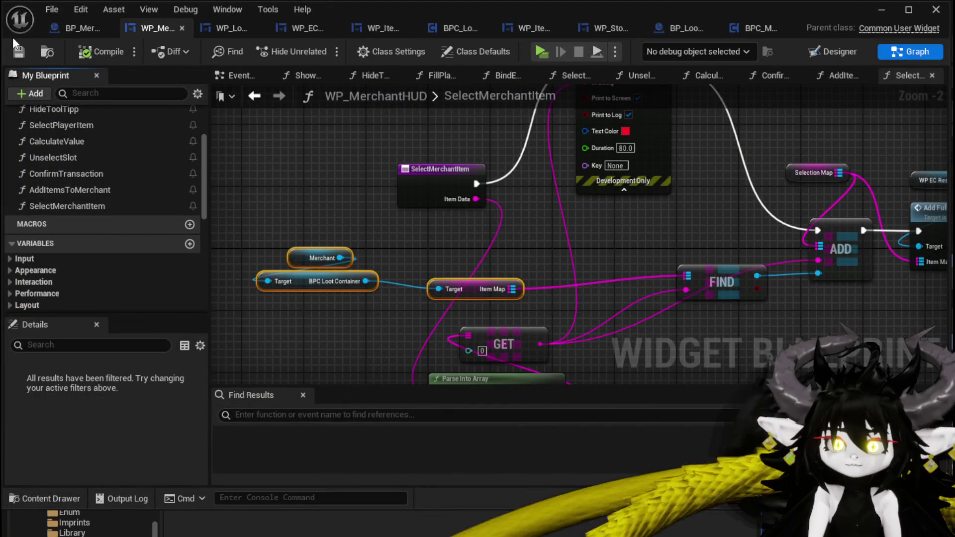
# Step: Reposition the SelectMerchantItem entry node near the Print String node
pyautogui.moveTo(537, 238)
pyautogui.mouseDown()
pyautogui.moveTo(487, 236)
pyautogui.moveTo(354, 285)
pyautogui.moveTo(145, 244)
pyautogui.mouseUp()
pyautogui.moveTo(513, 172)
pyautogui.mouseDown()
pyautogui.moveTo(557, 186)
pyautogui.moveTo(486, 222)
pyautogui.moveTo(511, 267)
pyautogui.moveTo(535, 244)
pyautogui.moveTo(763, 195)
pyautogui.mouseUp()
pyautogui.moveTo(513, 226)
pyautogui.mouseDown()
pyautogui.moveTo(262, 171)
pyautogui.moveTo(380, 258)
pyautogui.mouseUp()
pyautogui.scroll(-3, 154, 256)
pyautogui.scroll(4, 153, 256)
# Step: Add a Boolean variable named Buying, then compile and save the blueprint
pyautogui.click(189, 253)
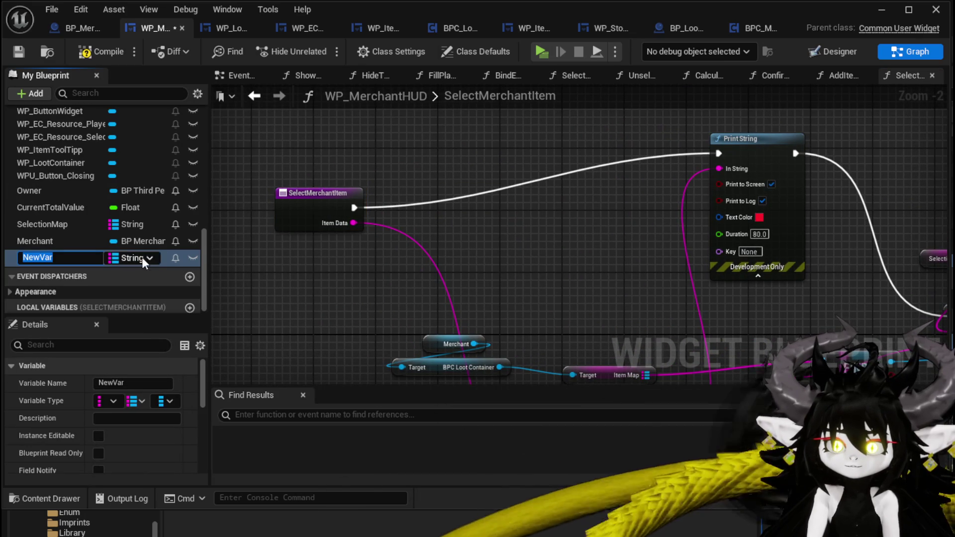
pyautogui.click(123, 255)
pyautogui.click(140, 291)
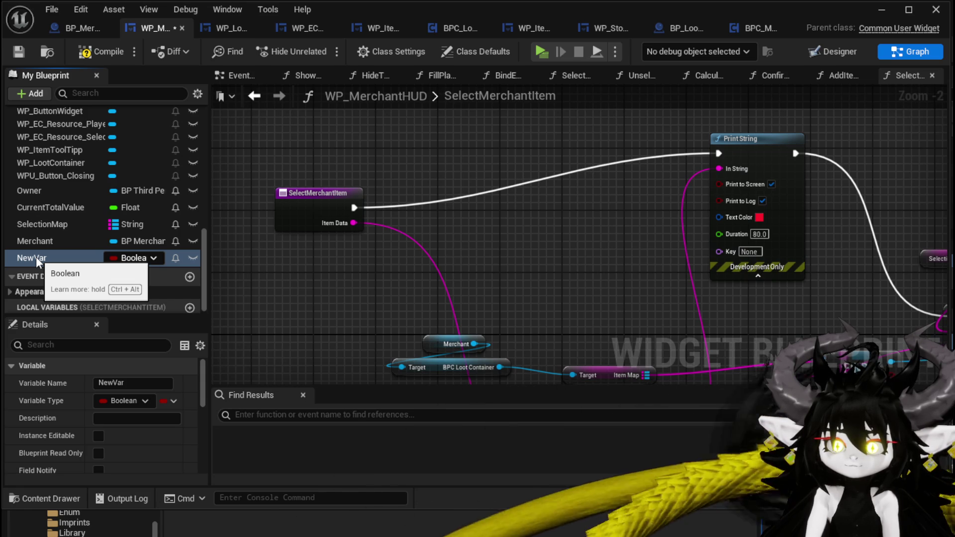
pyautogui.rightClick(36, 256)
pyautogui.click(54, 282)
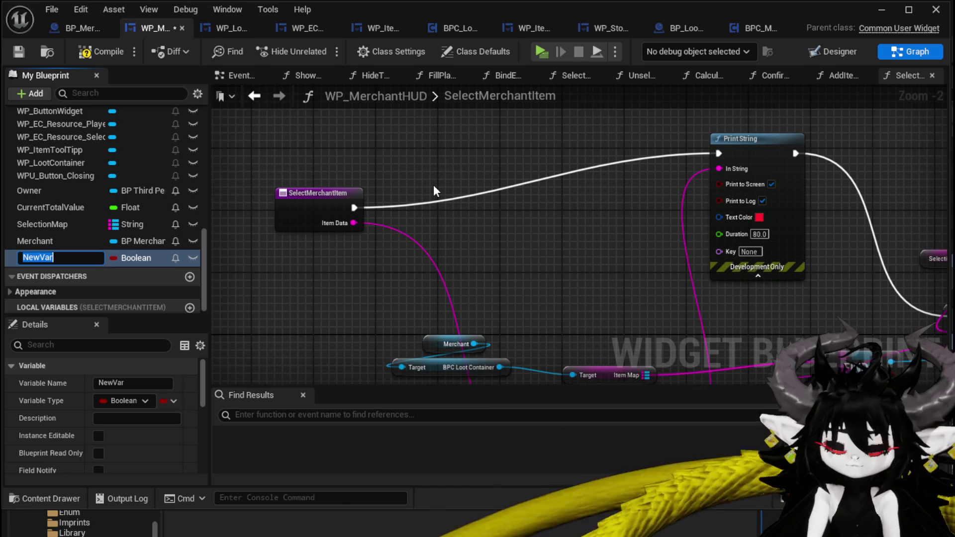
pyautogui.write('Buying')
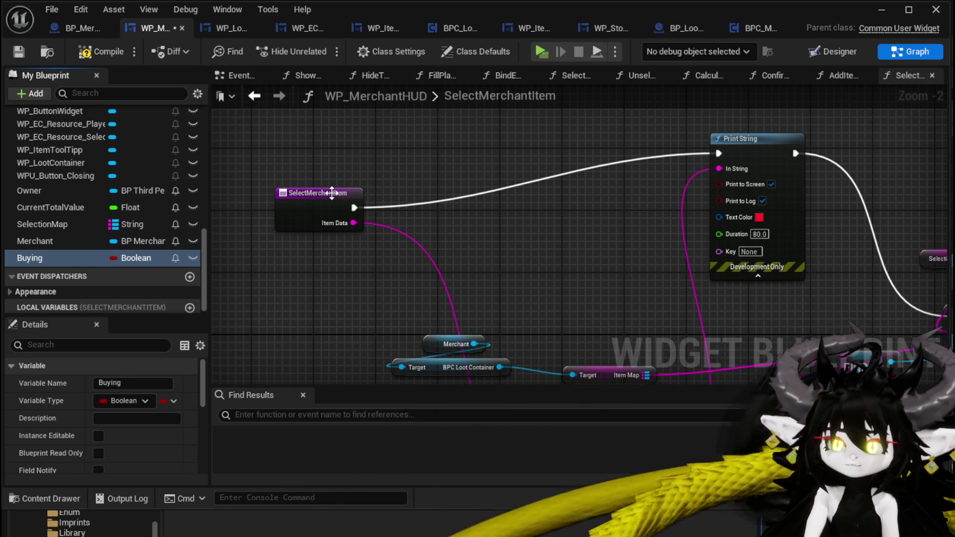
pyautogui.moveTo(345, 192); pyautogui.dragTo(353, 161)
pyautogui.click(92, 55)
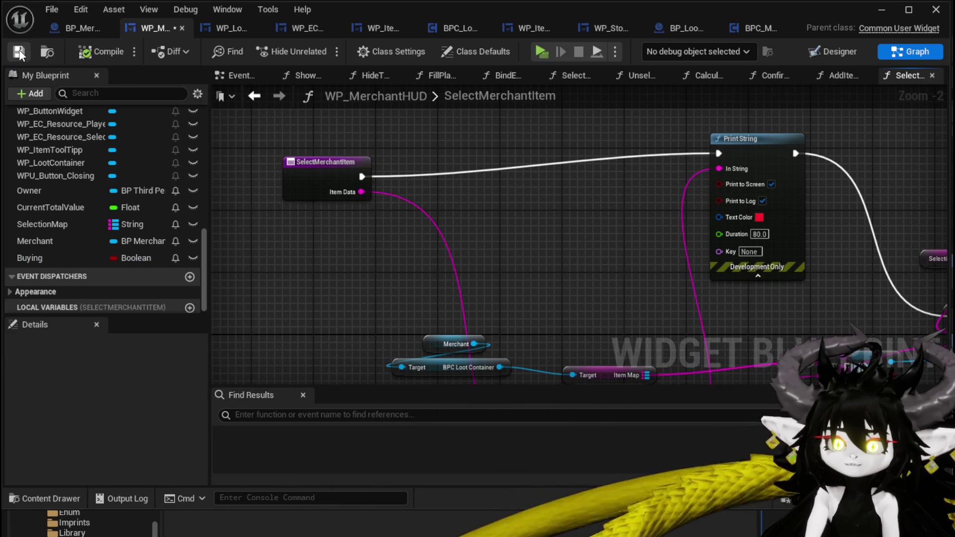
pyautogui.click(878, 10)
# Step: Playtest again: run to the merchant, open the trade window, then stop with Esc
pyautogui.click(316, 49)
pyautogui.click(392, 134)
pyautogui.press('w')
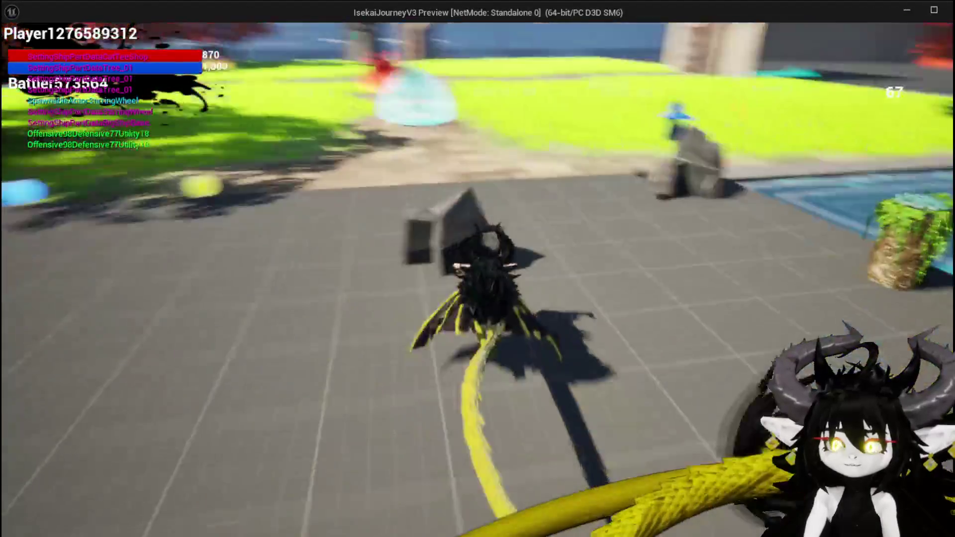
pyautogui.press('e')
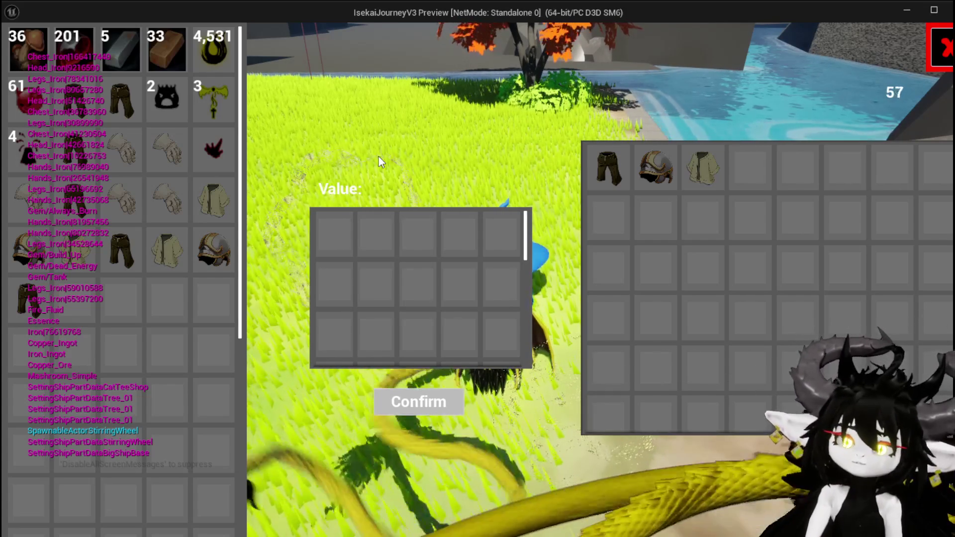
pyautogui.press('Escape')
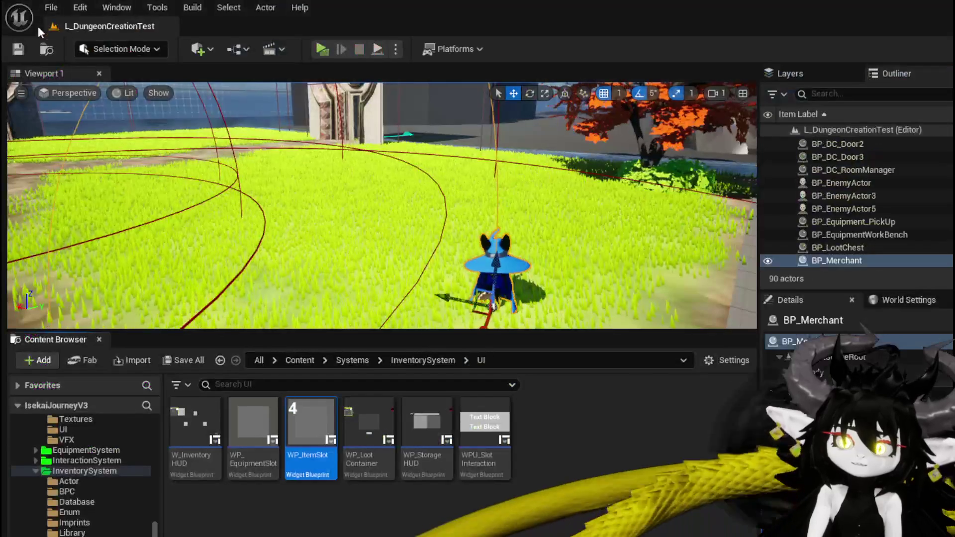
# Step: Save the level and switch WP_MerchantHUD to its Designer view
pyautogui.click(18, 49)
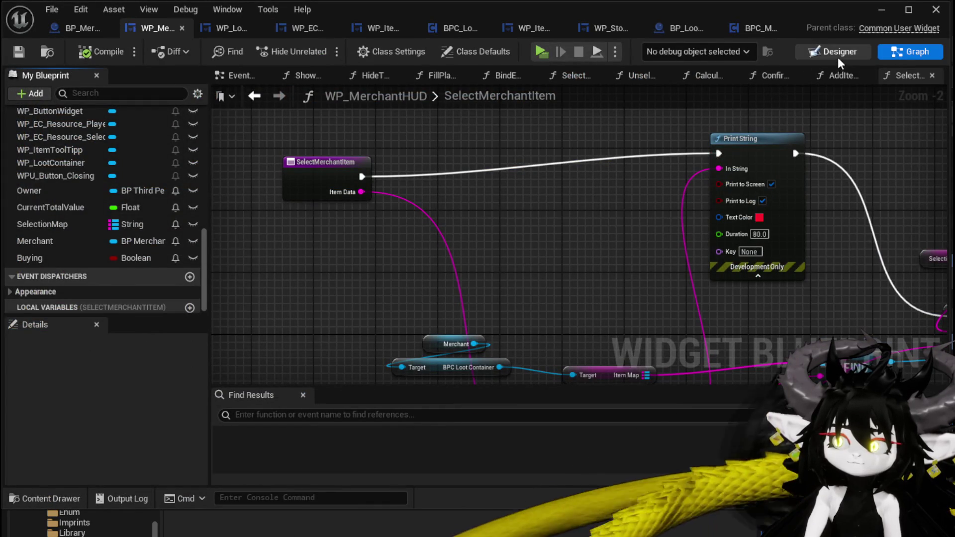
pyautogui.click(838, 57)
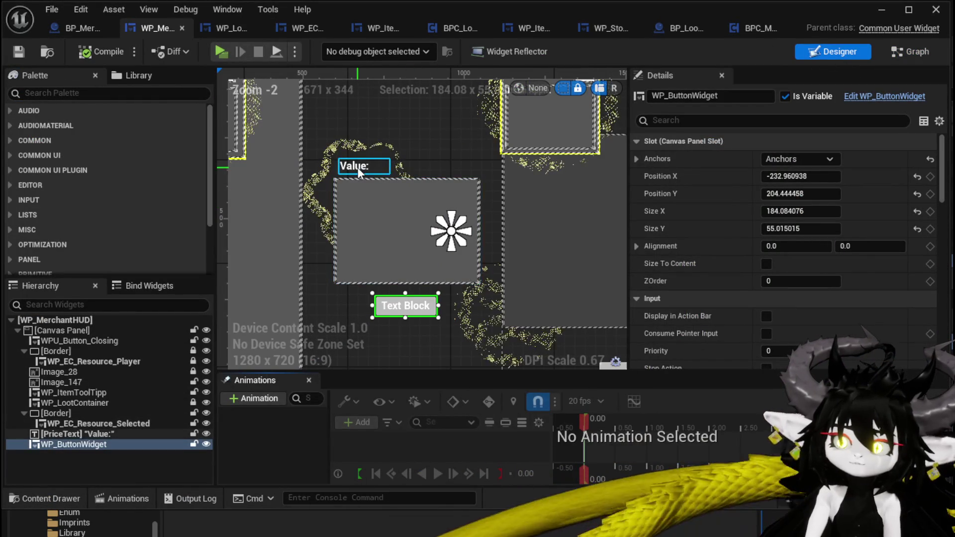
# Step: Move the Value label down toward the button and shift the resource border box right
pyautogui.click(366, 206)
pyautogui.moveTo(354, 169)
pyautogui.mouseDown()
pyautogui.moveTo(345, 319)
pyautogui.moveTo(335, 307)
pyautogui.moveTo(392, 292)
pyautogui.moveTo(389, 337)
pyautogui.moveTo(390, 273)
pyautogui.moveTo(392, 285)
pyautogui.mouseUp()
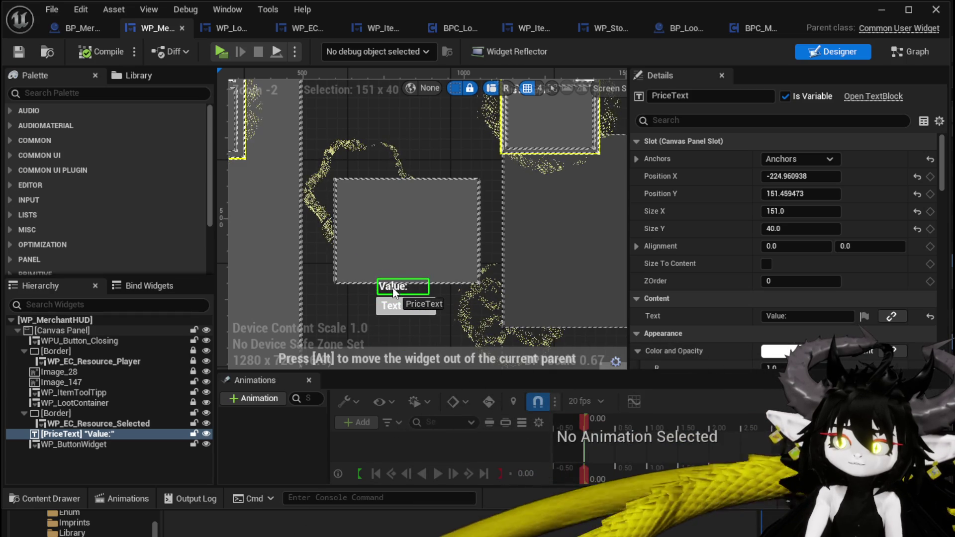
pyautogui.click(380, 179)
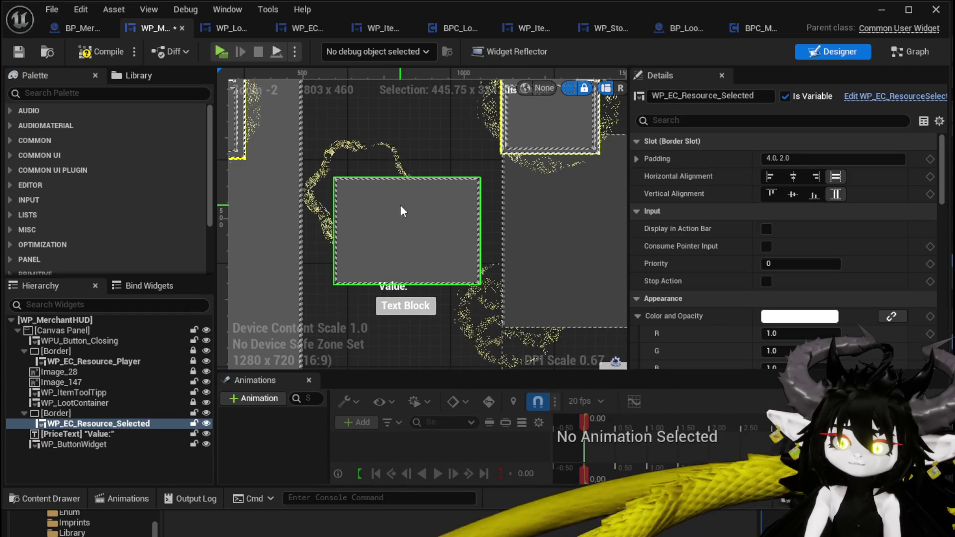
pyautogui.click(88, 412)
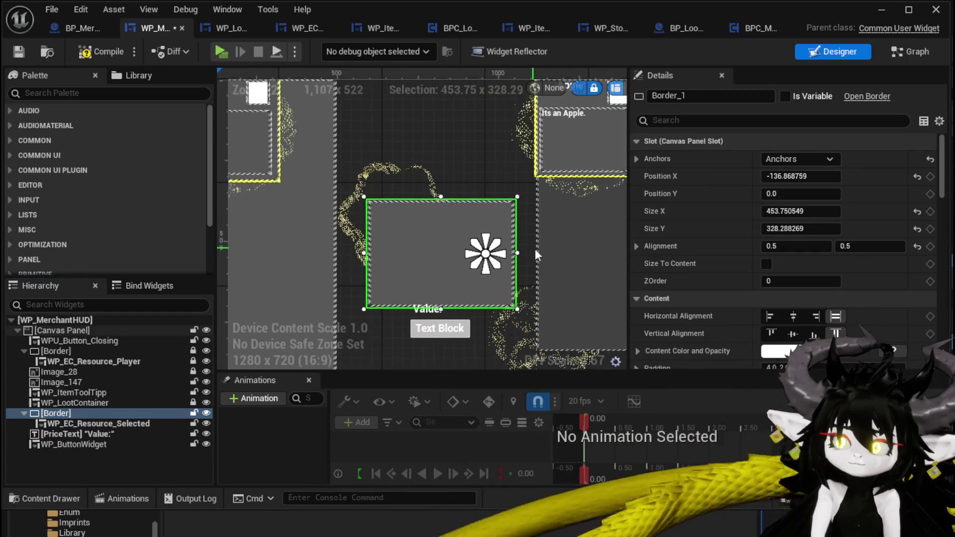
pyautogui.moveTo(796, 176)
pyautogui.mouseDown()
pyautogui.moveTo(826, 176)
pyautogui.moveTo(814, 176)
pyautogui.mouseUp()
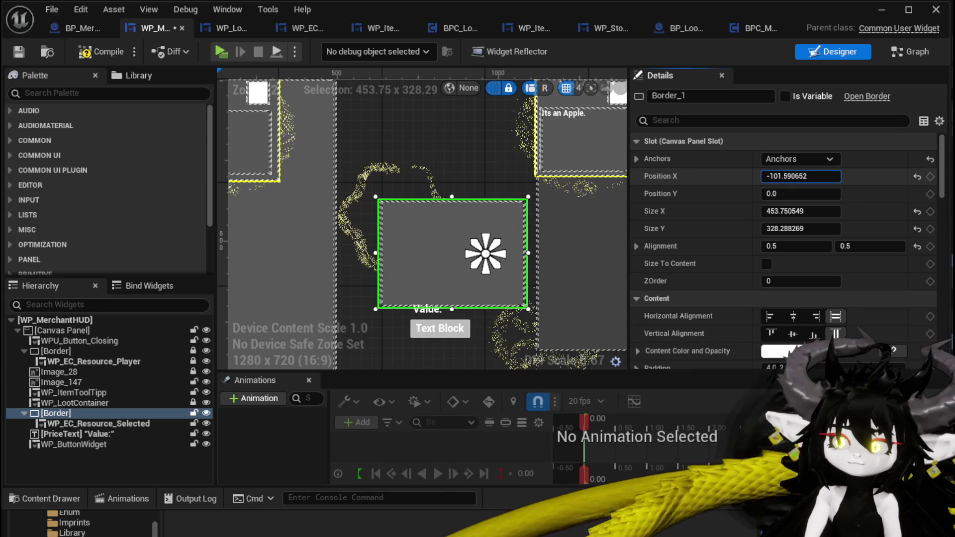
# Step: Move the border holding WP_EC_Resource_Selected up the canvas, above the Value label
pyautogui.click(494, 162)
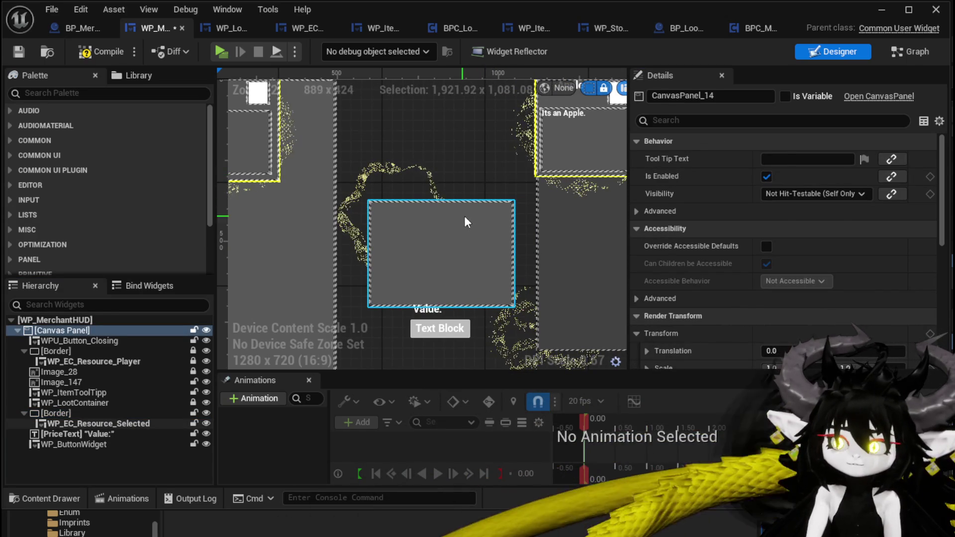
pyautogui.click(464, 219)
pyautogui.click(56, 413)
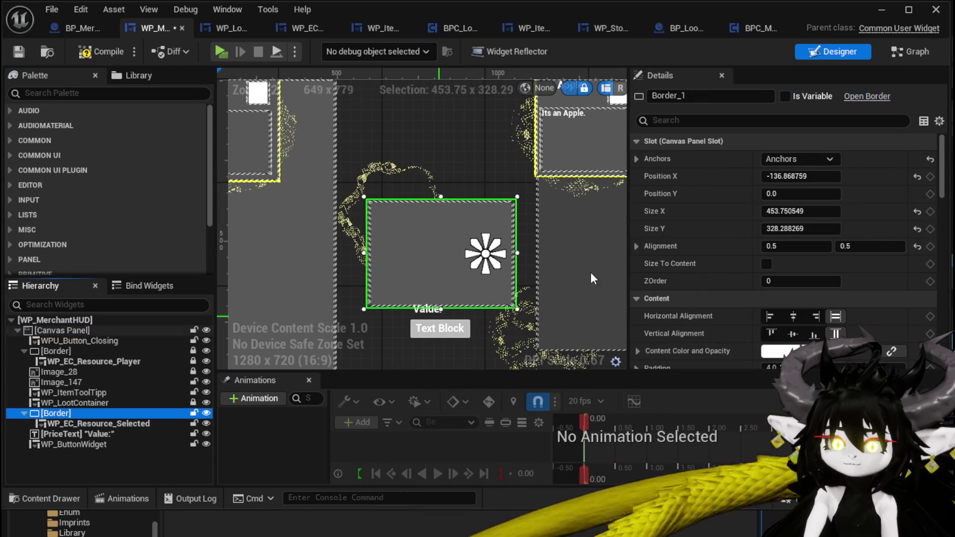
pyautogui.click(801, 193)
pyautogui.moveTo(801, 193); pyautogui.dragTo(706, 193)
# Step: Set the border's Size X to 500 and fine-tune its vertical position
pyautogui.scroll(-2, 449, 199)
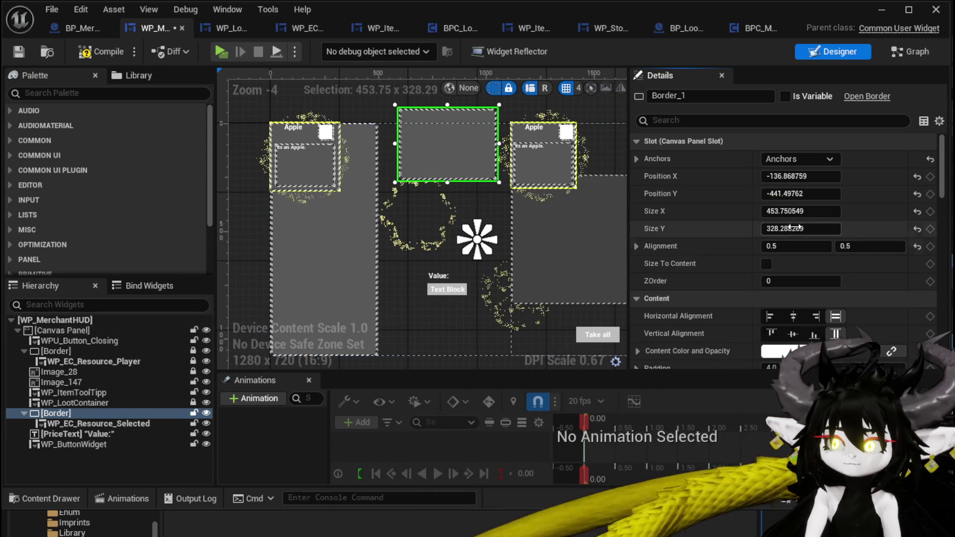
pyautogui.moveTo(800, 210)
pyautogui.mouseDown()
pyautogui.moveTo(825, 211)
pyautogui.moveTo(794, 211)
pyautogui.mouseUp()
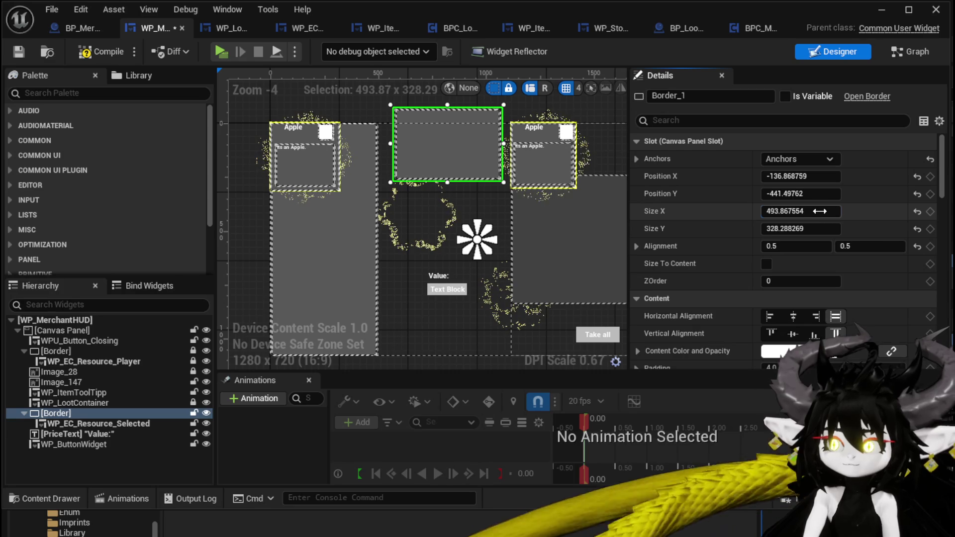
pyautogui.click(821, 211)
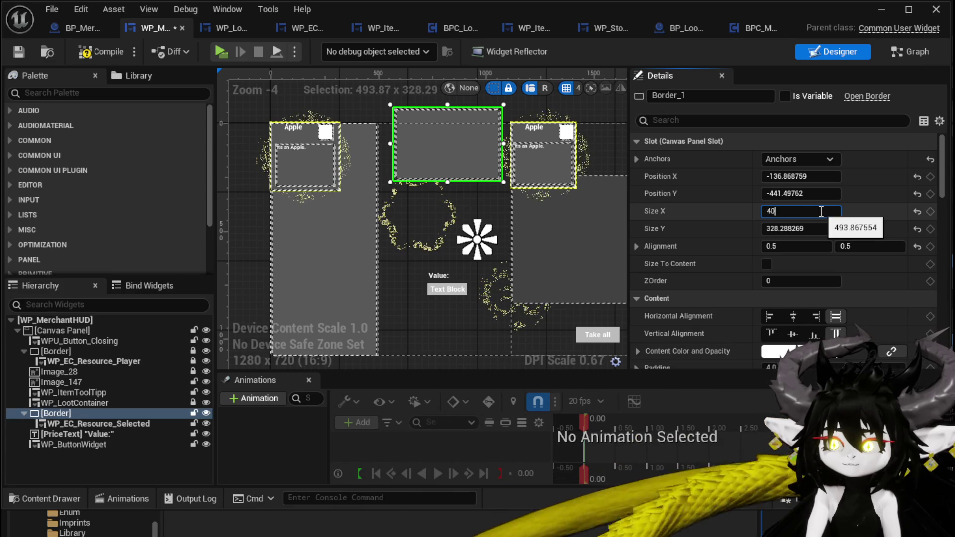
pyautogui.write('0')
pyautogui.press('Return')
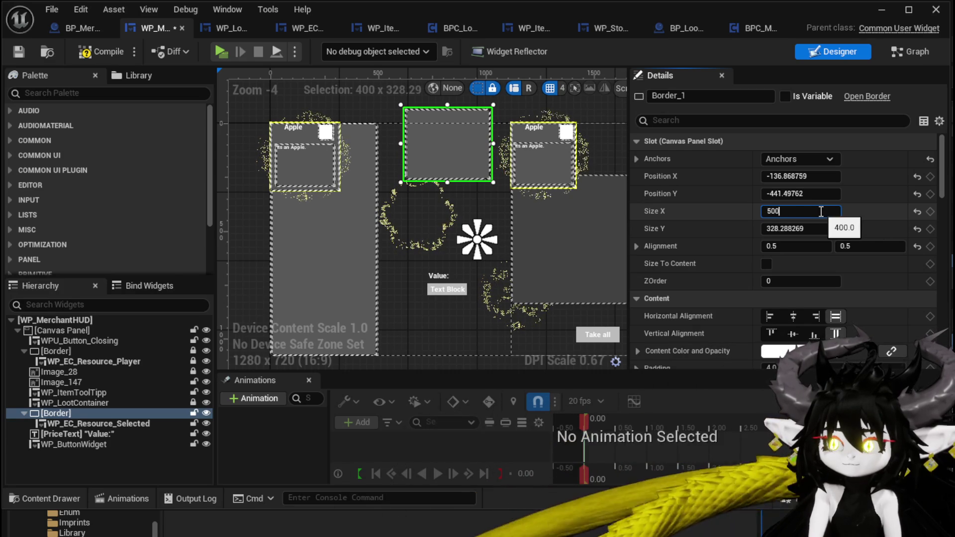
pyautogui.write('.0')
pyautogui.press('Return')
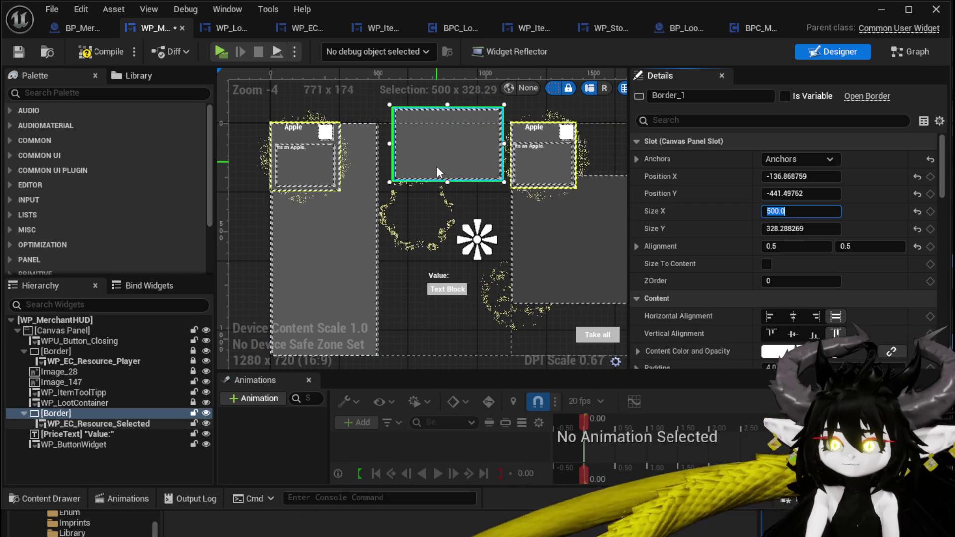
pyautogui.moveTo(800, 193)
pyautogui.mouseDown()
pyautogui.moveTo(780, 193)
pyautogui.moveTo(809, 193)
pyautogui.mouseUp()
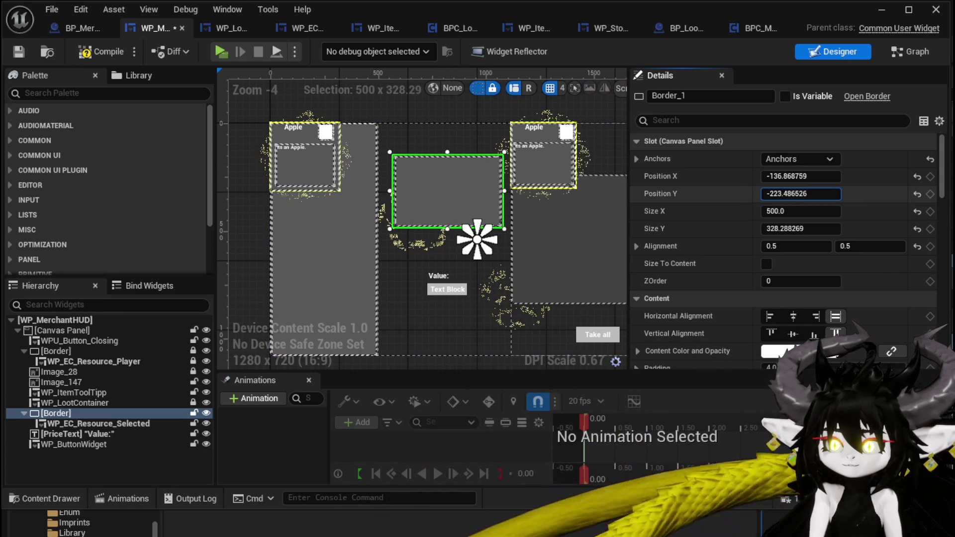
# Step: Duplicate the border holding WP_EC_Resource_Selected with Ctrl+D
pyautogui.click(441, 277)
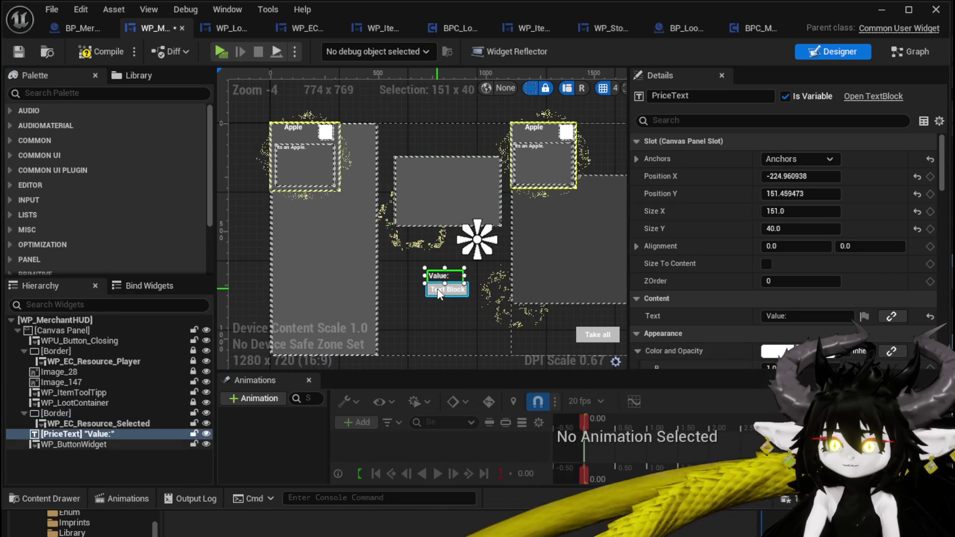
pyautogui.keyDown('ctrl'); pyautogui.click(433, 293); pyautogui.keyUp('ctrl')
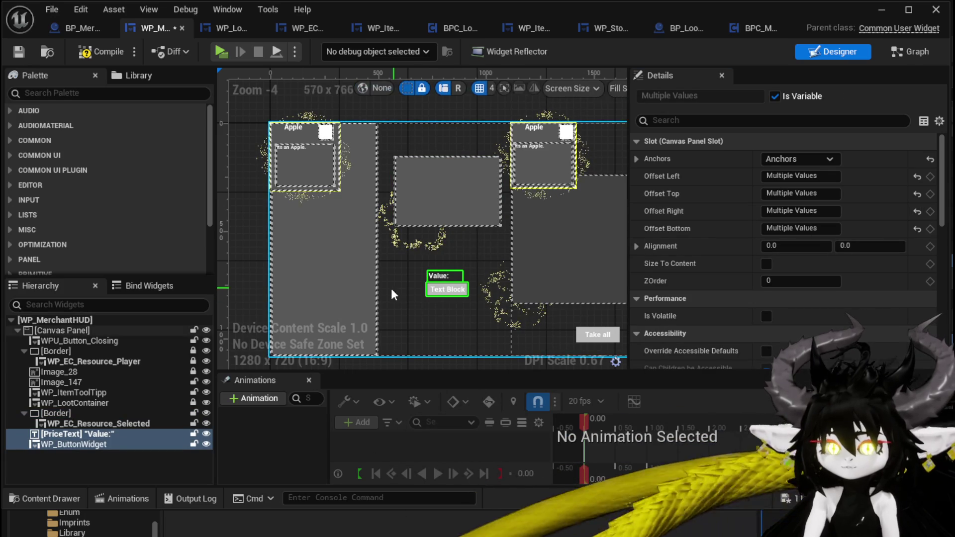
pyautogui.click(42, 436)
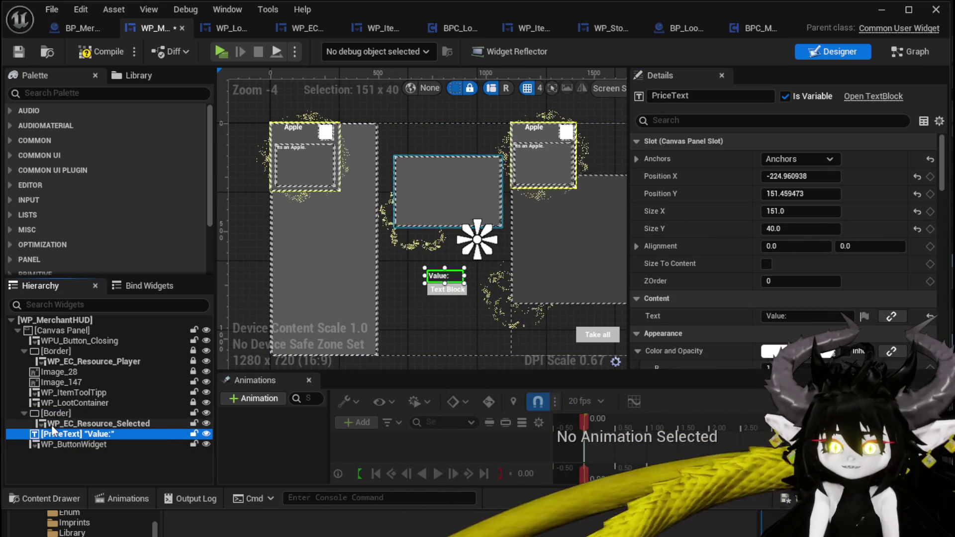
pyautogui.click(52, 414)
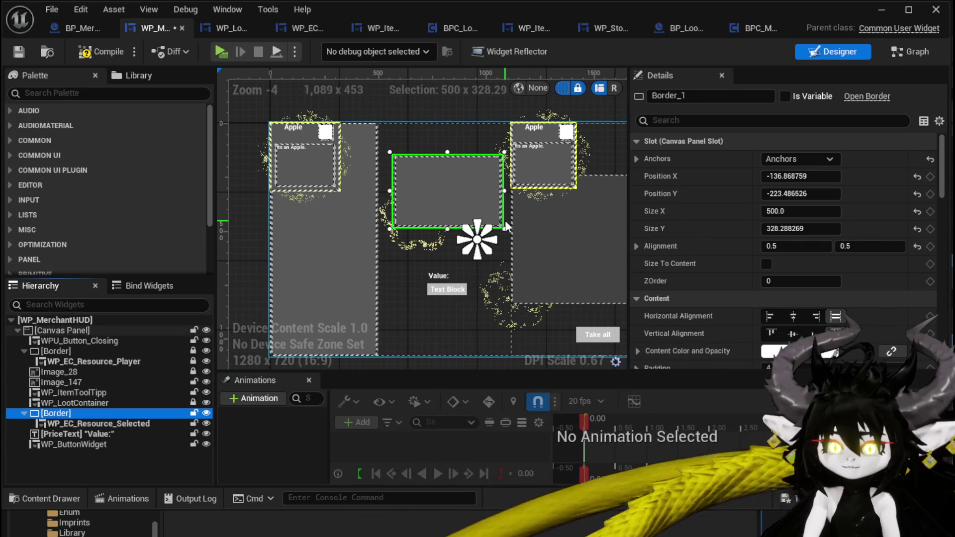
pyautogui.hotkey('ctrl', 'd')
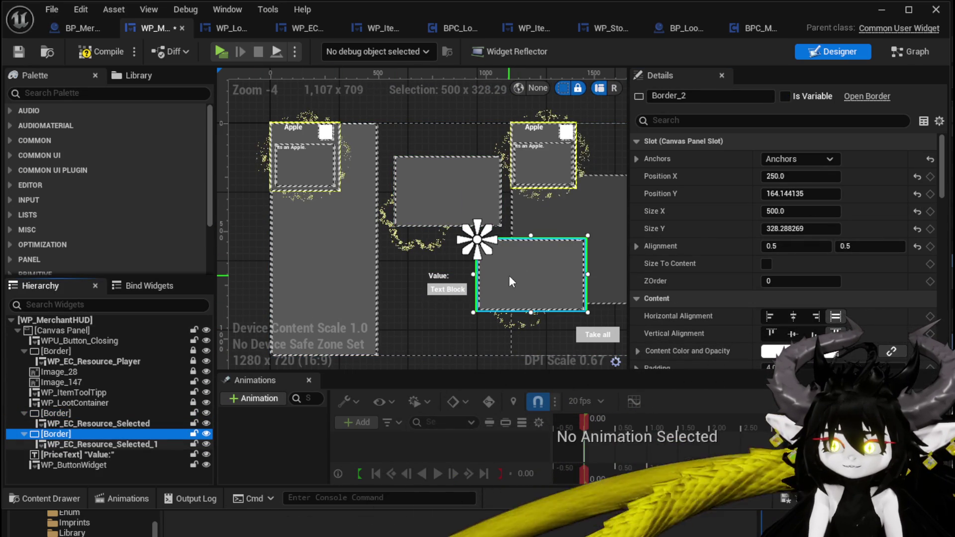
# Step: Lock both resource widgets and drag the duplicated box below the first one
pyautogui.click(192, 444)
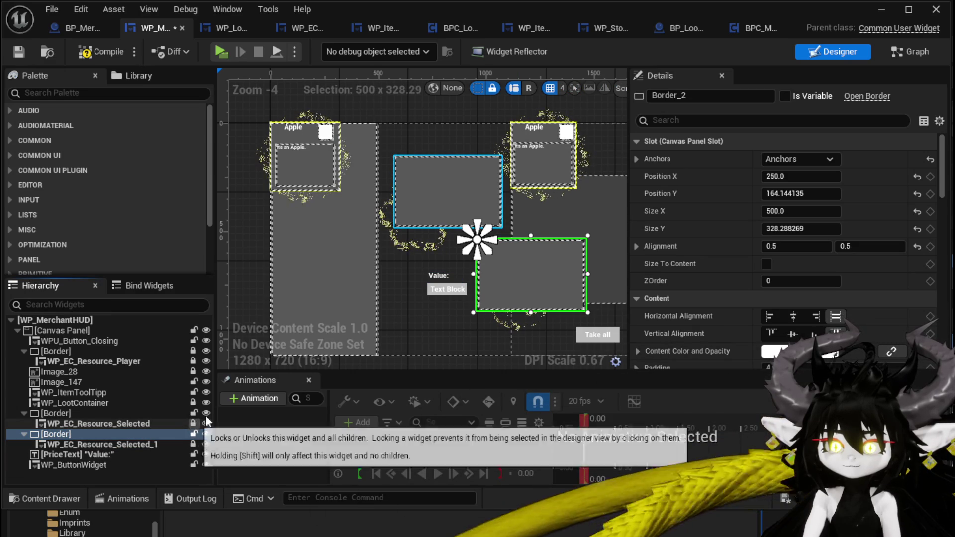
pyautogui.click(193, 424)
pyautogui.moveTo(514, 263); pyautogui.dragTo(426, 258)
pyautogui.scroll(2, 426, 258)
pyautogui.scroll(3, 427, 287)
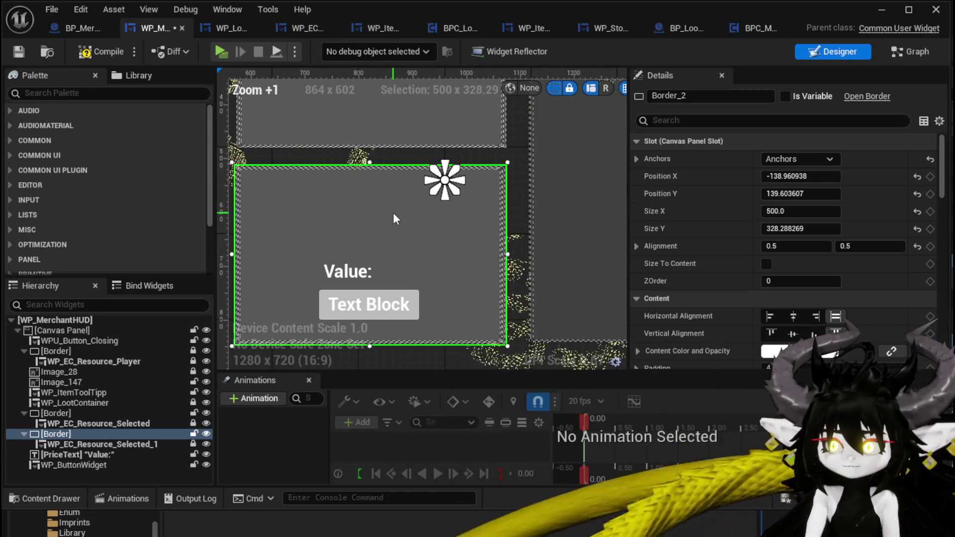
pyautogui.scroll(-2, 392, 219)
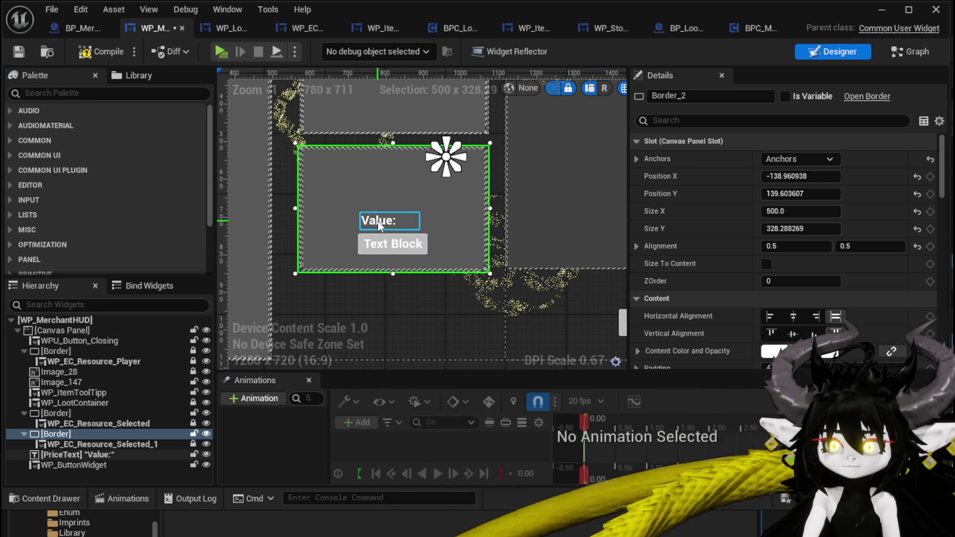
# Step: Move the Value label and WP_ButtonWidget below the lower box, then compile
pyautogui.click(64, 453)
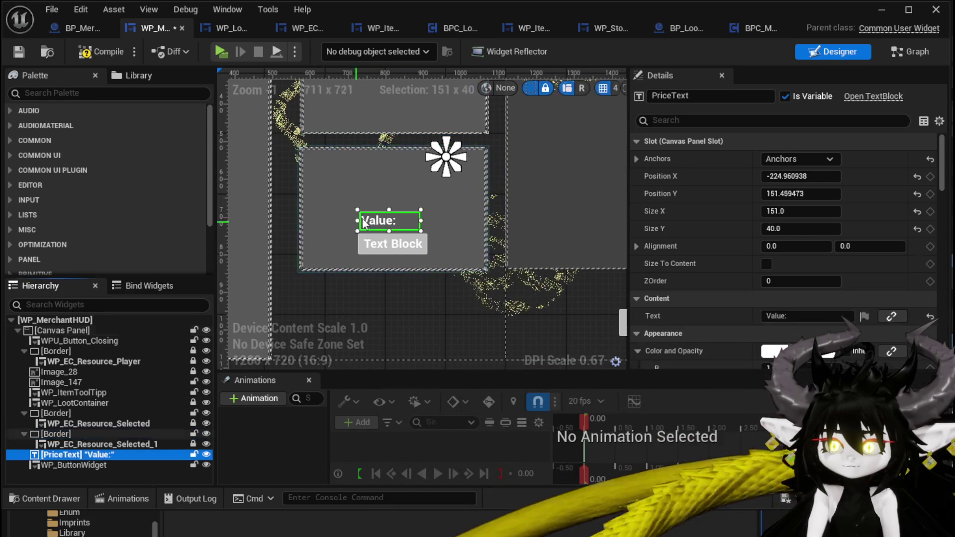
pyautogui.keyDown('ctrl'); pyautogui.click(378, 243); pyautogui.keyUp('ctrl')
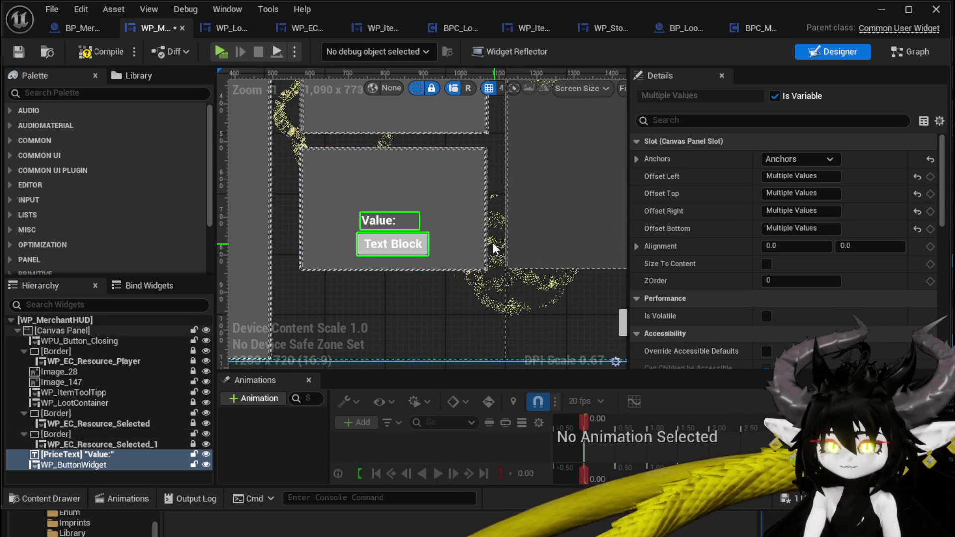
pyautogui.moveTo(368, 249); pyautogui.dragTo(360, 334)
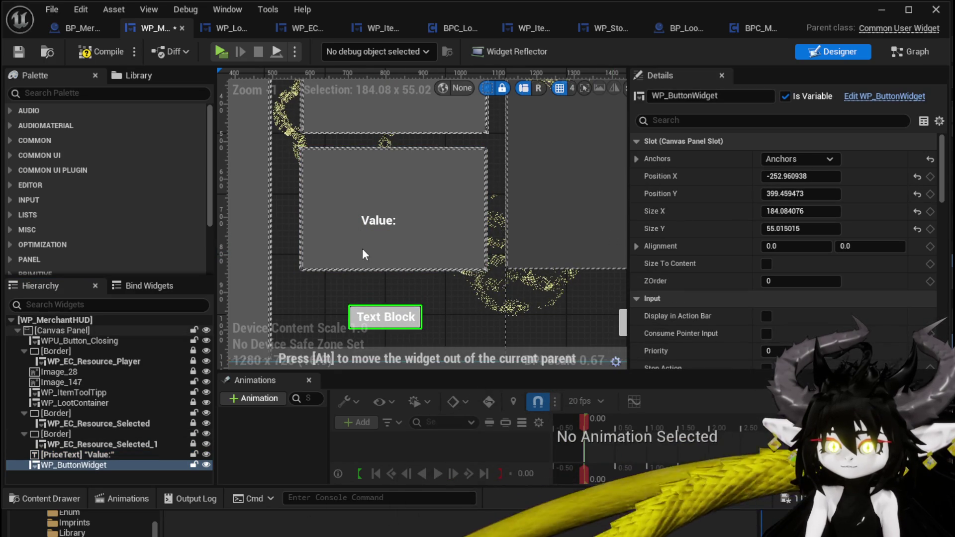
pyautogui.click(367, 224)
pyautogui.moveTo(366, 225)
pyautogui.mouseDown()
pyautogui.moveTo(352, 285)
pyautogui.moveTo(367, 290)
pyautogui.mouseUp()
pyautogui.click(91, 52)
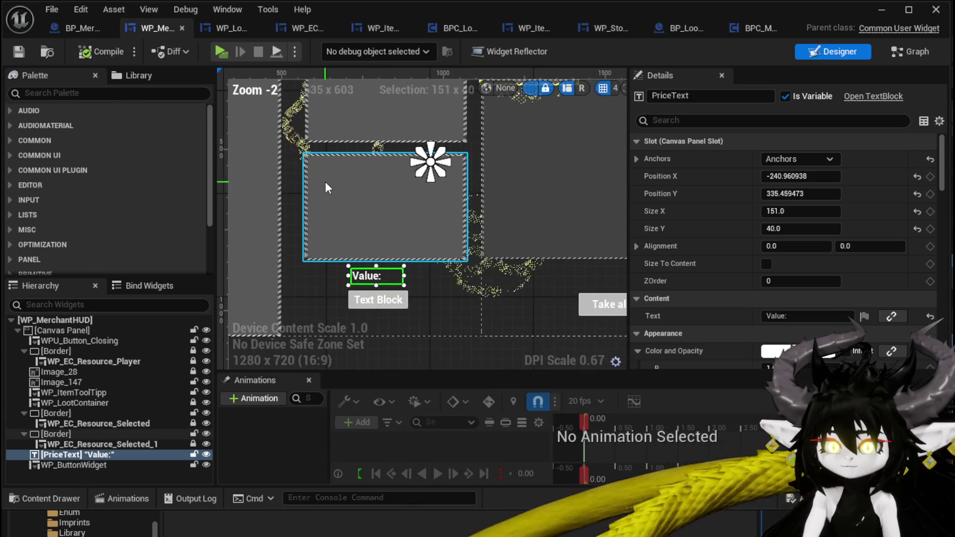
pyautogui.scroll(-1, 324, 209)
pyautogui.click(398, 160)
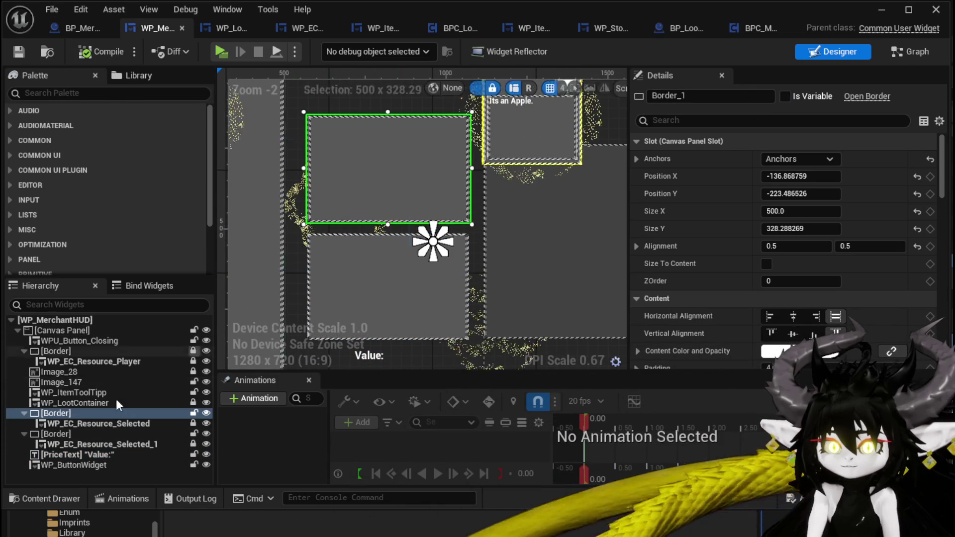
# Step: Rename the upper resource widget to WP_EC_Resource_Selected_Player
pyautogui.click(95, 424)
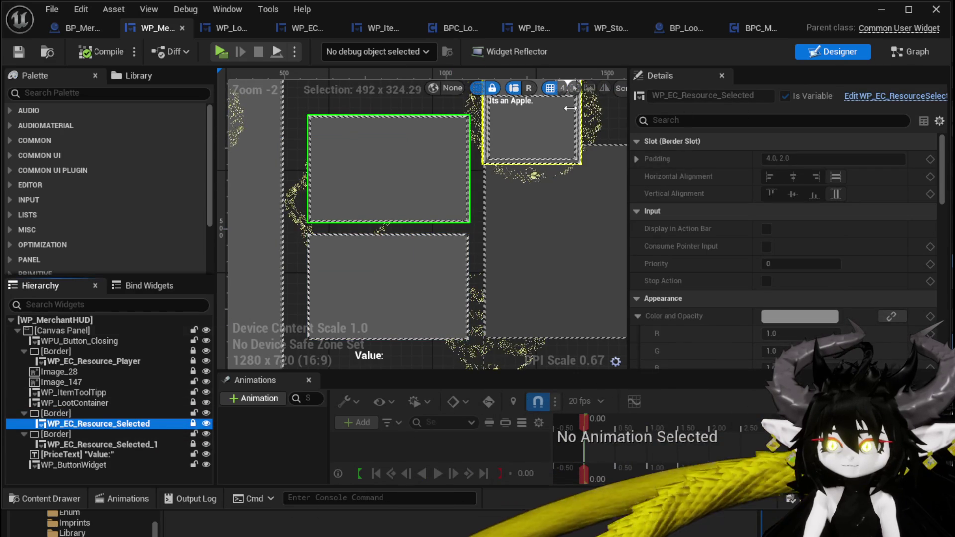
pyautogui.click(758, 99)
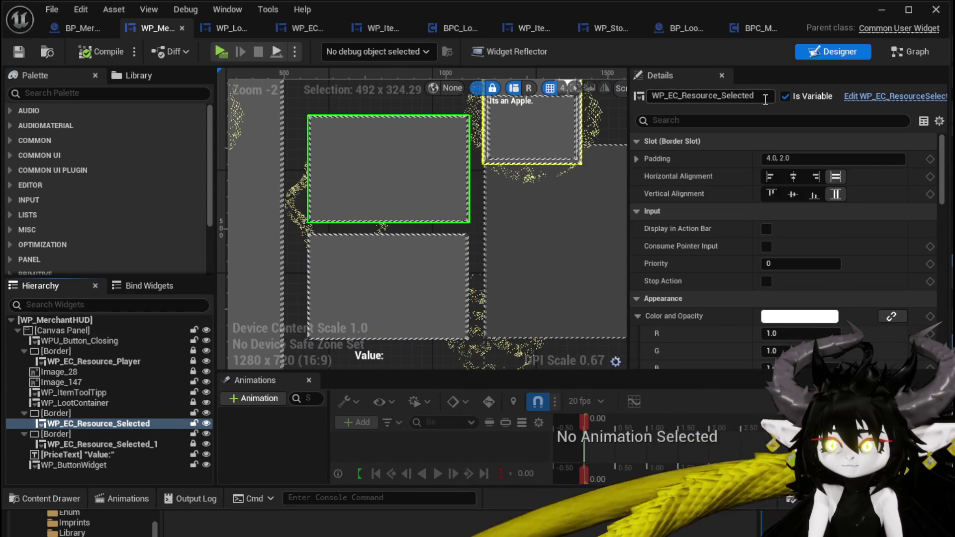
pyautogui.doubleClick(692, 97)
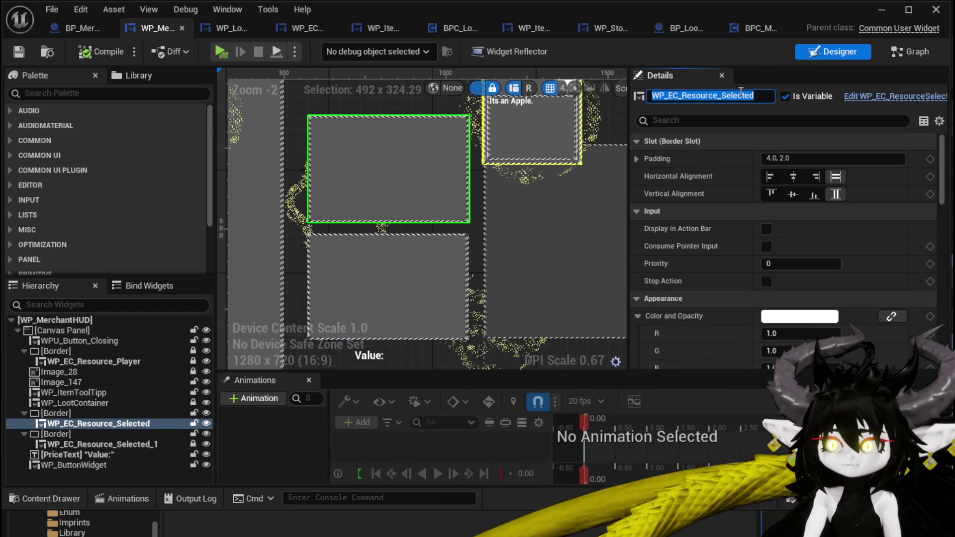
pyautogui.doubleClick(680, 95)
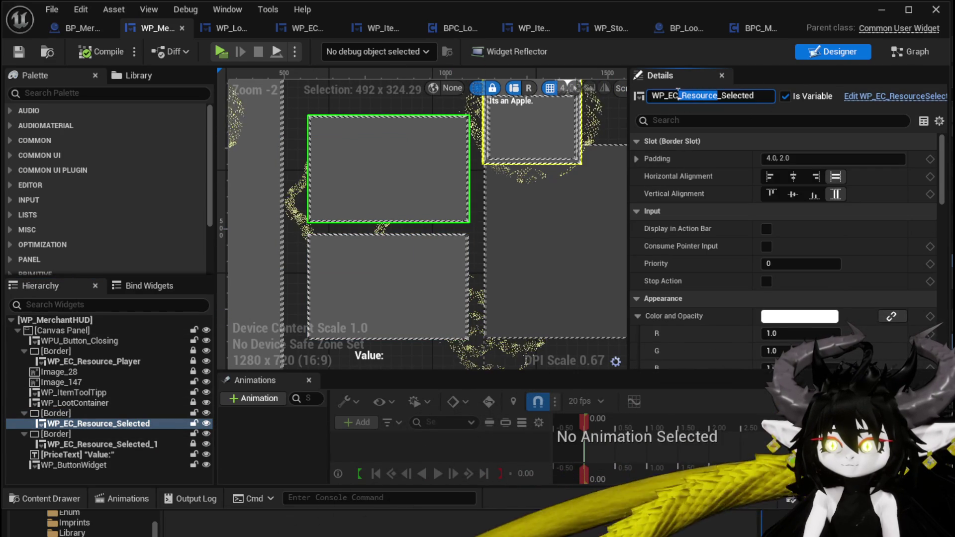
pyautogui.moveTo(717, 95); pyautogui.dragTo(767, 94)
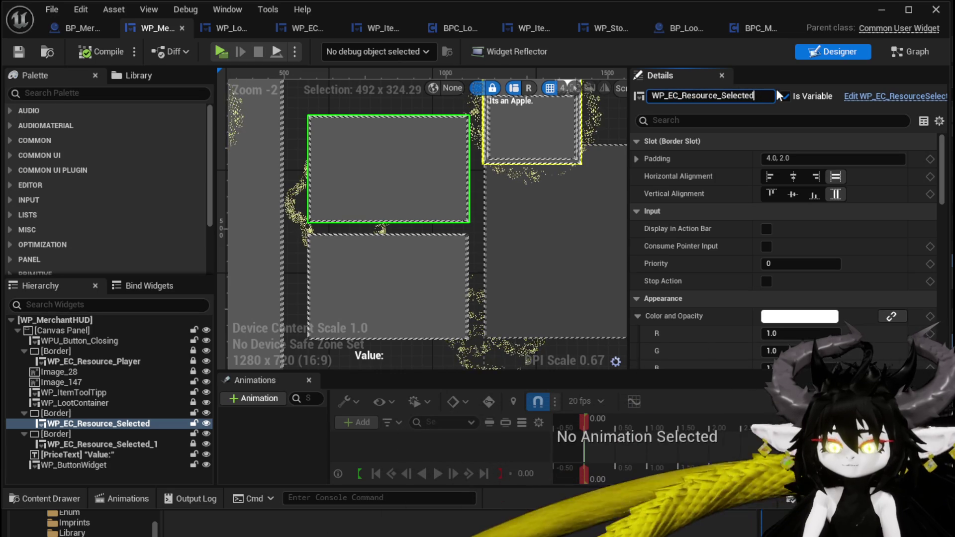
pyautogui.write('_P')
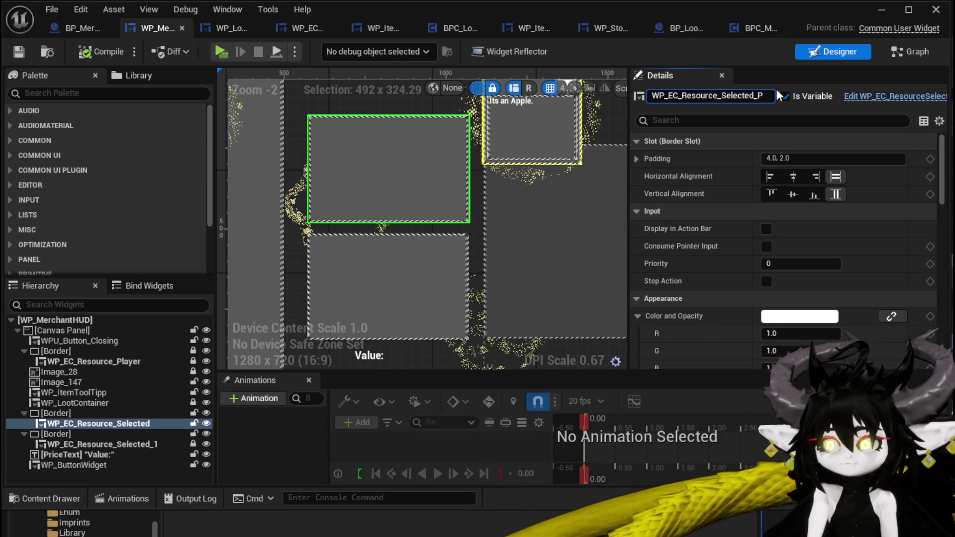
pyautogui.write('layer')
pyautogui.press('Return')
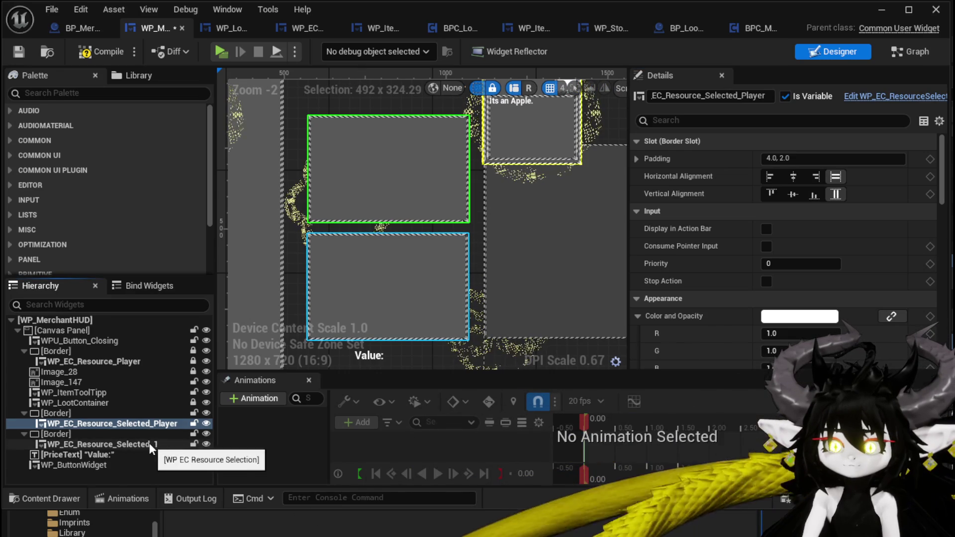
# Step: Rename the lower widget to WP_EC_Resource_Selected_Merchant and save the merchant HUD
pyautogui.click(102, 444)
pyautogui.click(763, 95)
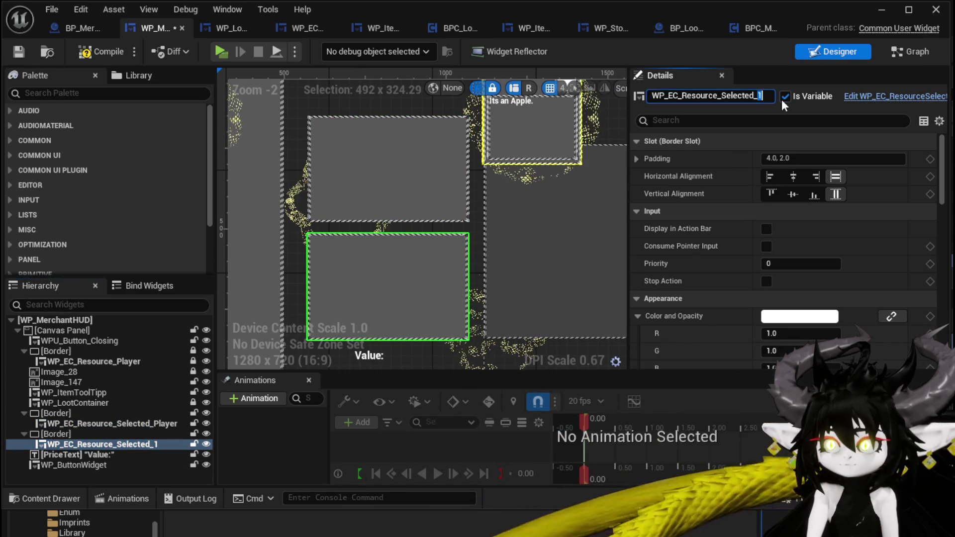
pyautogui.write('Mer')
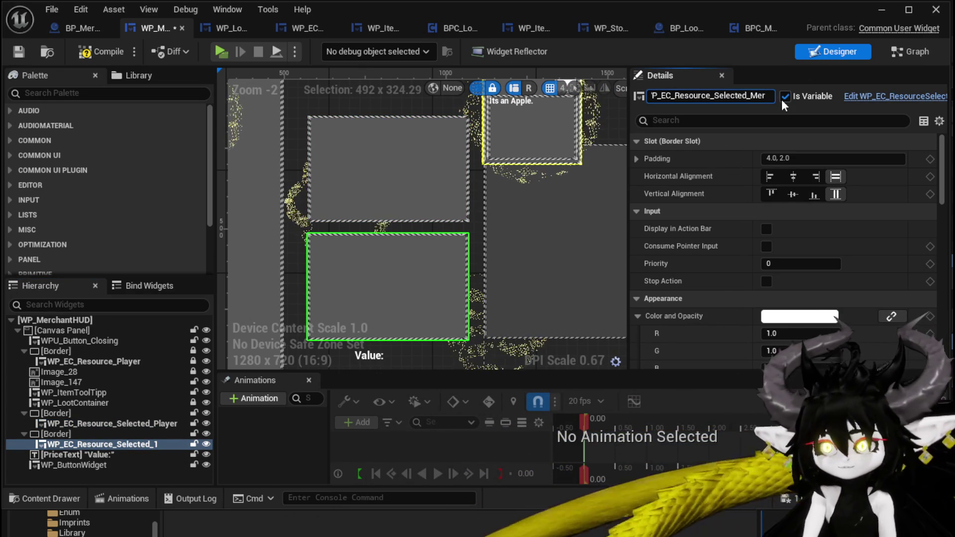
pyautogui.write('chant')
pyautogui.press('Return')
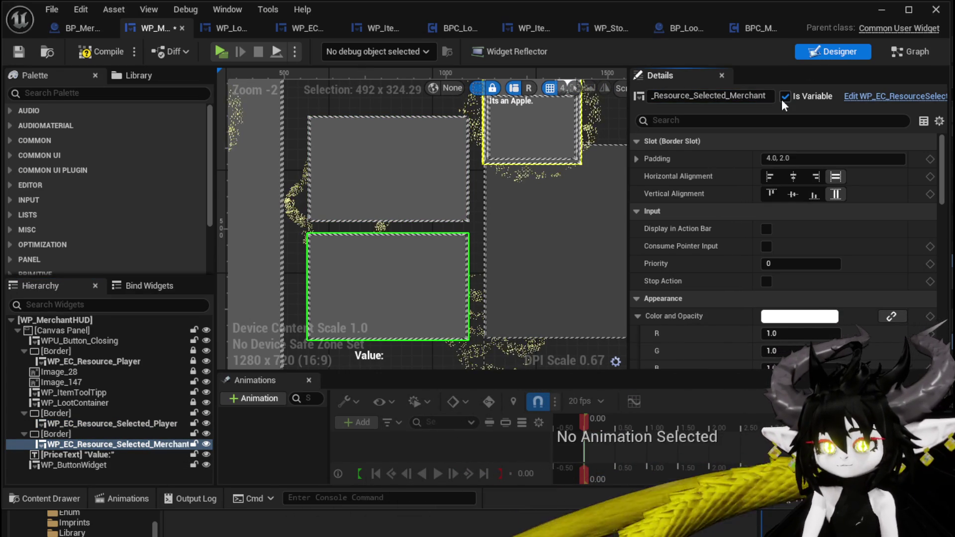
pyautogui.click(22, 51)
pyautogui.scroll(-3, 414, 115)
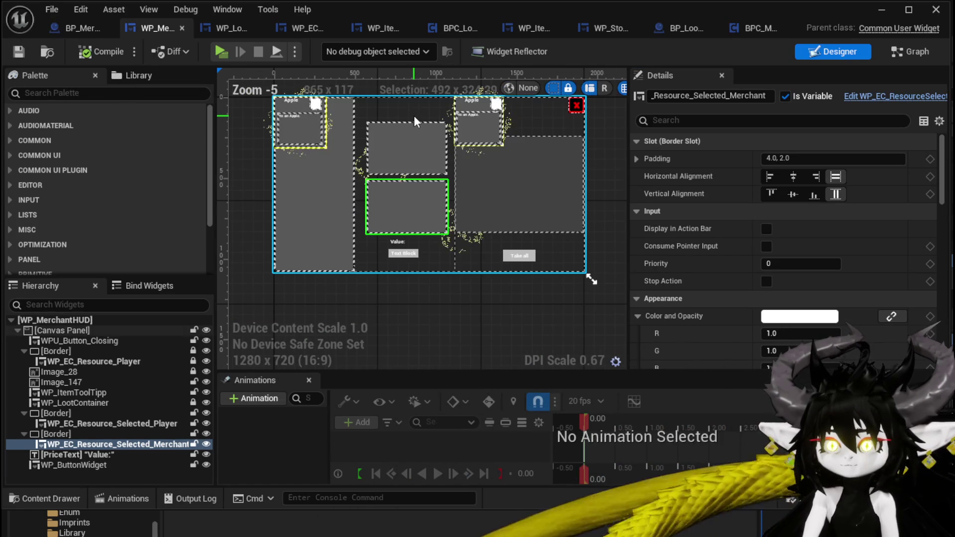
pyautogui.scroll(2, 414, 115)
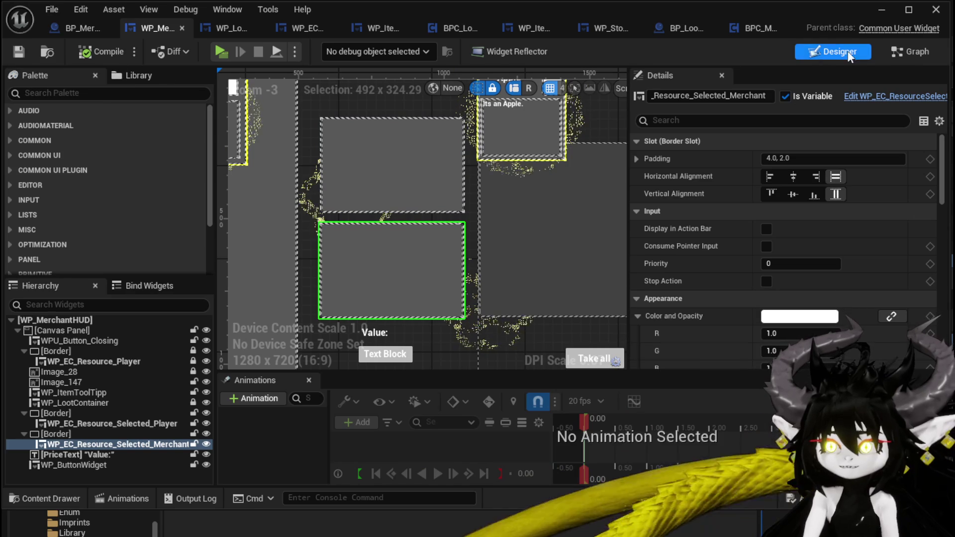
pyautogui.click(933, 53)
# Step: Rename the SelectionMap variable to SelectionMapPlayer
pyautogui.moveTo(488, 210)
pyautogui.mouseDown()
pyautogui.moveTo(624, 211)
pyautogui.moveTo(242, 184)
pyautogui.mouseUp()
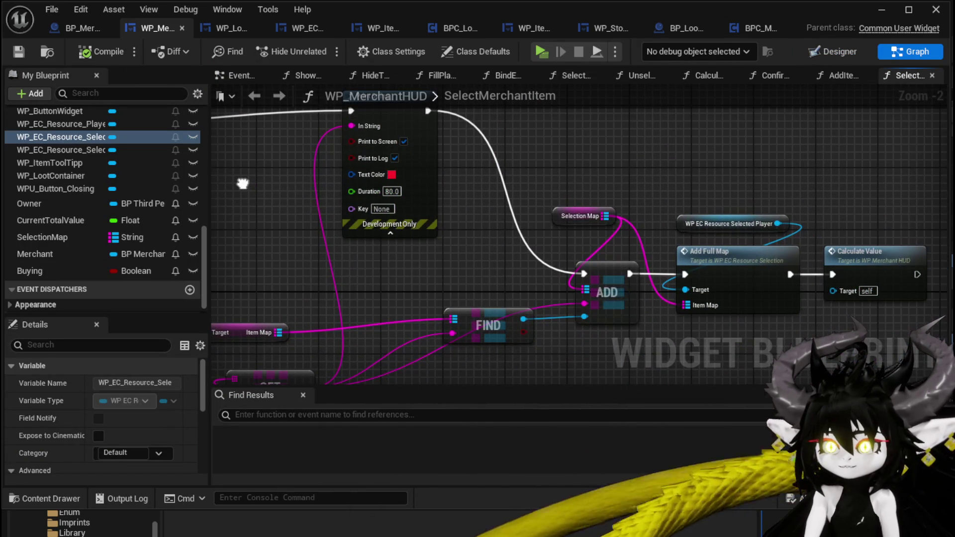
pyautogui.moveTo(577, 226); pyautogui.dragTo(594, 164)
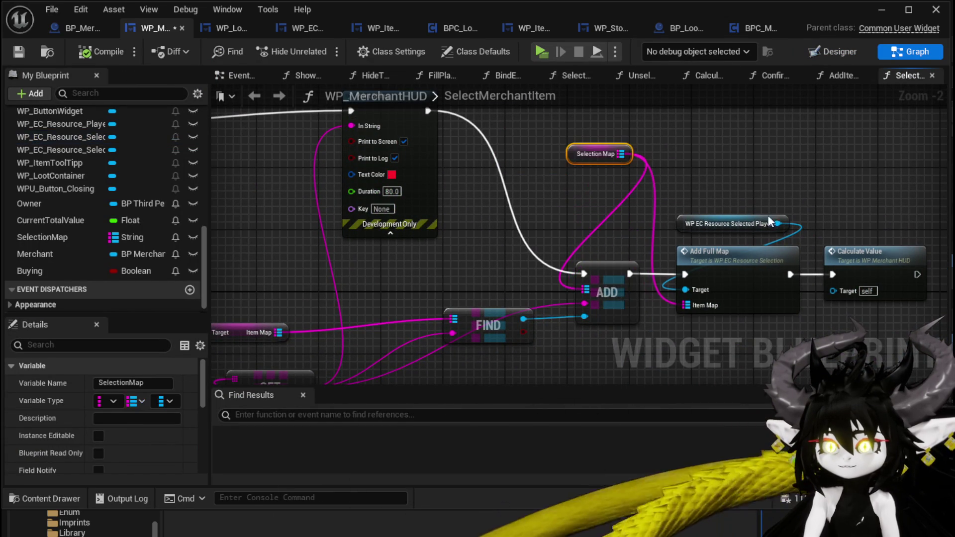
pyautogui.scroll(3, 73, 263)
pyautogui.scroll(-2, 73, 261)
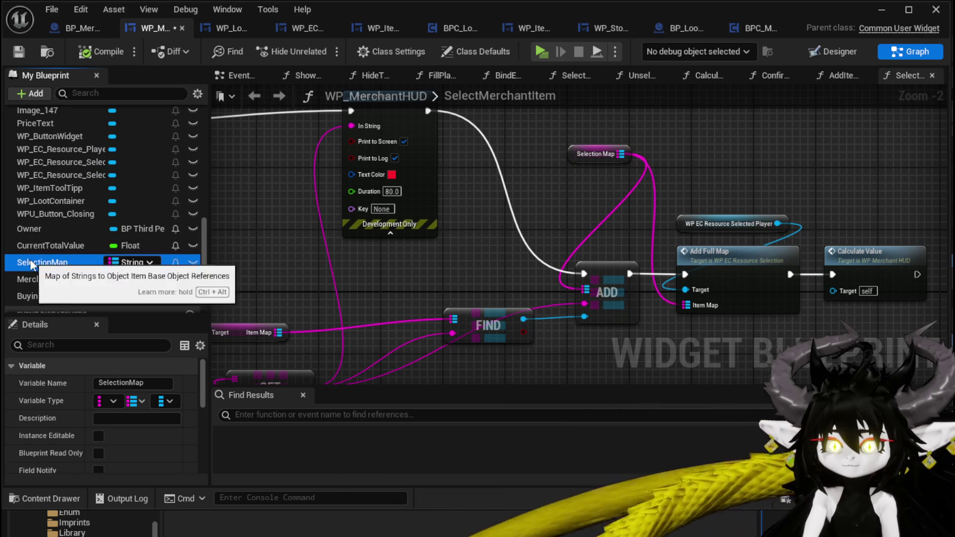
pyautogui.rightClick(31, 262)
pyautogui.moveTo(79, 303)
pyautogui.click(97, 287)
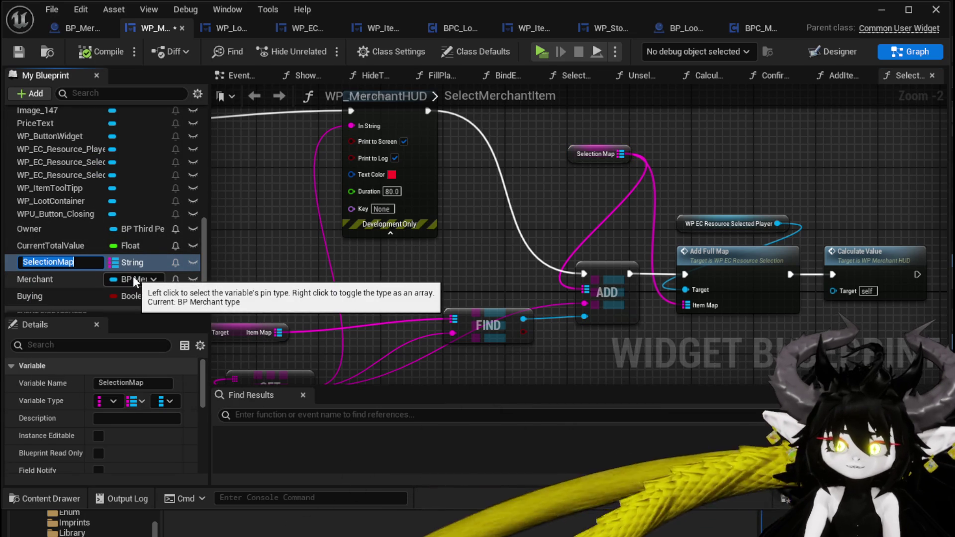
pyautogui.press('End')
pyautogui.write('P')
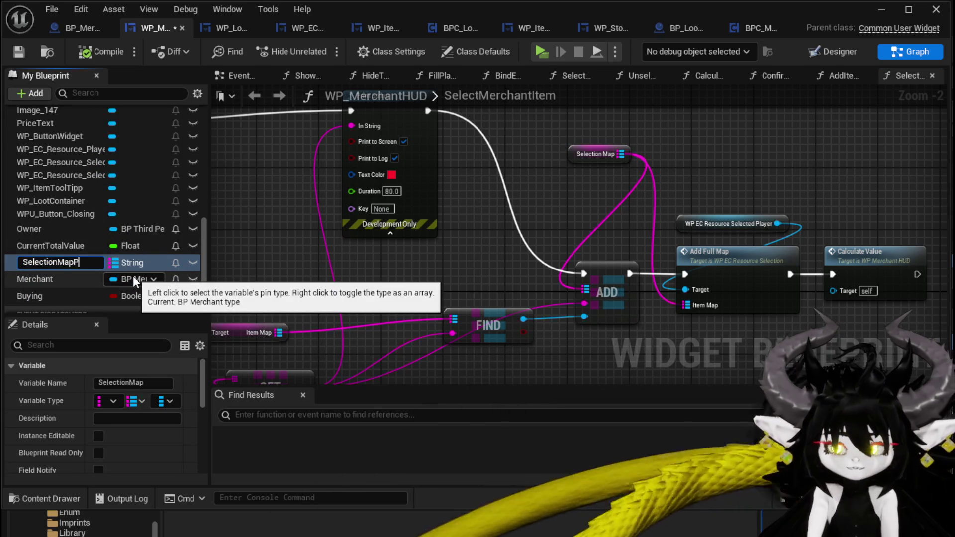
pyautogui.write('layer')
pyautogui.press('Return')
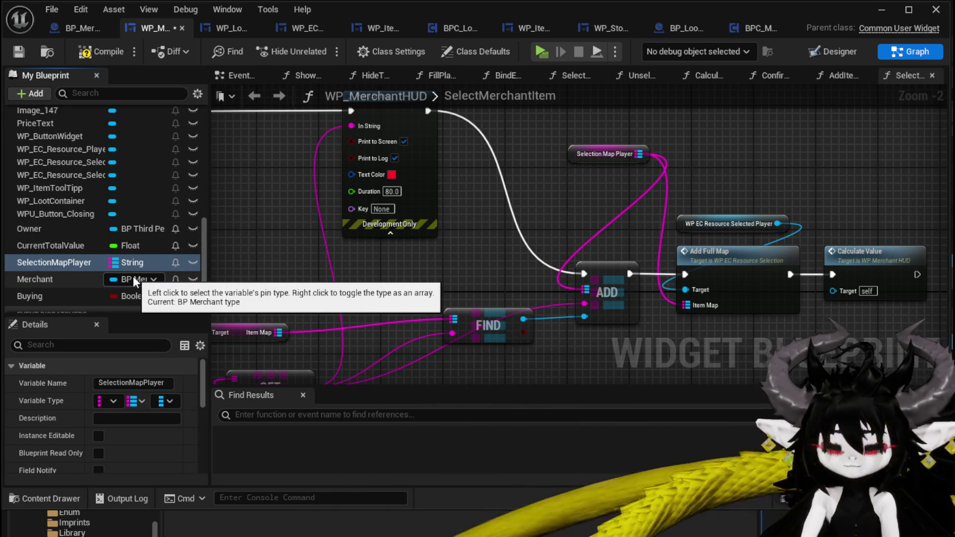
# Step: Duplicate SelectionMapPlayer and name the copy SelectionMapMerchant
pyautogui.press('F2')
pyautogui.hotkey('ctrl', 'v')
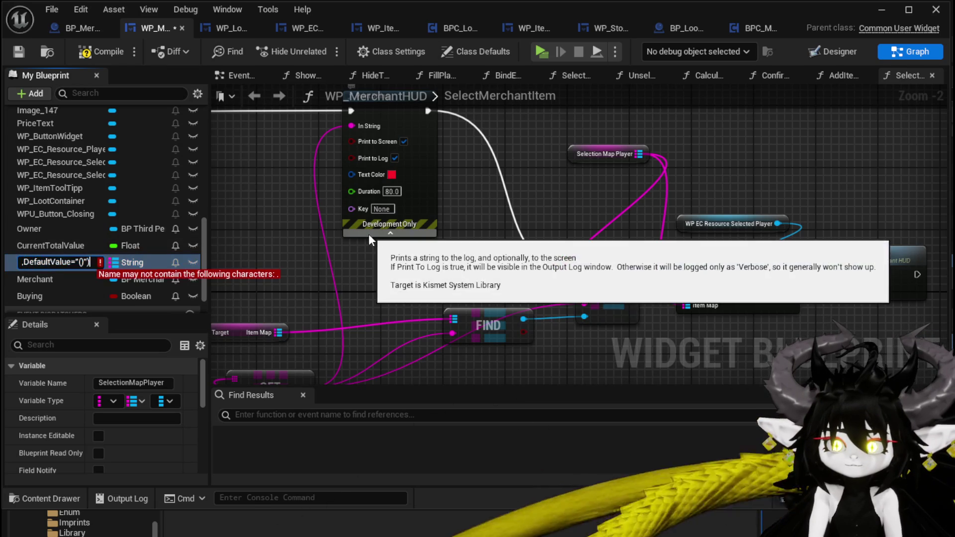
pyautogui.press('Escape')
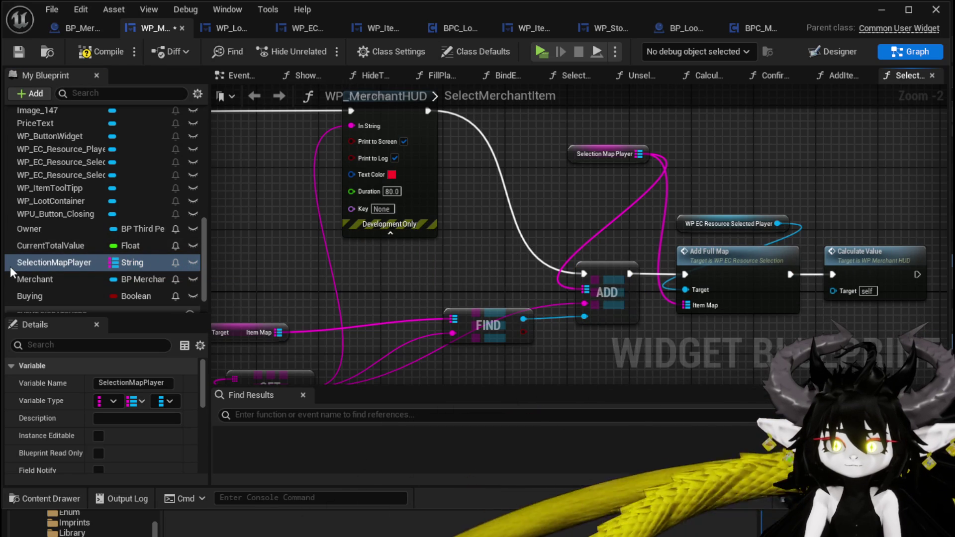
pyautogui.click(15, 267)
pyautogui.hotkey('ctrl', 'w')
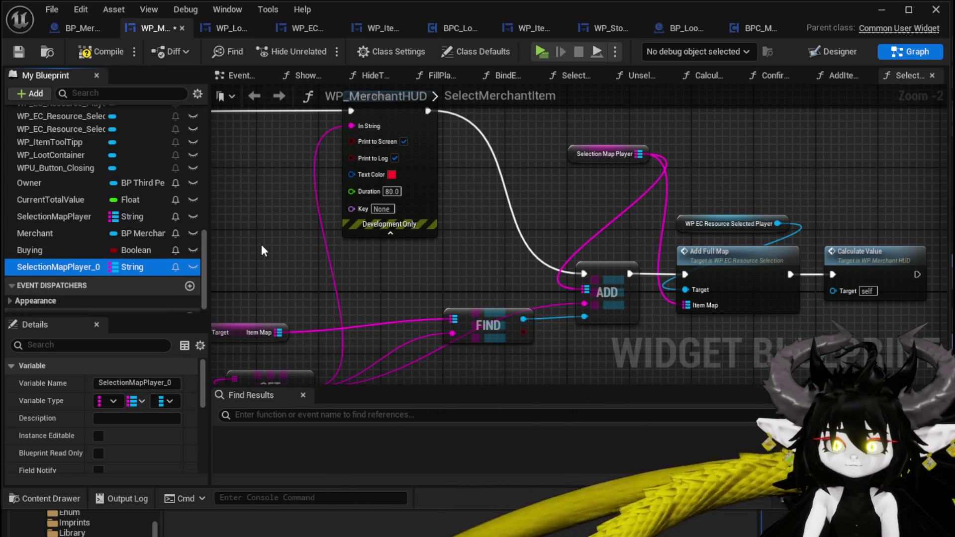
pyautogui.rightClick(85, 267)
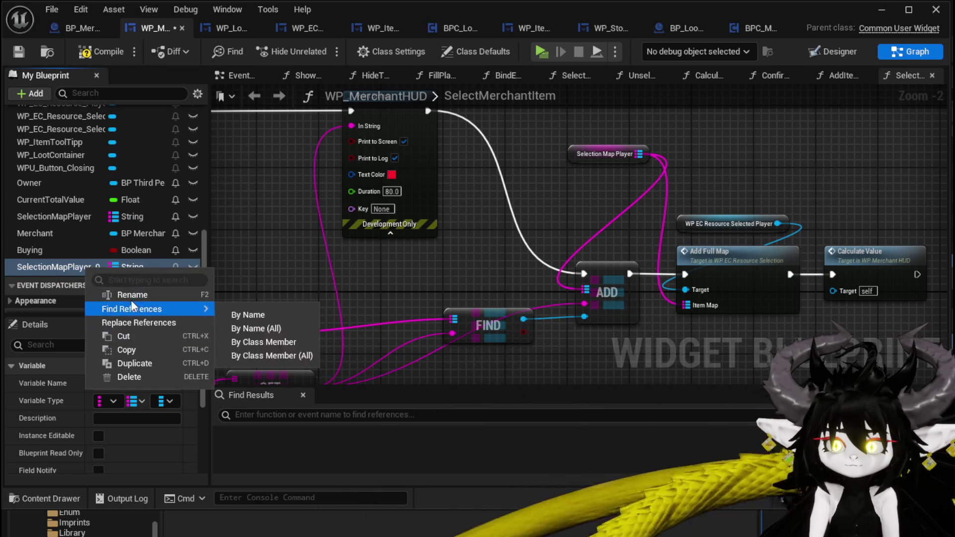
pyautogui.click(131, 293)
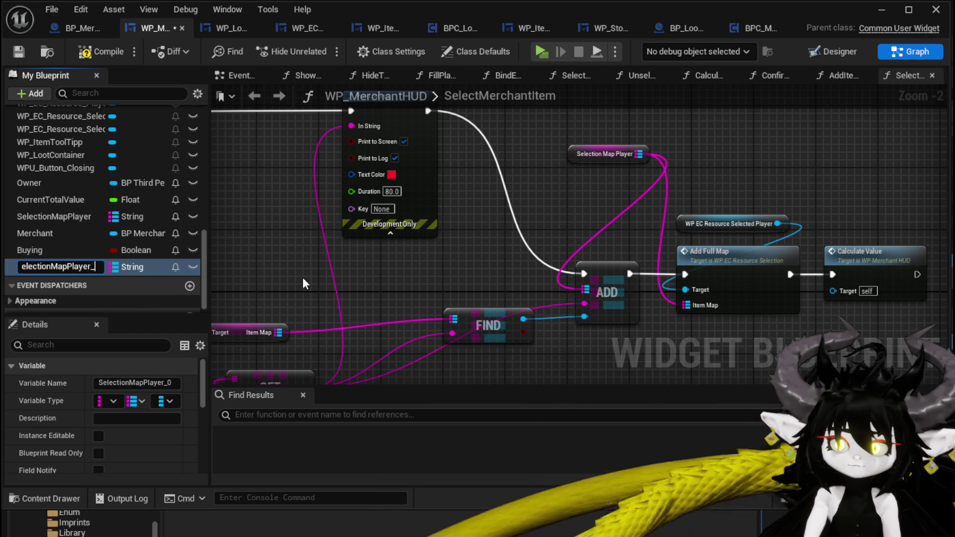
pyautogui.press('BackSpace')
pyautogui.press('BackSpace')
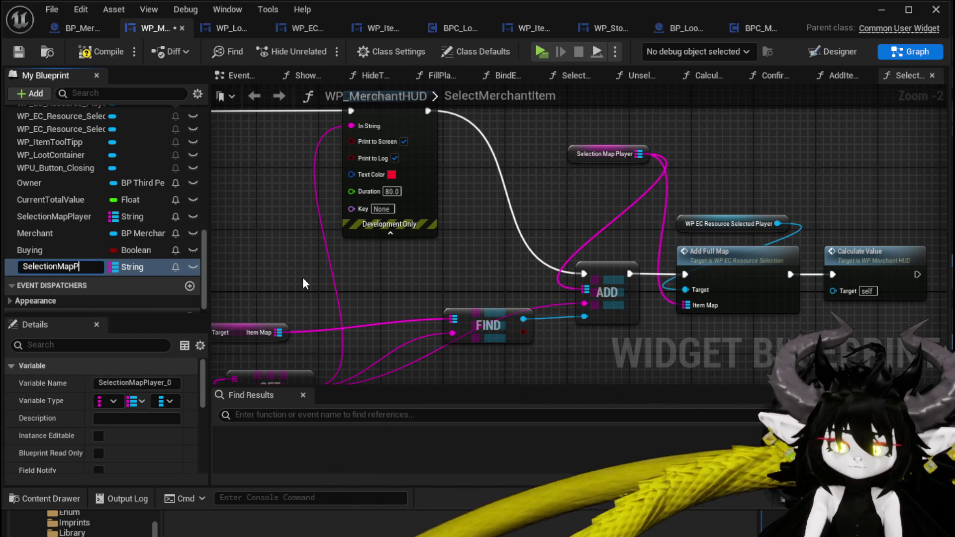
pyautogui.write('hant')
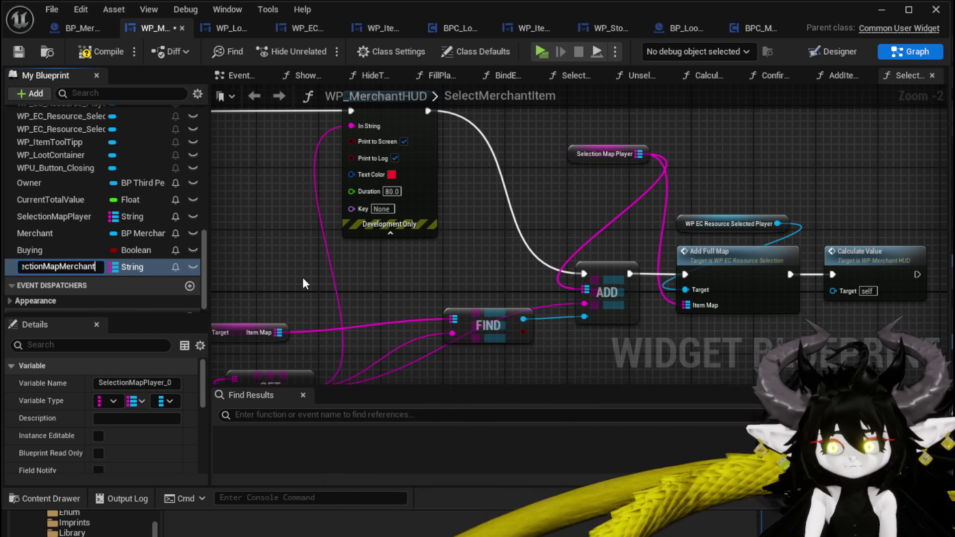
pyautogui.press('Return')
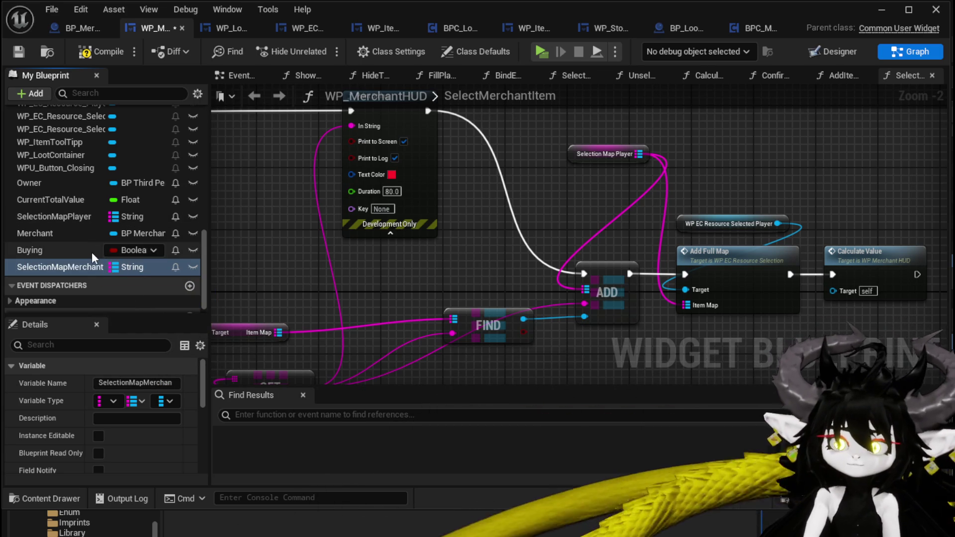
# Step: Place SelectionMapMerchant after SelectionMapPlayer, compile and save, and drag it into the graph
pyautogui.moveTo(68, 267)
pyautogui.mouseDown()
pyautogui.moveTo(69, 237)
pyautogui.moveTo(49, 231)
pyautogui.mouseUp()
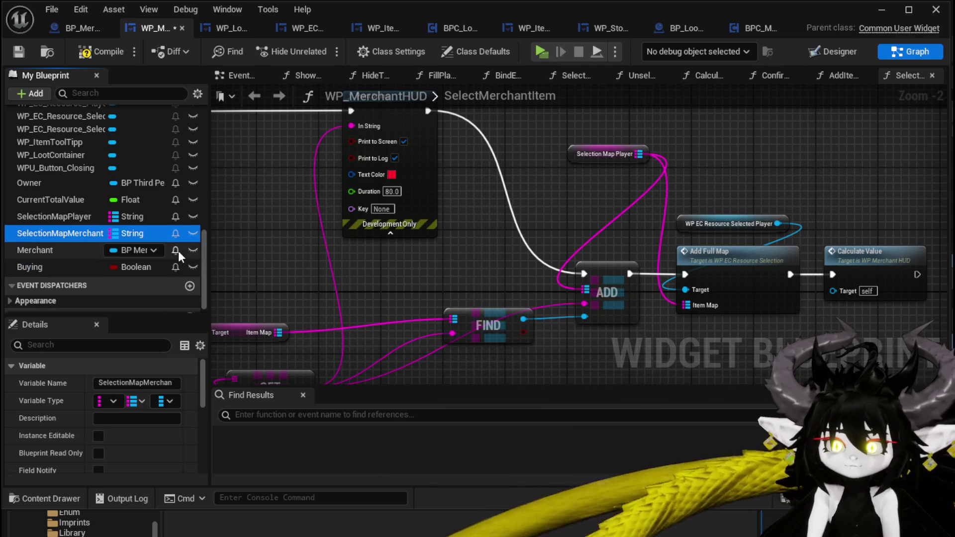
pyautogui.click(85, 53)
pyautogui.click(20, 52)
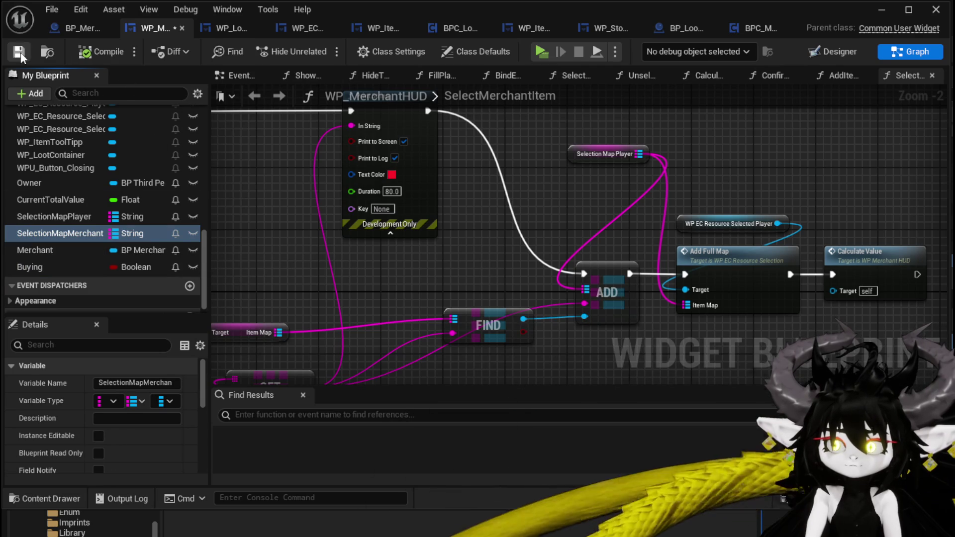
pyautogui.moveTo(40, 233)
pyautogui.mouseDown()
pyautogui.moveTo(510, 201)
pyautogui.moveTo(517, 191)
pyautogui.moveTo(399, 198)
pyautogui.mouseUp()
# Step: Replace the Selection Map Player getter with a SelectionMapMerchant getter feeding the map add
pyautogui.click(550, 205)
pyautogui.moveTo(448, 180)
pyautogui.mouseDown()
pyautogui.moveTo(545, 307)
pyautogui.moveTo(447, 297)
pyautogui.mouseUp()
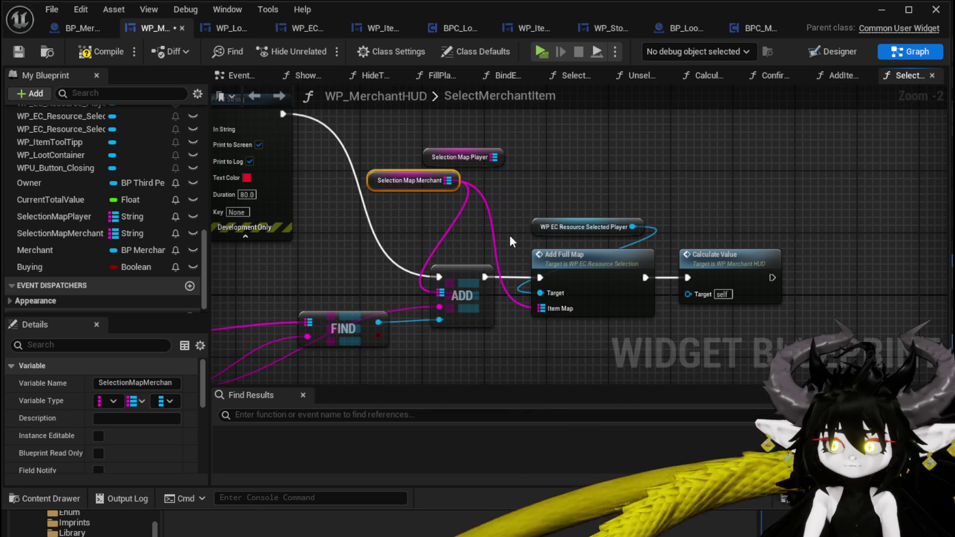
pyautogui.click(531, 140)
pyautogui.press('Delete')
pyautogui.moveTo(397, 156)
pyautogui.mouseDown()
pyautogui.moveTo(575, 235)
pyautogui.moveTo(661, 309)
pyautogui.moveTo(570, 283)
pyautogui.moveTo(554, 171)
pyautogui.moveTo(561, 188)
pyautogui.moveTo(541, 289)
pyautogui.mouseUp()
pyautogui.moveTo(578, 223); pyautogui.dragTo(555, 246)
pyautogui.moveTo(618, 265)
pyautogui.mouseDown()
pyautogui.moveTo(434, 243)
pyautogui.moveTo(610, 225)
pyautogui.moveTo(587, 199)
pyautogui.moveTo(452, 203)
pyautogui.moveTo(282, 230)
pyautogui.mouseUp()
pyautogui.moveTo(499, 202); pyautogui.dragTo(457, 205)
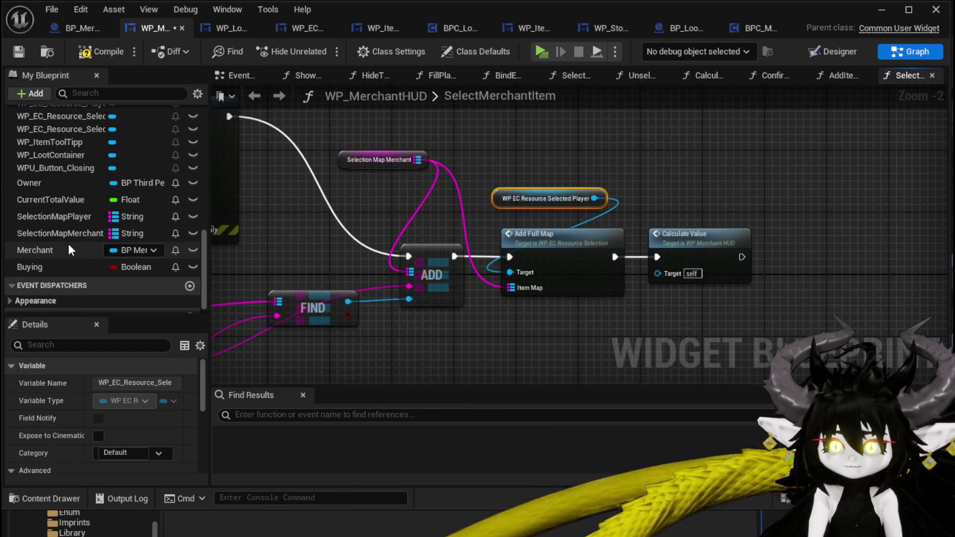
pyautogui.scroll(1, 67, 244)
pyautogui.scroll(7, 68, 244)
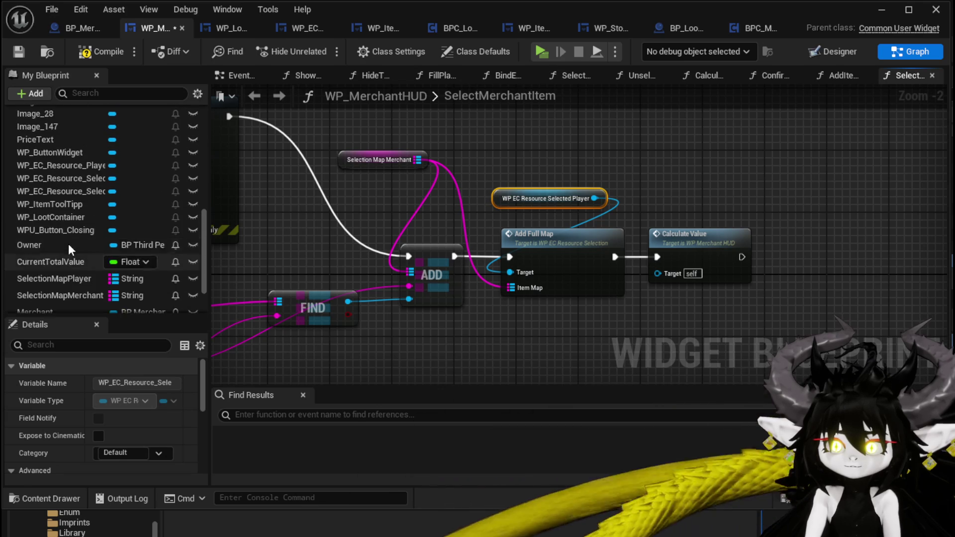
pyautogui.scroll(9, 68, 243)
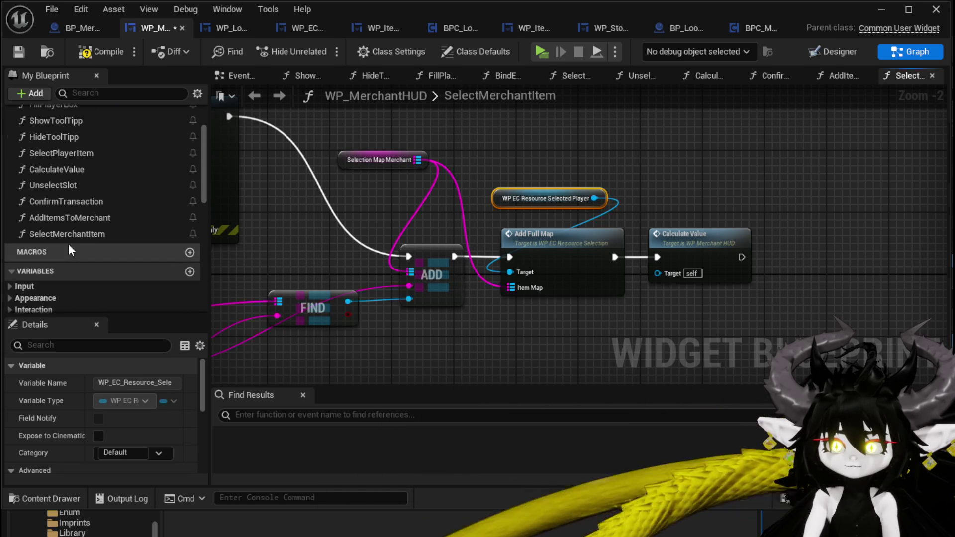
pyautogui.scroll(-10, 68, 244)
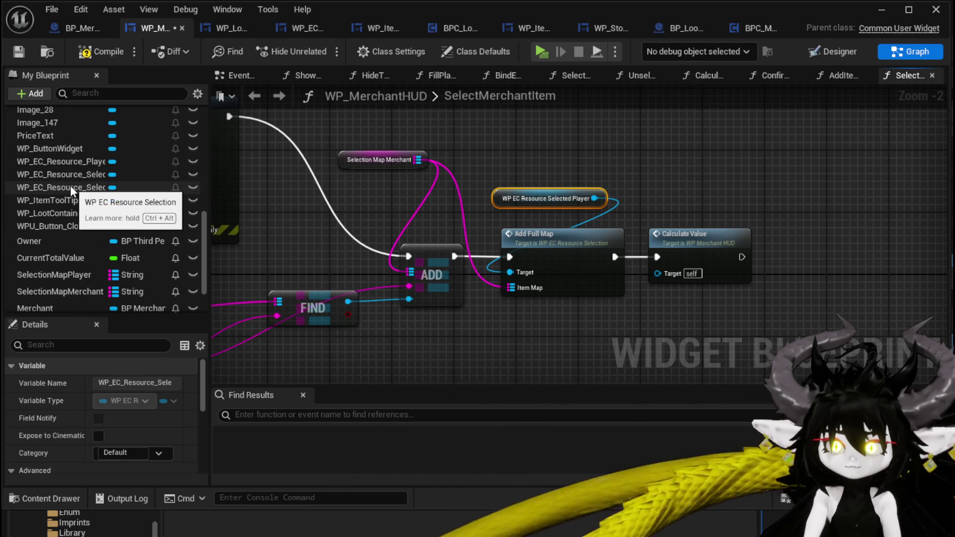
# Step: Wire a WP_EC_Resource_Selected_Merchant getter into Add Full Map's Target, deleting the player getter
pyautogui.click(70, 187)
pyautogui.moveTo(209, 185)
pyautogui.mouseDown()
pyautogui.moveTo(330, 185)
pyautogui.moveTo(226, 185)
pyautogui.mouseUp()
pyautogui.moveTo(98, 174)
pyautogui.mouseDown()
pyautogui.moveTo(479, 158)
pyautogui.moveTo(520, 138)
pyautogui.mouseUp()
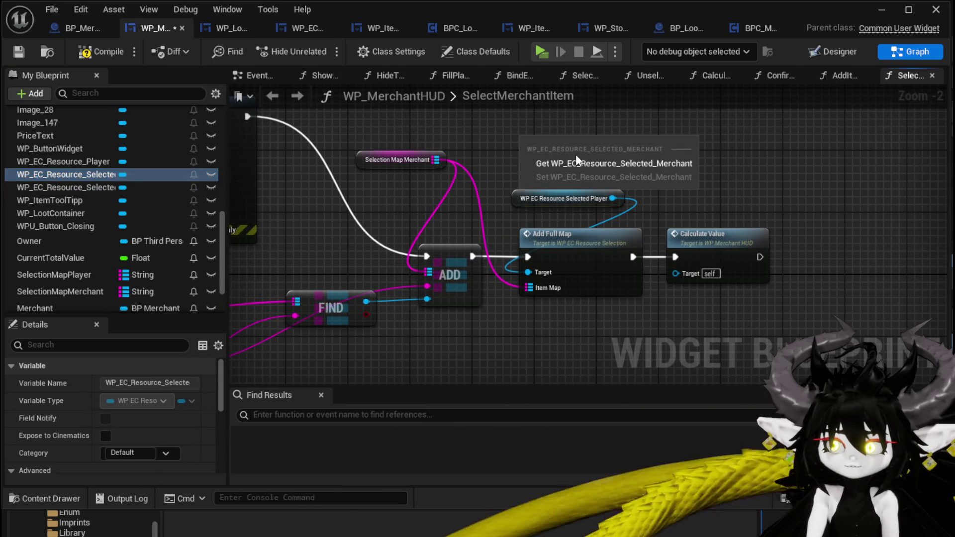
pyautogui.click(606, 160)
pyautogui.moveTo(629, 144); pyautogui.dragTo(528, 272)
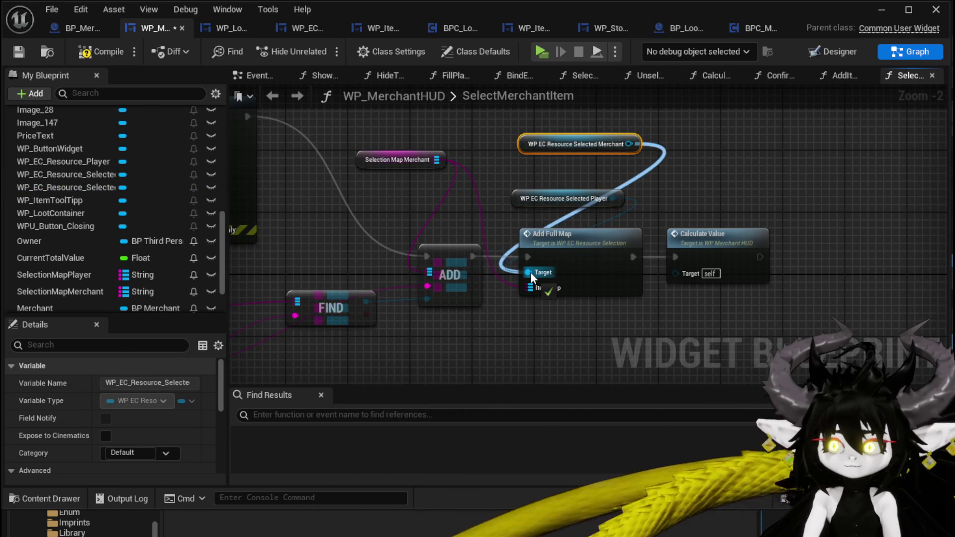
pyautogui.click(563, 194)
pyautogui.press('Delete')
pyautogui.moveTo(574, 140); pyautogui.dragTo(566, 194)
# Step: Compile and save the blueprint, then review the GET and Target nodes
pyautogui.click(548, 174)
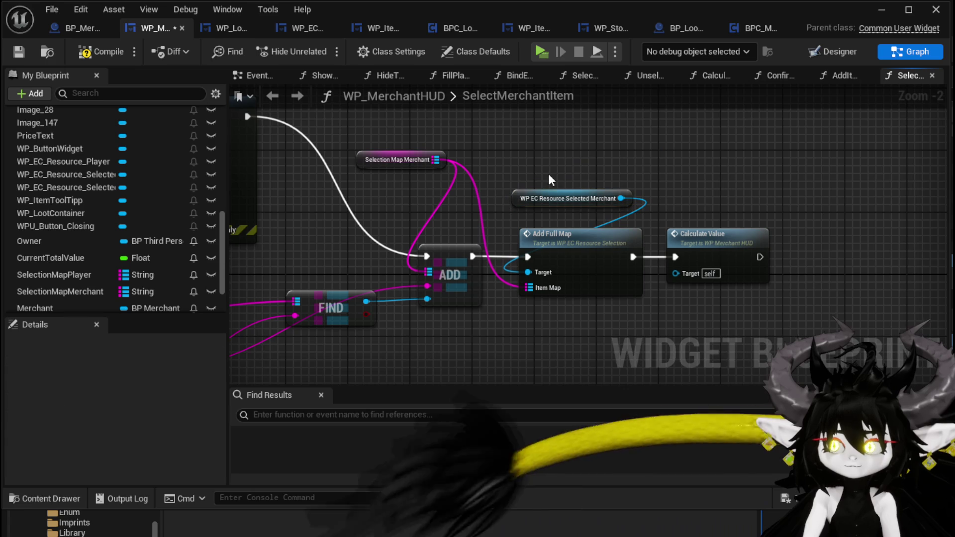
pyautogui.click(19, 52)
pyautogui.moveTo(476, 139); pyautogui.dragTo(524, 154)
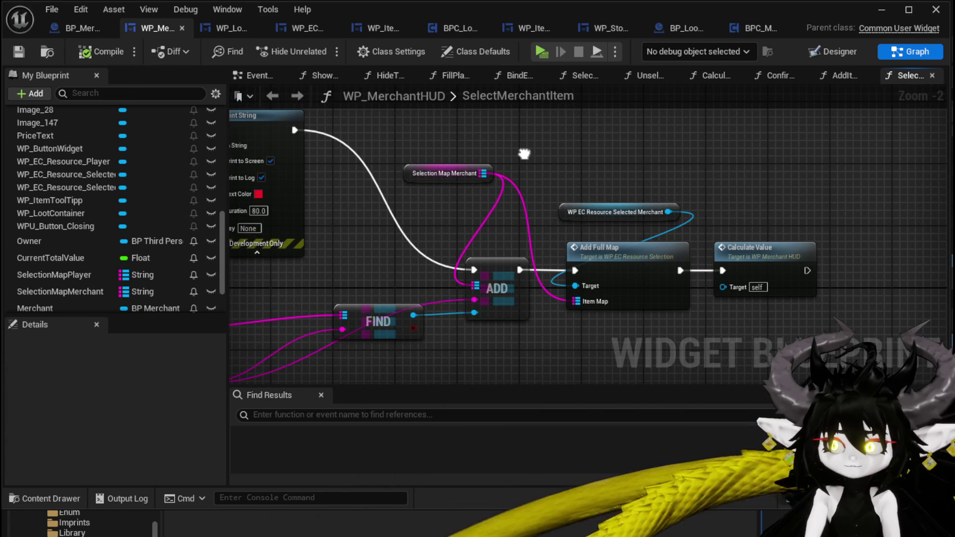
pyautogui.scroll(-1, 524, 155)
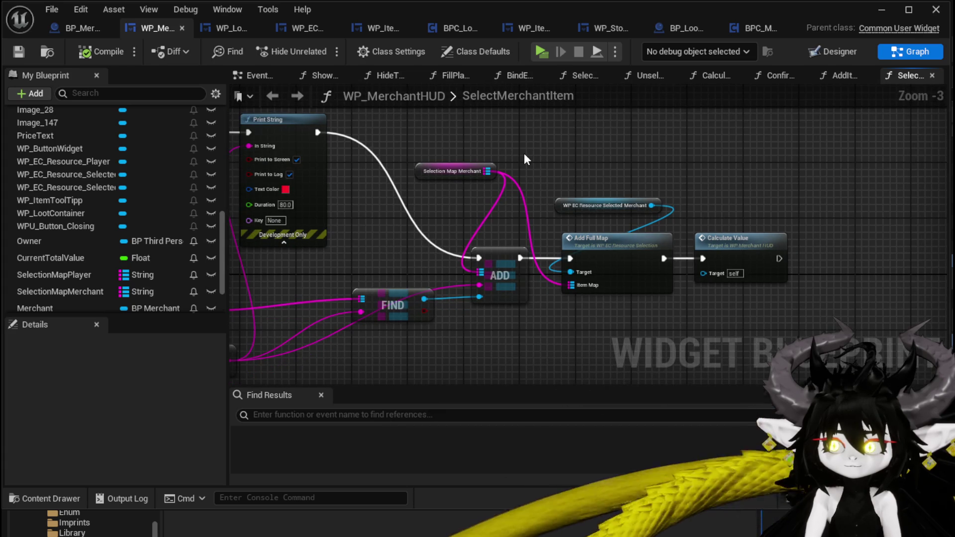
pyautogui.moveTo(524, 153)
pyautogui.mouseDown()
pyautogui.moveTo(799, 159)
pyautogui.moveTo(775, 157)
pyautogui.mouseUp()
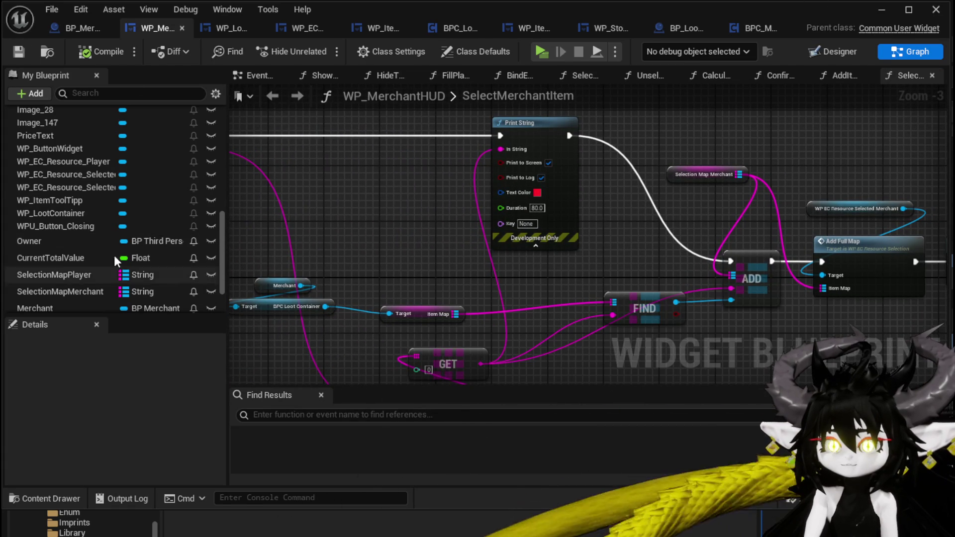
pyautogui.scroll(10, 145, 189)
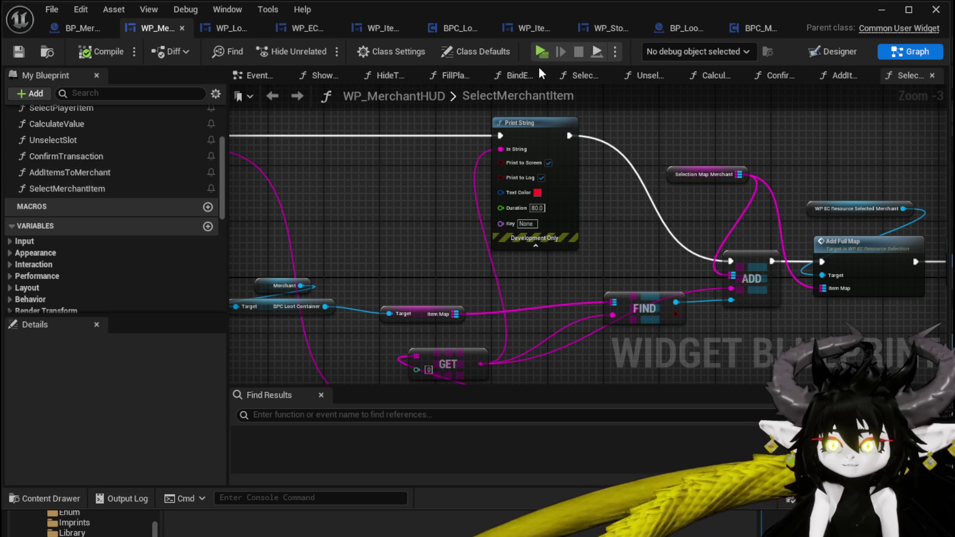
pyautogui.click(251, 75)
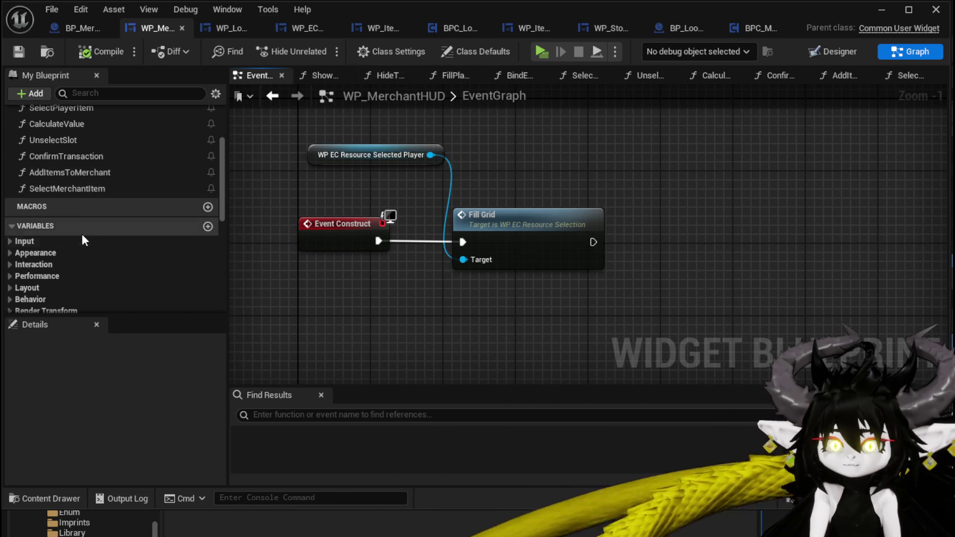
# Step: Connect a WP_EC_Resource_Selected_Merchant getter to Fill Grid's Target in the EventGraph
pyautogui.scroll(-5, 82, 227)
pyautogui.click(91, 255)
pyautogui.moveTo(92, 255); pyautogui.dragTo(322, 114)
pyautogui.click(381, 135)
pyautogui.moveTo(452, 118); pyautogui.dragTo(463, 259)
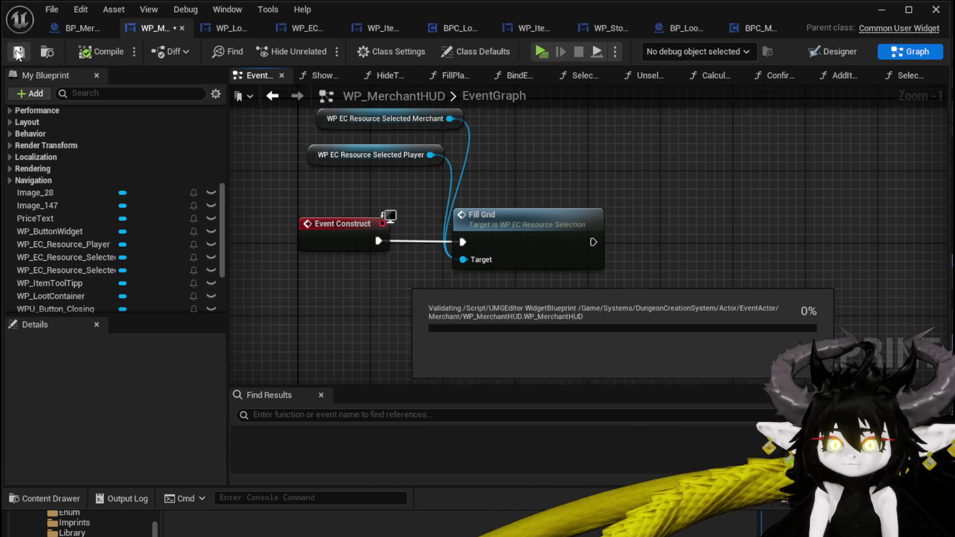
pyautogui.click(881, 10)
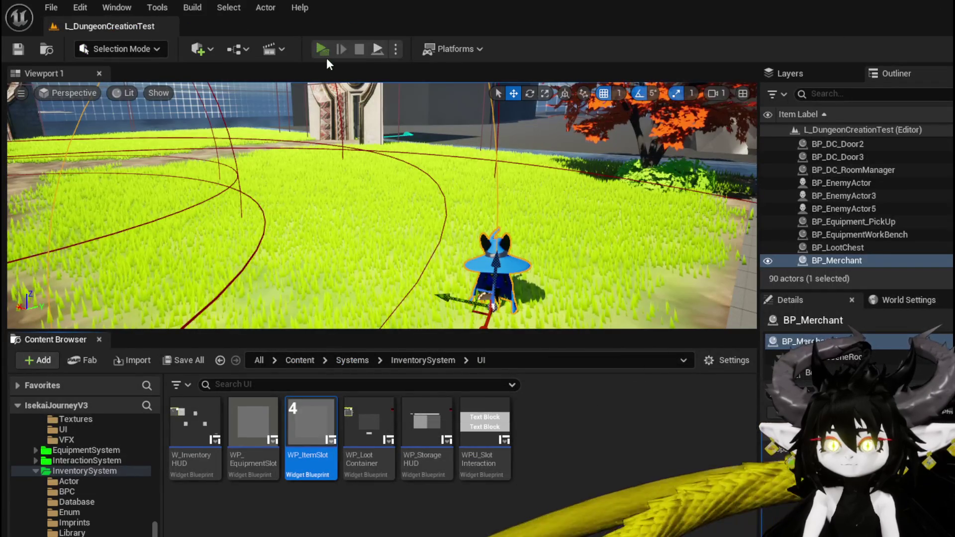
# Step: Playtest the trade: sell helmet, chest piece and gem; pick trousers, two helmets and gloves from the merchant
pyautogui.click(324, 49)
pyautogui.press('w')
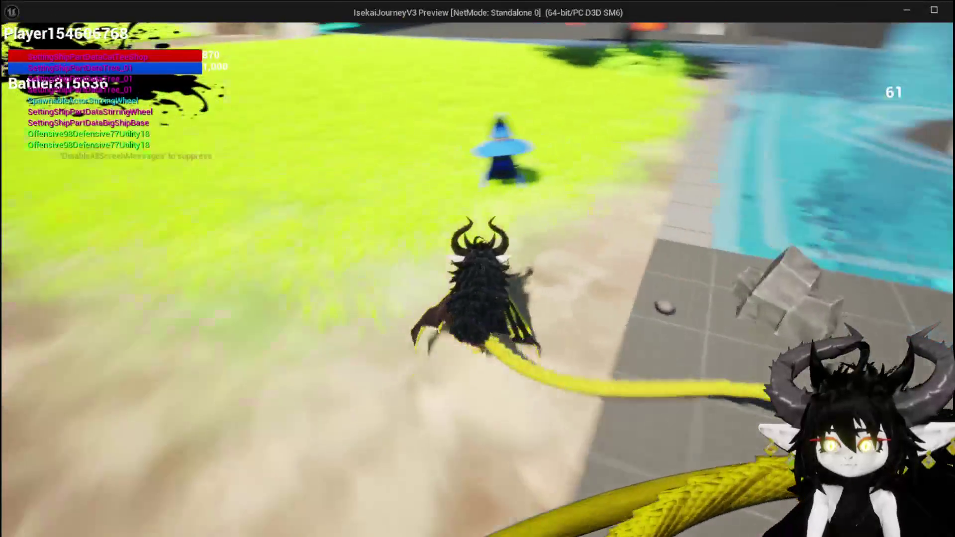
pyautogui.press('e')
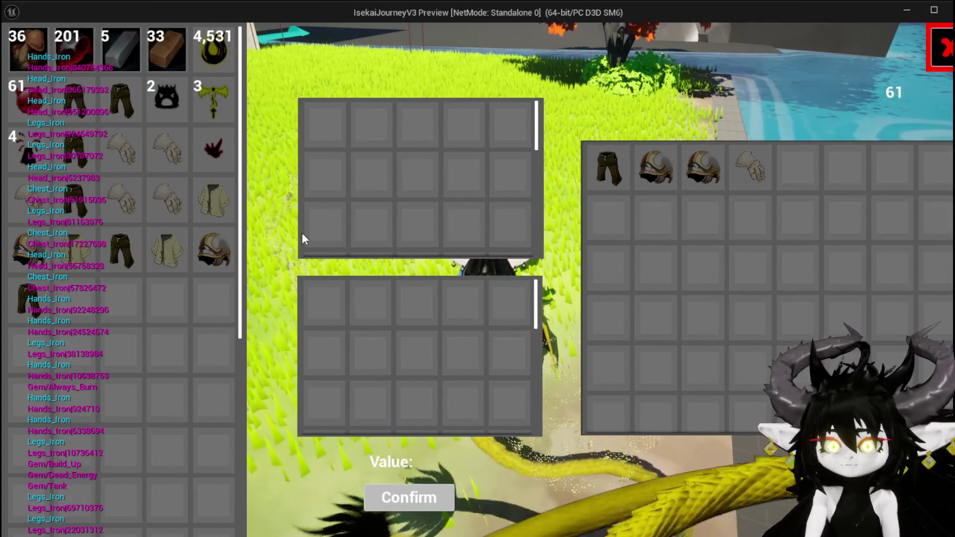
pyautogui.click(213, 250)
pyautogui.click(213, 200)
pyautogui.click(214, 149)
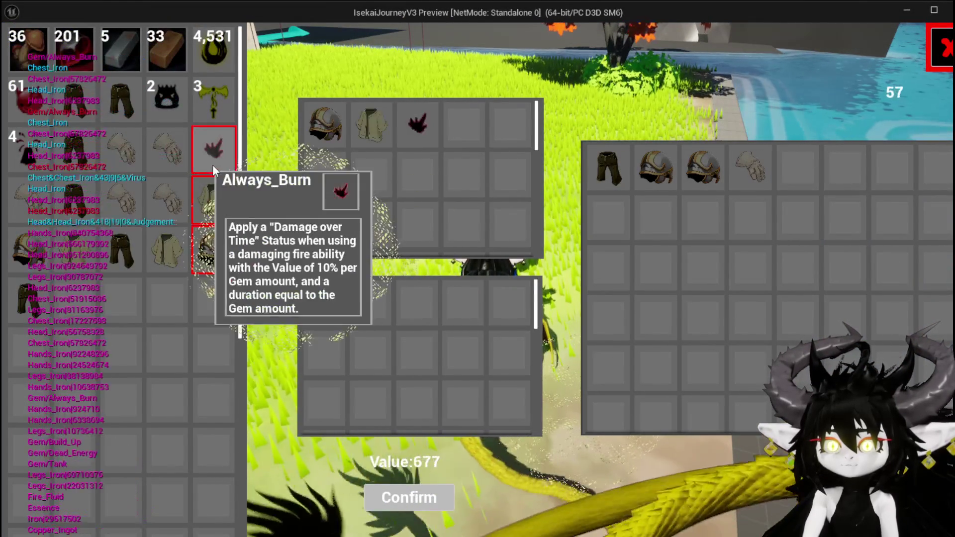
pyautogui.click(607, 168)
pyautogui.click(654, 168)
pyautogui.click(702, 168)
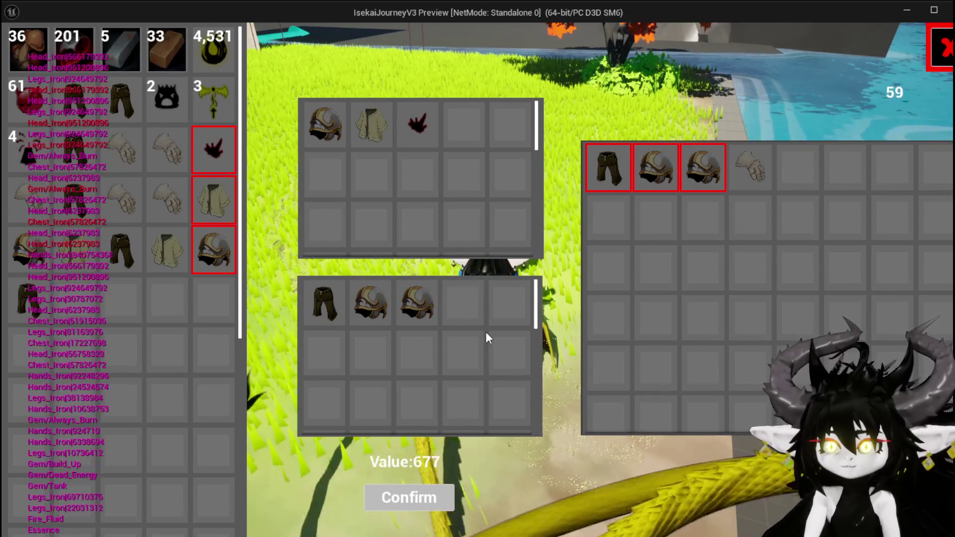
pyautogui.click(410, 312)
pyautogui.click(748, 169)
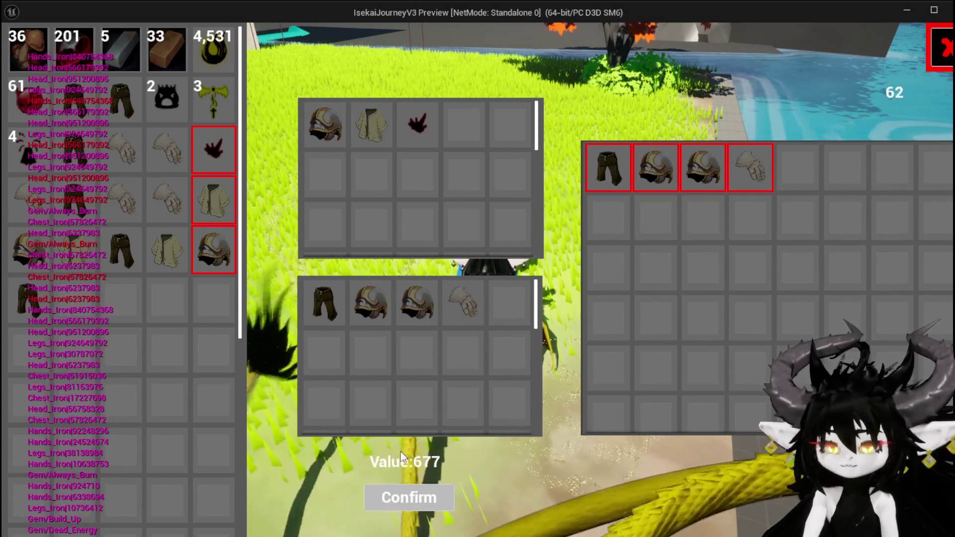
# Step: Stop the play session, save, and return to the WP_MerchantHUD editor
pyautogui.hotkey('alt', 'Tab')
pyautogui.press('Escape')
pyautogui.click(17, 53)
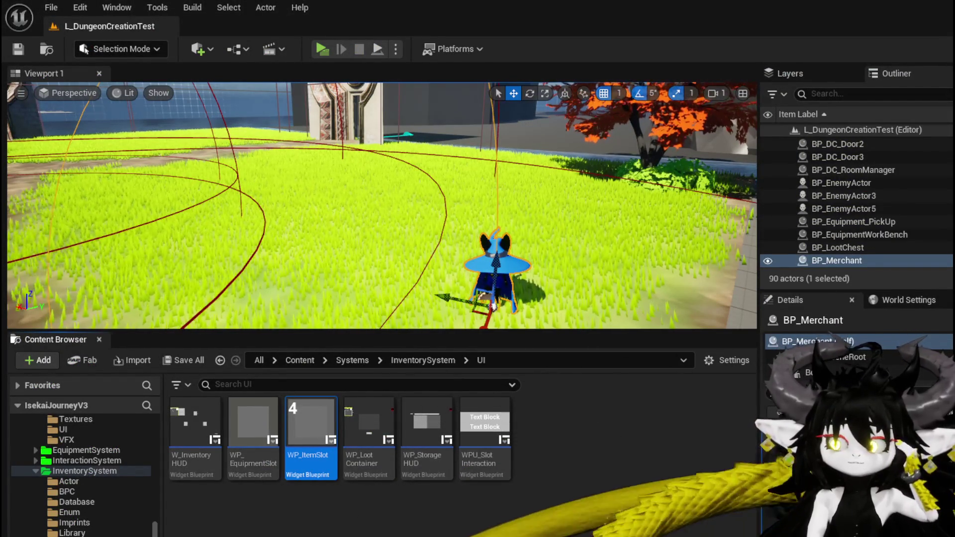
pyautogui.hotkey('alt', 'Tab')
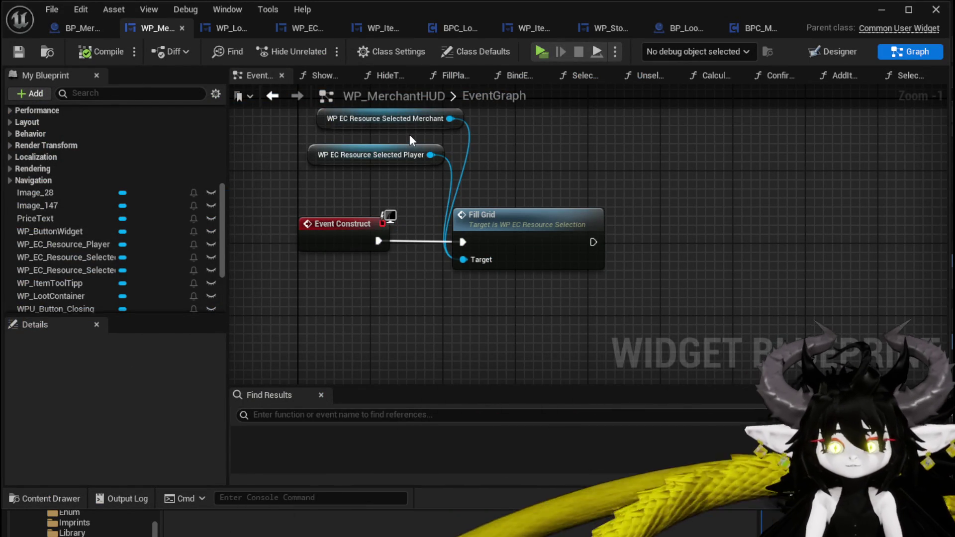
# Step: Open the CalculateValue function and place a Selection Map Merchant getter
pyautogui.scroll(6, 103, 191)
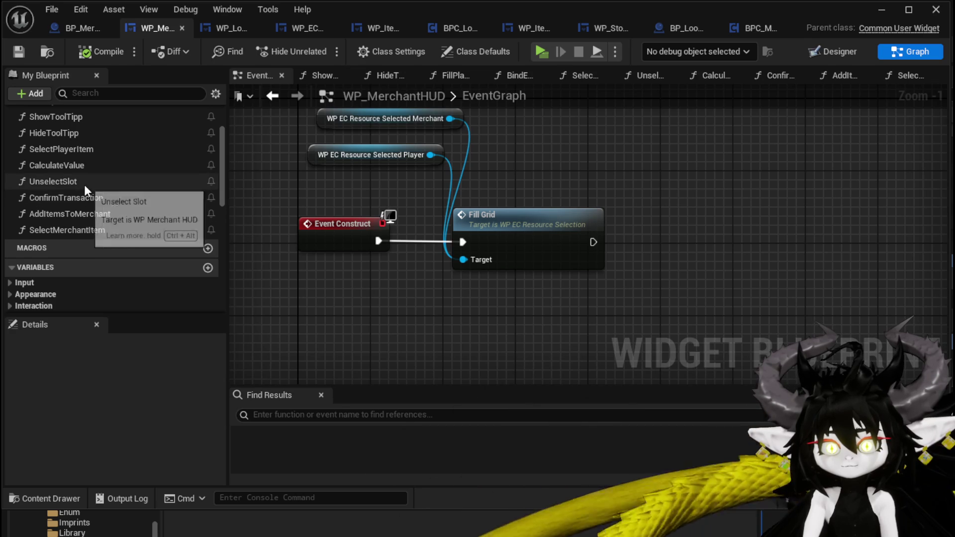
pyautogui.doubleClick(80, 166)
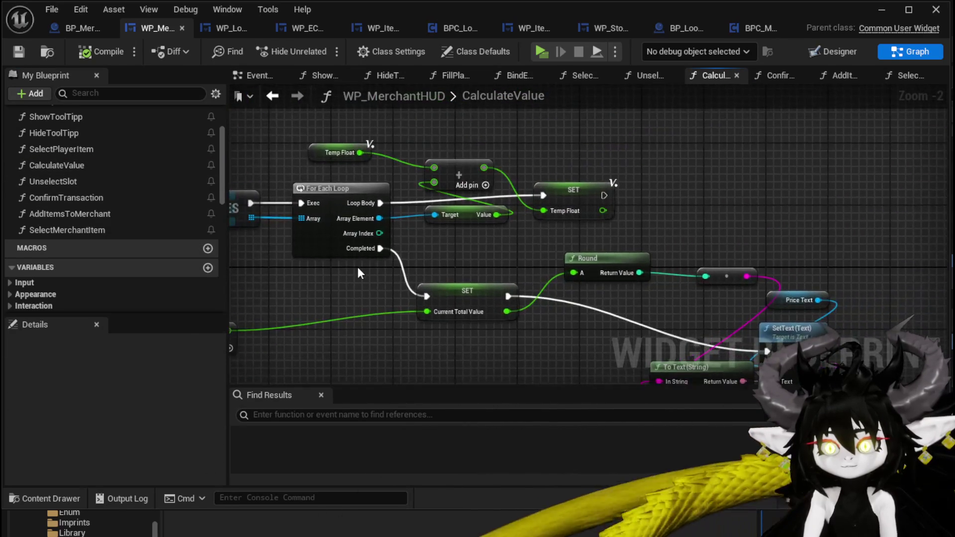
pyautogui.moveTo(352, 270); pyautogui.dragTo(580, 297)
pyautogui.moveTo(363, 191); pyautogui.dragTo(388, 175)
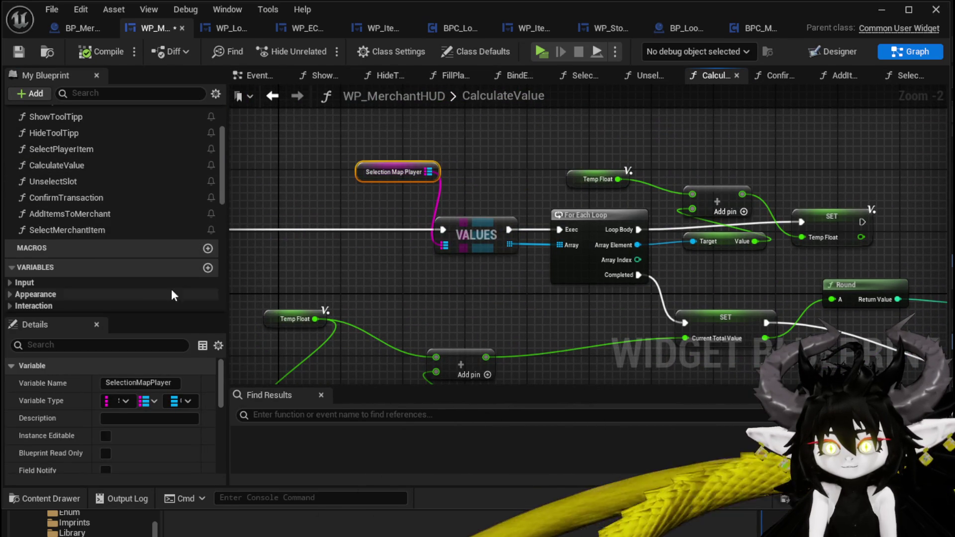
pyautogui.scroll(-5, 158, 270)
pyautogui.scroll(-2, 158, 270)
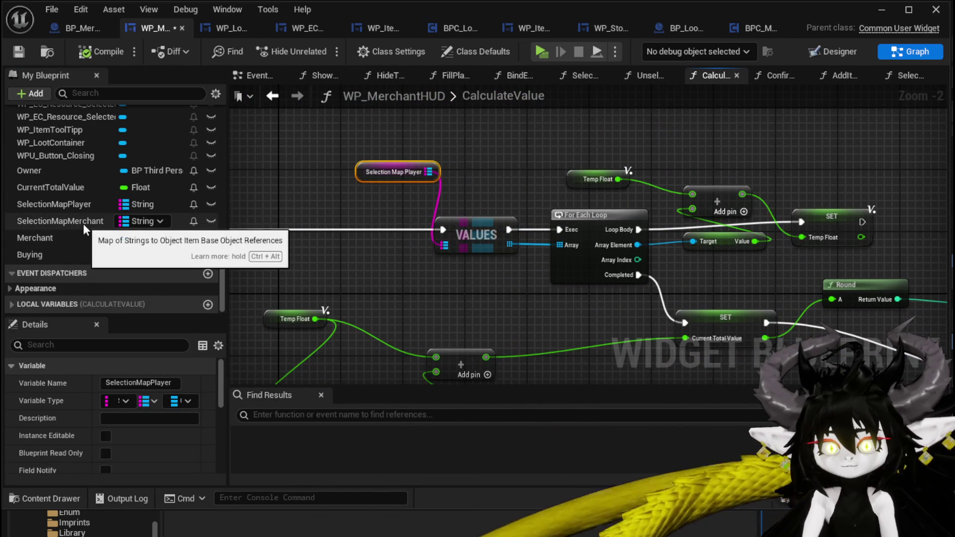
pyautogui.moveTo(83, 223); pyautogui.dragTo(370, 264)
pyautogui.click(422, 292)
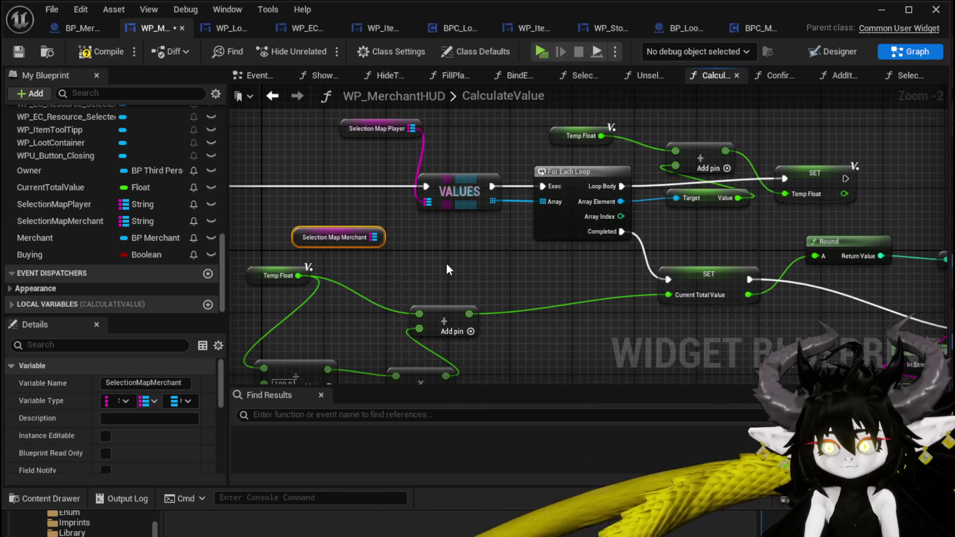
# Step: Copy the VALUES node and wire Selection Map Merchant into the pasted copy
pyautogui.click(457, 201)
pyautogui.hotkey('ctrl', 'c')
pyautogui.hotkey('ctrl', 'v')
pyautogui.moveTo(373, 237)
pyautogui.mouseDown()
pyautogui.moveTo(421, 273)
pyautogui.moveTo(437, 272)
pyautogui.moveTo(428, 272)
pyautogui.mouseUp()
pyautogui.moveTo(434, 234); pyautogui.dragTo(618, 236)
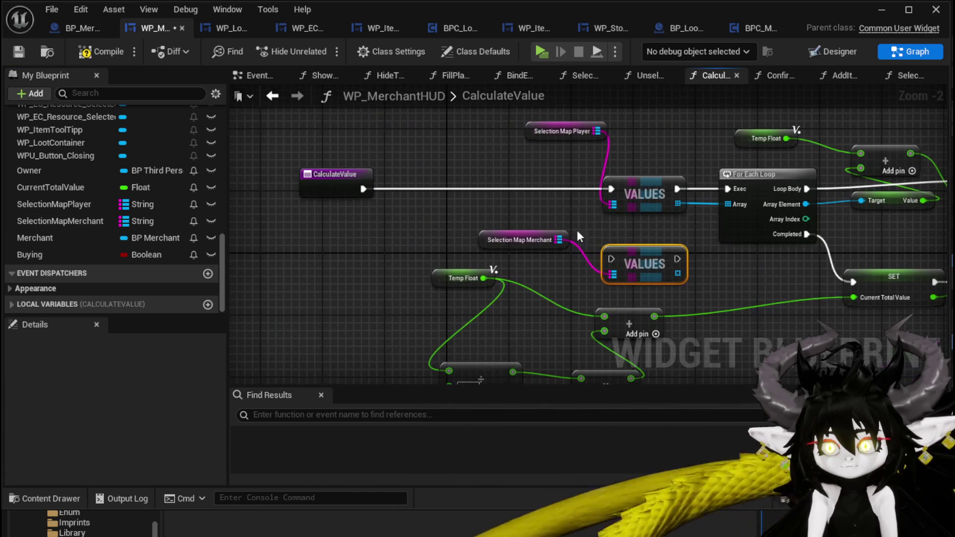
pyautogui.moveTo(360, 193); pyautogui.dragTo(420, 192)
# Step: Add a Sequence node after the CalculateValue entry and push the price-increase and Current Total Value SET nodes down
pyautogui.write('sequence')
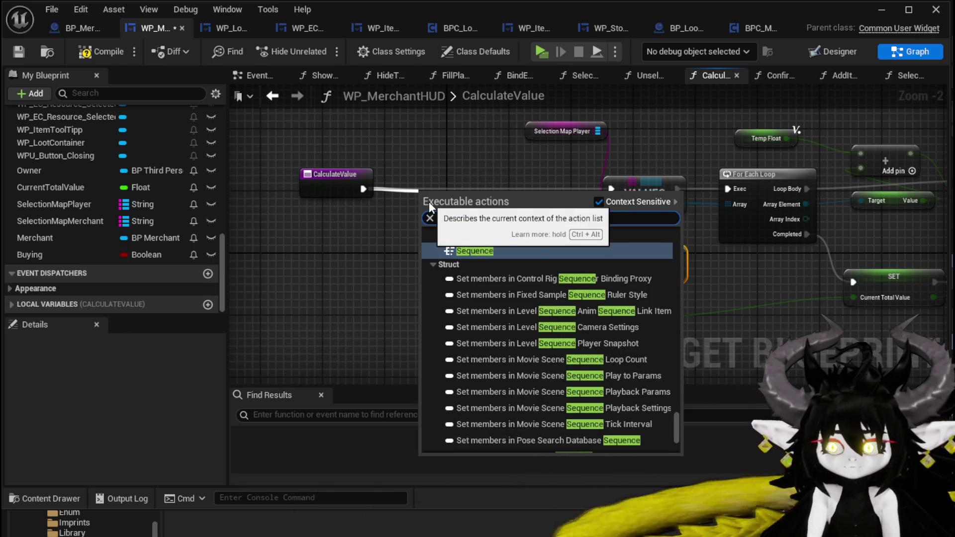
pyautogui.press('Return')
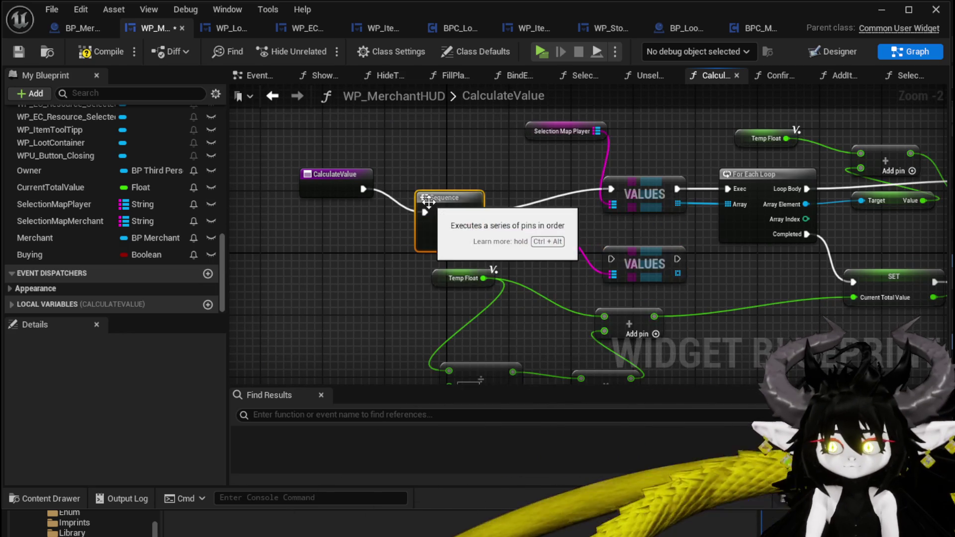
pyautogui.moveTo(435, 197)
pyautogui.mouseDown()
pyautogui.moveTo(413, 173)
pyautogui.moveTo(578, 255)
pyautogui.moveTo(490, 143)
pyautogui.mouseUp()
pyautogui.moveTo(336, 329); pyautogui.dragTo(299, 344)
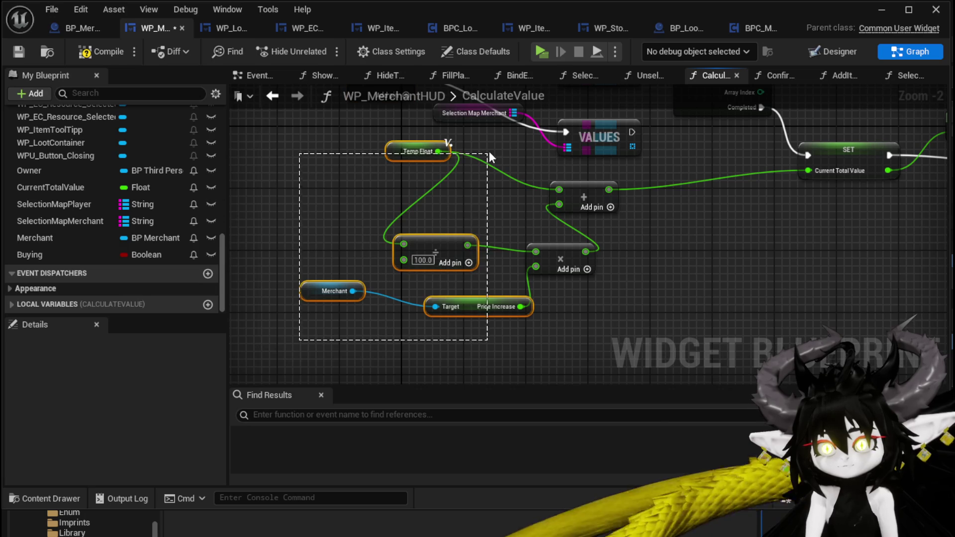
pyautogui.moveTo(486, 158); pyautogui.dragTo(484, 162)
pyautogui.moveTo(604, 188)
pyautogui.mouseDown()
pyautogui.moveTo(583, 309)
pyautogui.moveTo(530, 227)
pyautogui.mouseUp()
pyautogui.moveTo(530, 178)
pyautogui.mouseDown()
pyautogui.moveTo(478, 290)
pyautogui.moveTo(437, 333)
pyautogui.mouseUp()
# Step: Move the Selection Map Merchant, VALUES, rounding and text output nodes lower in the graph
pyautogui.moveTo(315, 158); pyautogui.dragTo(300, 214)
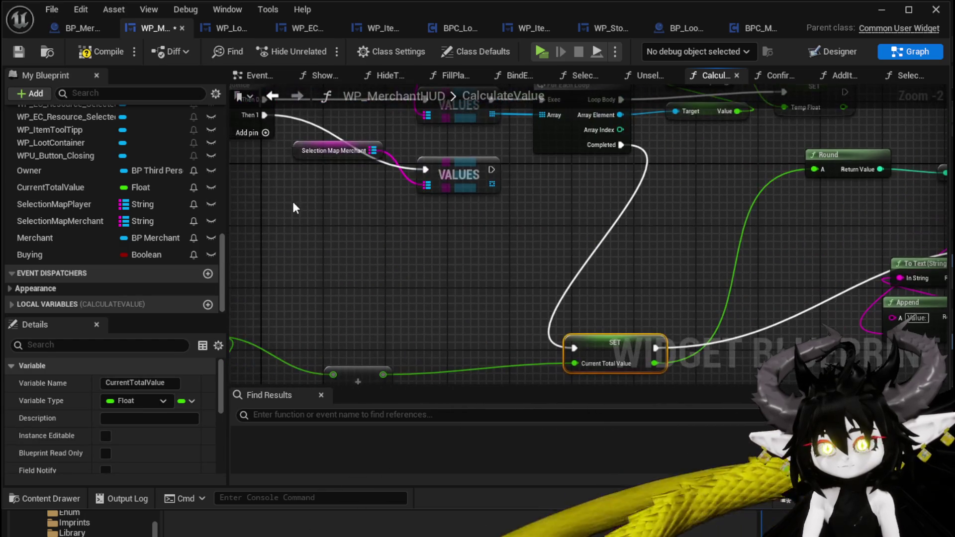
pyautogui.moveTo(431, 147); pyautogui.dragTo(431, 149)
pyautogui.moveTo(457, 174)
pyautogui.mouseDown()
pyautogui.moveTo(470, 279)
pyautogui.moveTo(485, 237)
pyautogui.moveTo(413, 226)
pyautogui.moveTo(438, 279)
pyautogui.moveTo(438, 219)
pyautogui.mouseUp()
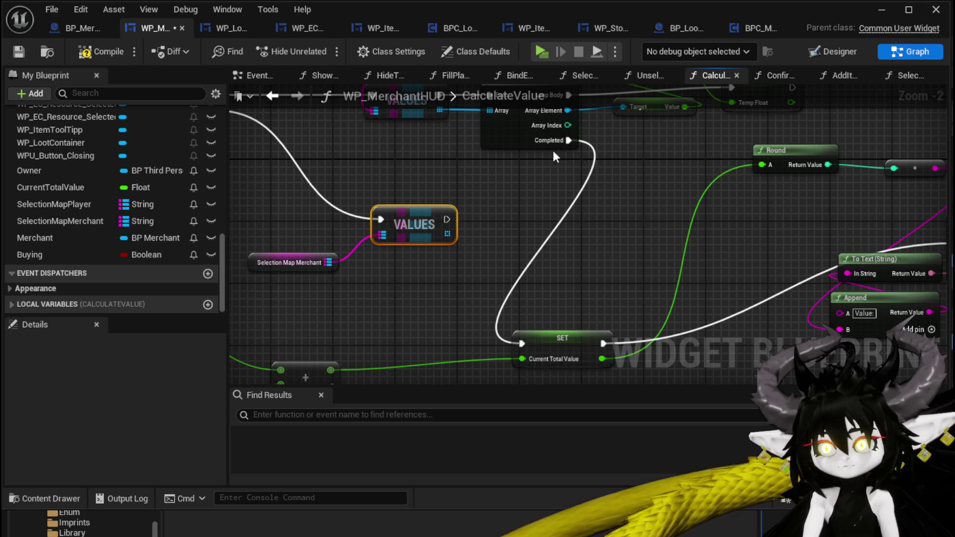
pyautogui.scroll(-2, 572, 140)
pyautogui.moveTo(642, 288)
pyautogui.mouseDown()
pyautogui.moveTo(740, 288)
pyautogui.moveTo(652, 393)
pyautogui.mouseUp()
pyautogui.moveTo(422, 186); pyautogui.dragTo(420, 278)
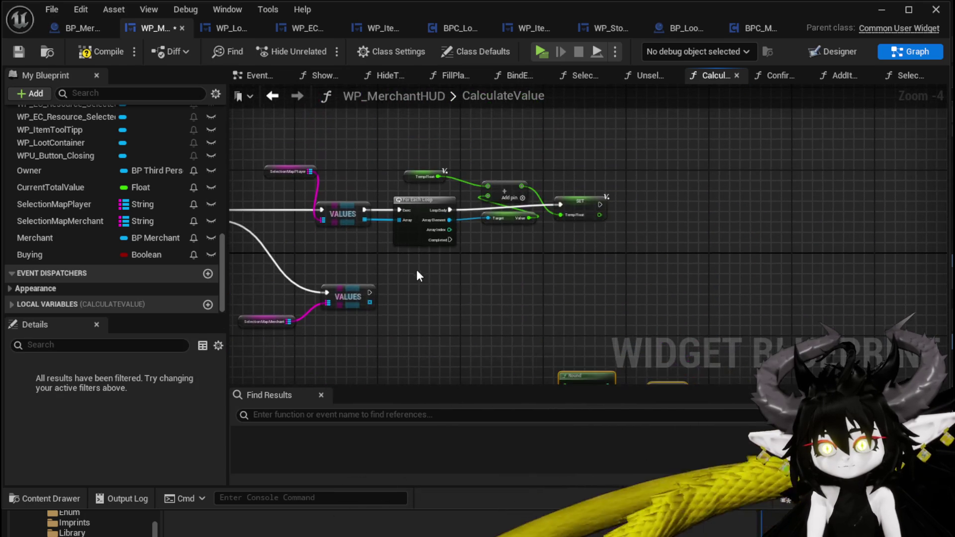
# Step: Duplicate the loop, add and SET Temp Float group and connect the merchant VALUES node to the copy
pyautogui.moveTo(638, 133); pyautogui.dragTo(637, 135)
pyautogui.hotkey('ctrl', 'c')
pyautogui.hotkey('ctrl', 'v')
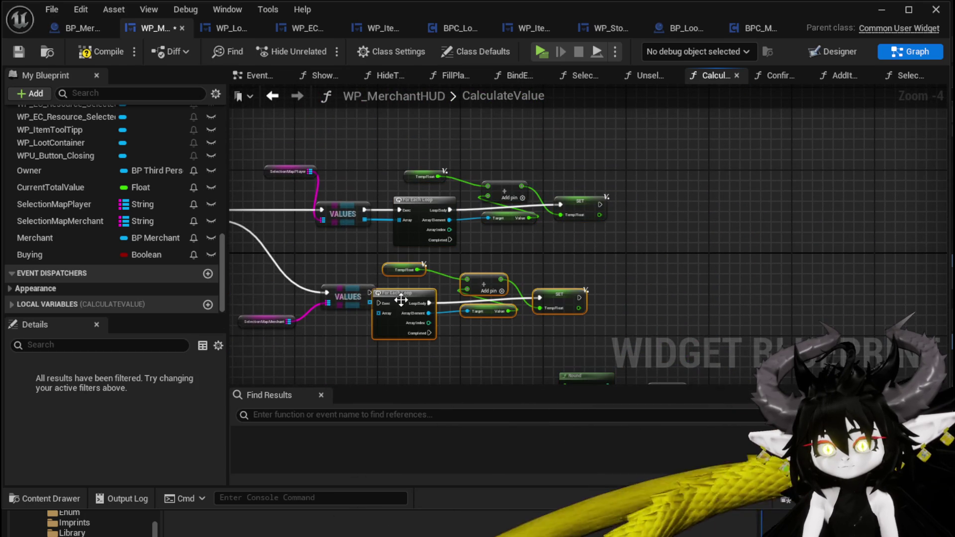
pyautogui.moveTo(401, 300); pyautogui.dragTo(412, 295)
pyautogui.scroll(2, 415, 292)
pyautogui.moveTo(399, 241)
pyautogui.mouseDown()
pyautogui.moveTo(419, 245)
pyautogui.moveTo(371, 252)
pyautogui.moveTo(410, 264)
pyautogui.mouseUp()
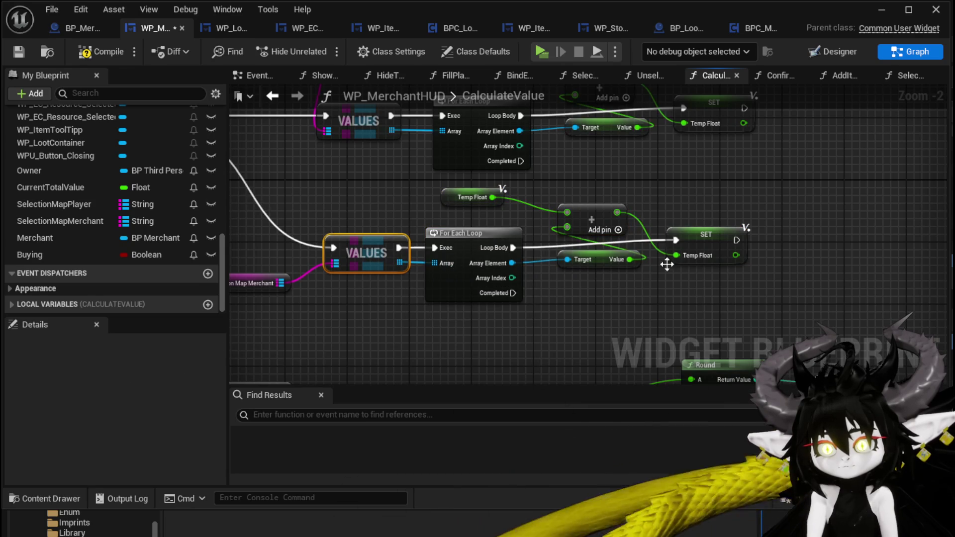
# Step: Add a Subtract node fed by Temp Float and store its result back into Temp Float
pyautogui.moveTo(626, 260); pyautogui.dragTo(534, 276)
pyautogui.moveTo(402, 214); pyautogui.dragTo(468, 202)
pyautogui.write('-')
pyautogui.click(535, 309)
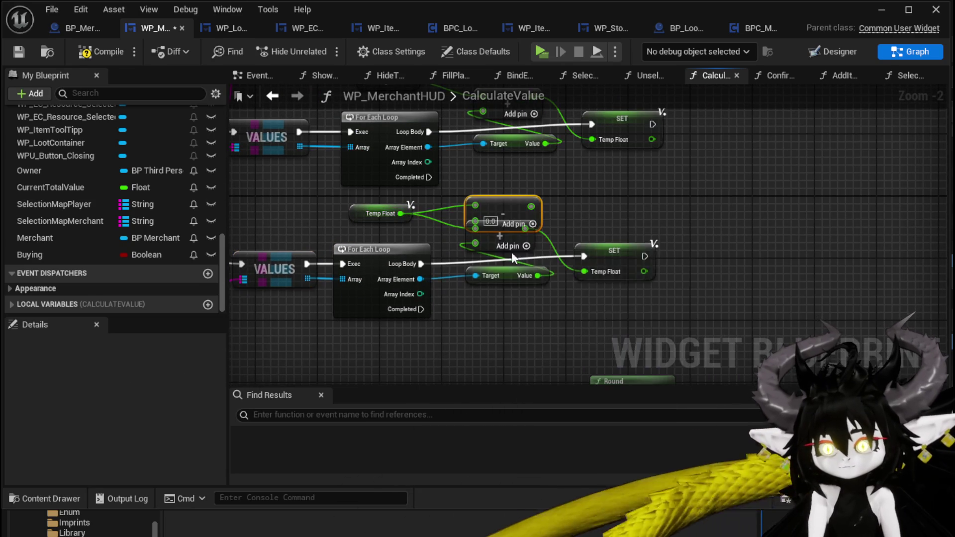
pyautogui.click(508, 245)
pyautogui.moveTo(531, 205)
pyautogui.mouseDown()
pyautogui.moveTo(496, 237)
pyautogui.moveTo(549, 228)
pyautogui.moveTo(587, 273)
pyautogui.mouseUp()
# Step: Place the Subtract node beside SET Temp Float and move the Temp Float getter next to the divide node
pyautogui.scroll(-1, 595, 263)
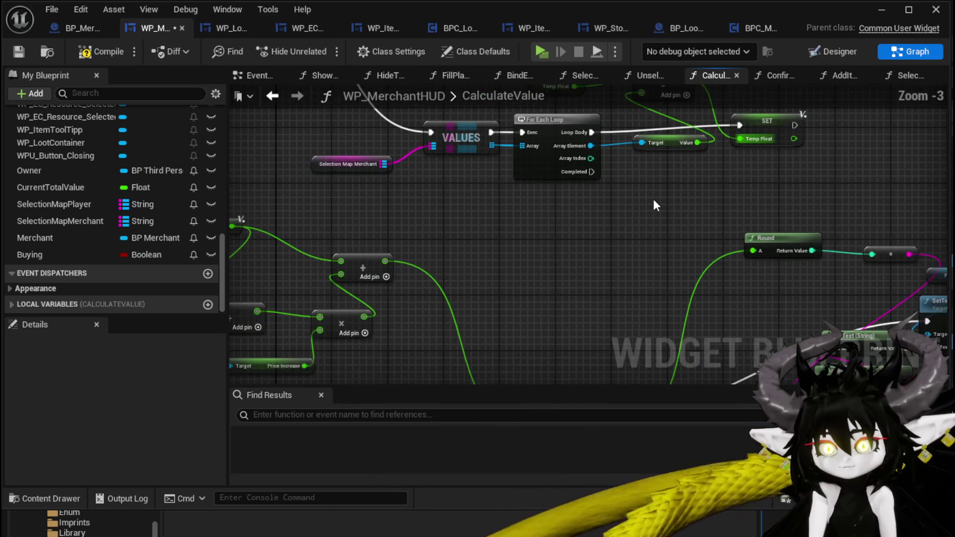
pyautogui.moveTo(654, 201); pyautogui.dragTo(591, 245)
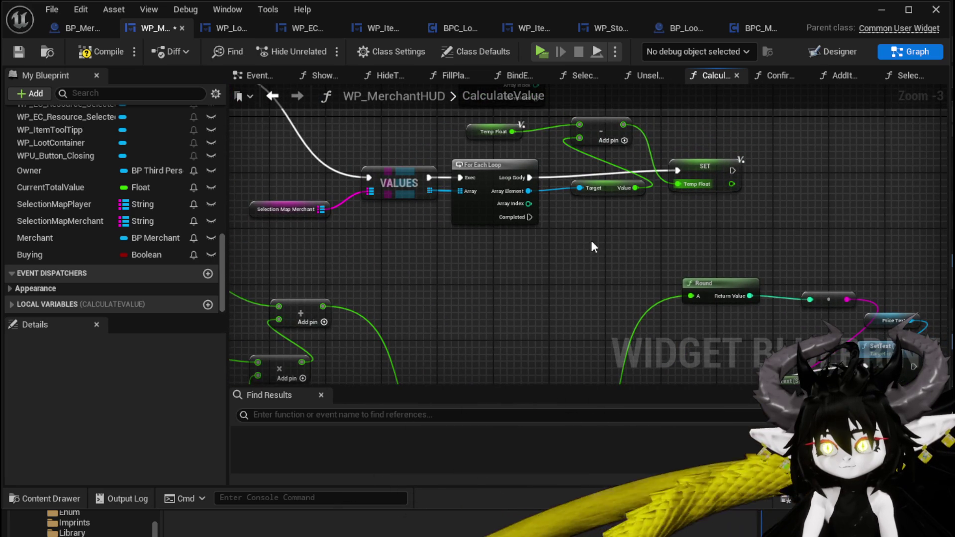
pyautogui.moveTo(585, 169)
pyautogui.mouseDown()
pyautogui.moveTo(780, 158)
pyautogui.moveTo(790, 181)
pyautogui.moveTo(668, 188)
pyautogui.moveTo(785, 185)
pyautogui.mouseUp()
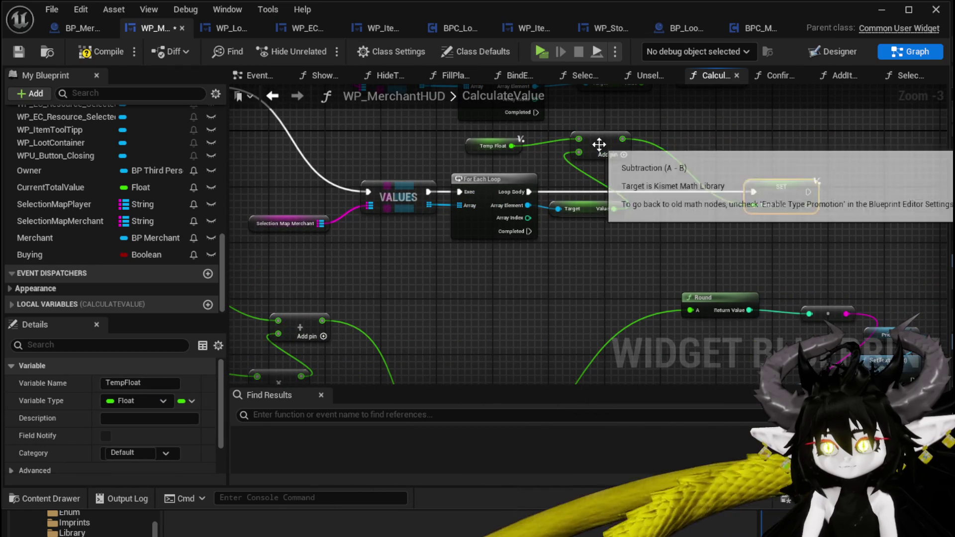
pyautogui.moveTo(600, 144); pyautogui.dragTo(693, 157)
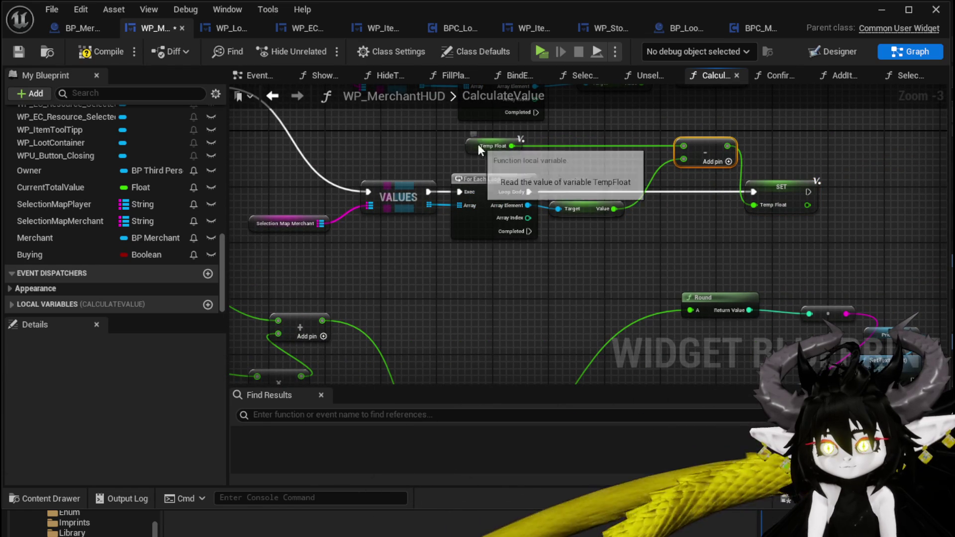
pyautogui.click(495, 146)
pyautogui.moveTo(423, 310); pyautogui.dragTo(621, 248)
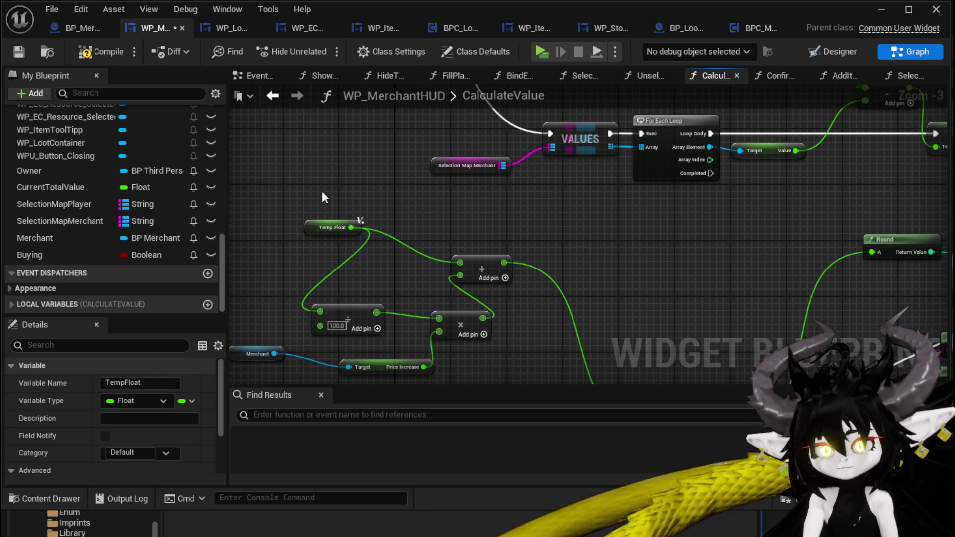
pyautogui.moveTo(319, 198); pyautogui.dragTo(428, 279)
pyautogui.moveTo(241, 366)
pyautogui.mouseDown()
pyautogui.moveTo(287, 323)
pyautogui.moveTo(528, 213)
pyautogui.moveTo(729, 181)
pyautogui.moveTo(715, 199)
pyautogui.mouseUp()
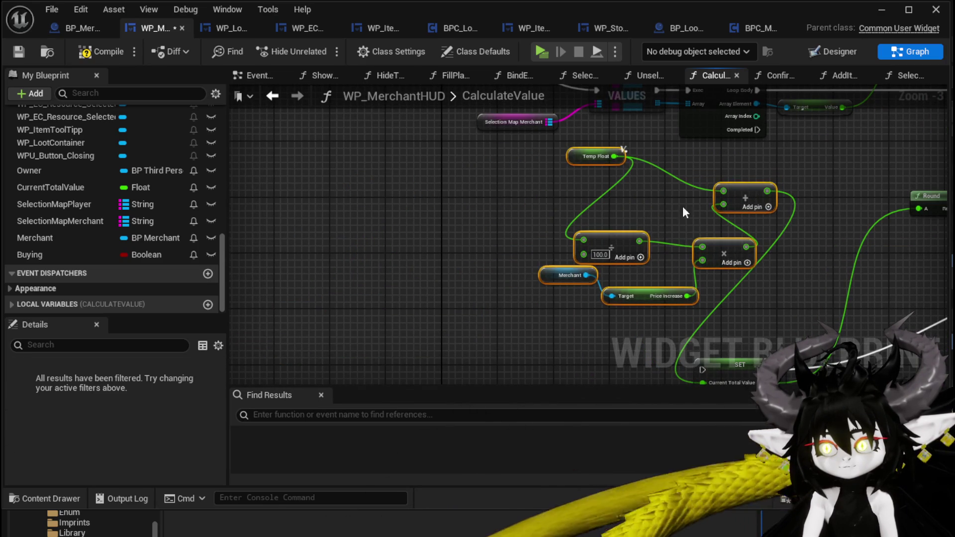
pyautogui.click(579, 169)
pyautogui.moveTo(579, 159); pyautogui.dragTo(593, 228)
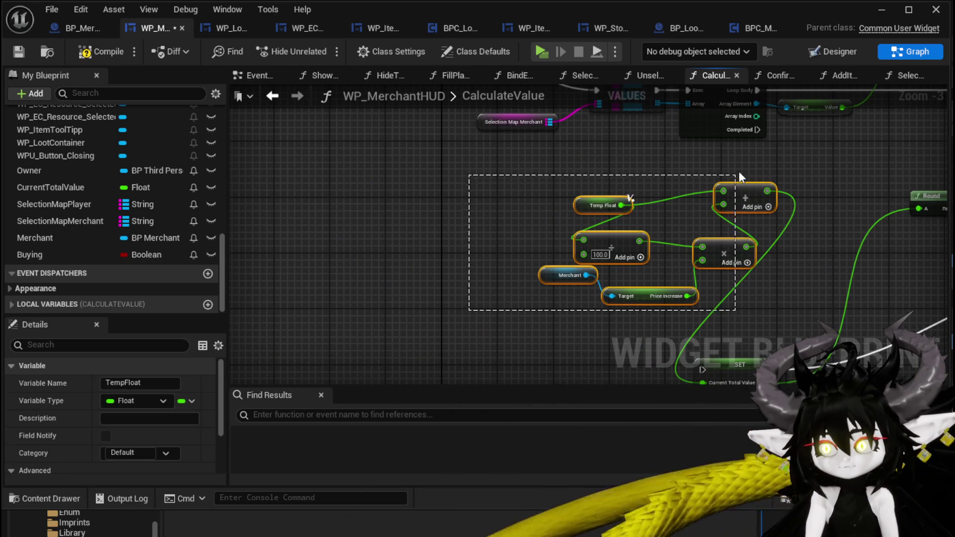
# Step: Copy the price calculation nodes, wire the loop Value into the Add node, and reposition them
pyautogui.moveTo(737, 177); pyautogui.dragTo(735, 179)
pyautogui.rightClick(584, 212)
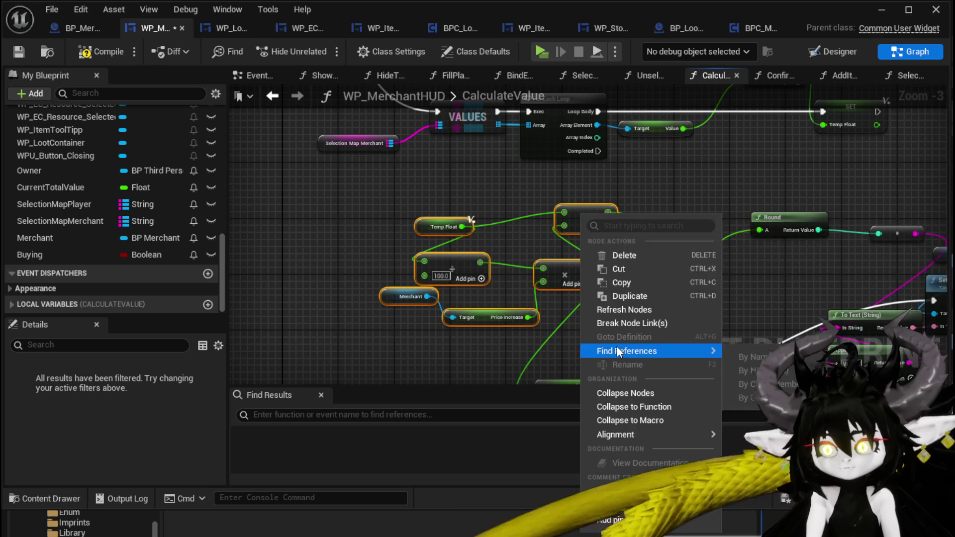
pyautogui.moveTo(508, 200)
pyautogui.mouseDown()
pyautogui.moveTo(446, 201)
pyautogui.moveTo(439, 220)
pyautogui.mouseUp()
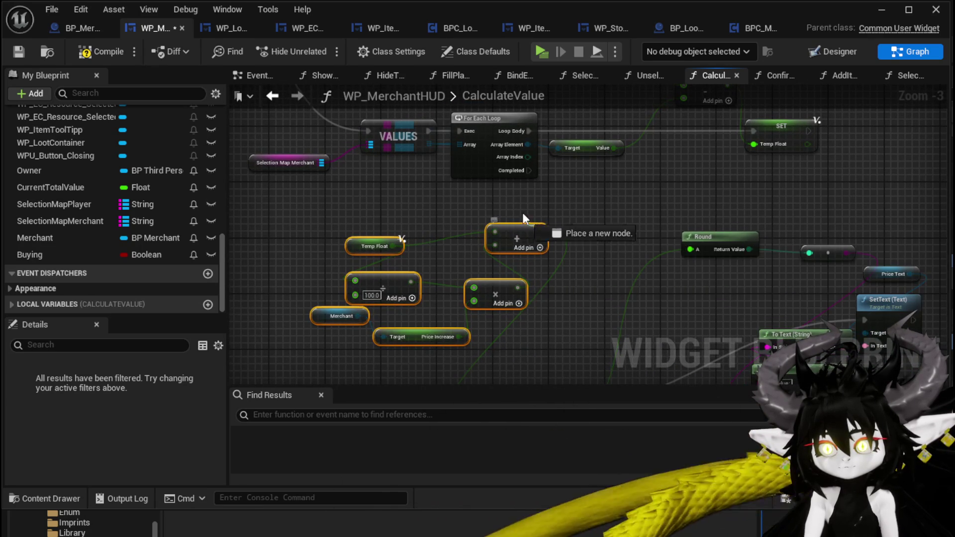
pyautogui.moveTo(507, 208); pyautogui.dragTo(493, 226)
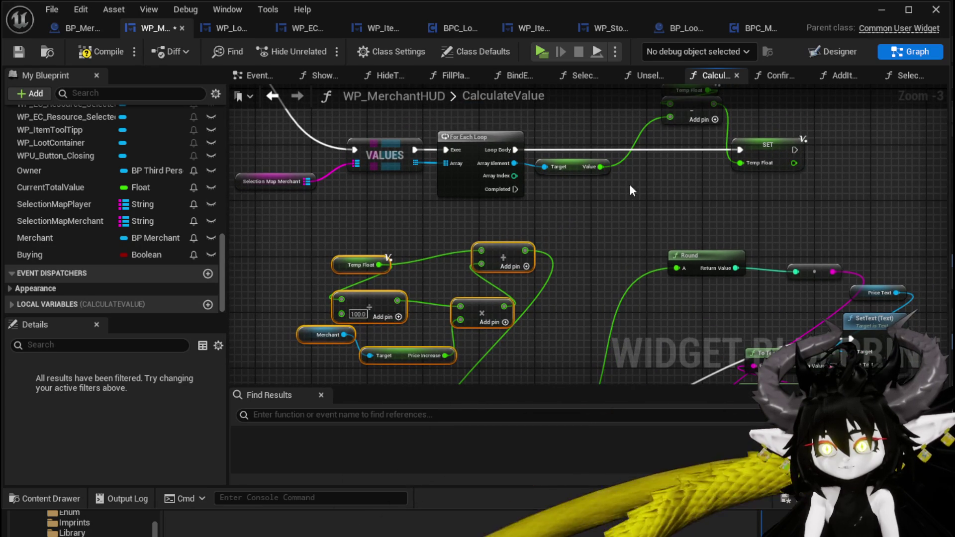
pyautogui.moveTo(600, 167); pyautogui.dragTo(485, 252)
pyautogui.moveTo(592, 241); pyautogui.dragTo(547, 258)
pyautogui.moveTo(481, 267)
pyautogui.mouseDown()
pyautogui.moveTo(652, 145)
pyautogui.moveTo(626, 133)
pyautogui.mouseUp()
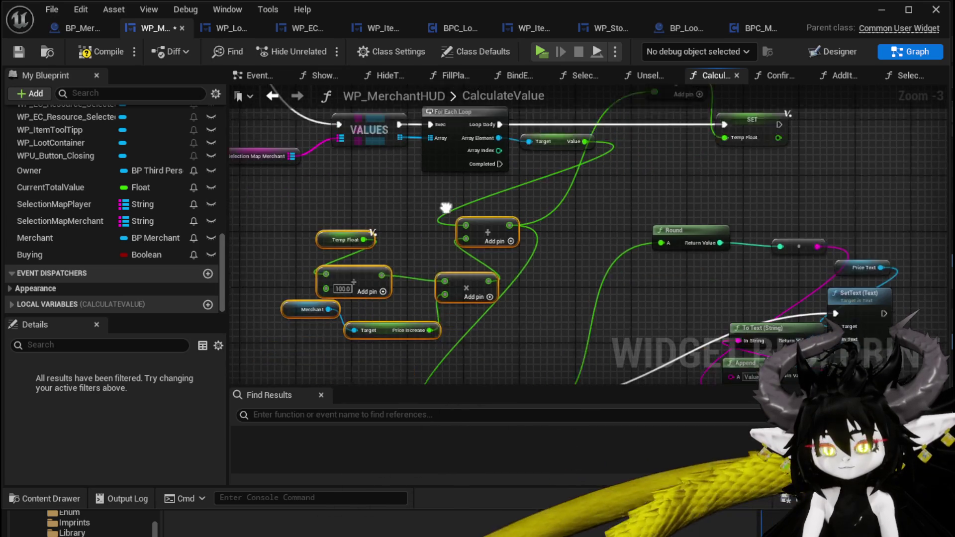
pyautogui.moveTo(524, 332); pyautogui.dragTo(524, 332)
pyautogui.moveTo(487, 211); pyautogui.dragTo(555, 169)
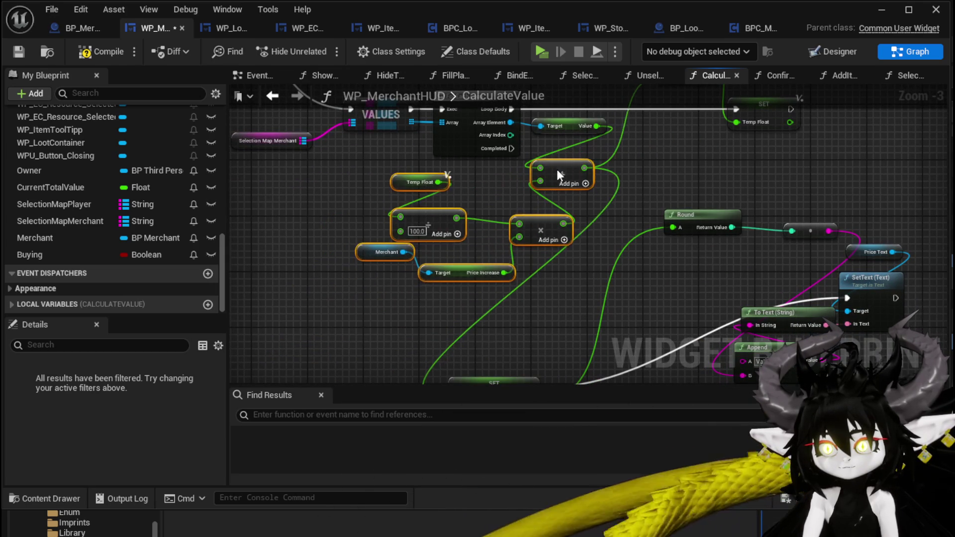
pyautogui.click(624, 190)
# Step: Paste the price calculation nodes into the merchant loop and feed the merchant Value into their Add node
pyautogui.moveTo(329, 302); pyautogui.dragTo(571, 172)
pyautogui.scroll(5, 547, 266)
pyautogui.moveTo(343, 135)
pyautogui.mouseDown()
pyautogui.moveTo(628, 227)
pyautogui.moveTo(741, 277)
pyautogui.mouseUp()
pyautogui.moveTo(538, 277)
pyautogui.mouseDown()
pyautogui.moveTo(526, 151)
pyautogui.moveTo(534, 138)
pyautogui.mouseUp()
pyautogui.hotkey('ctrl', 'v')
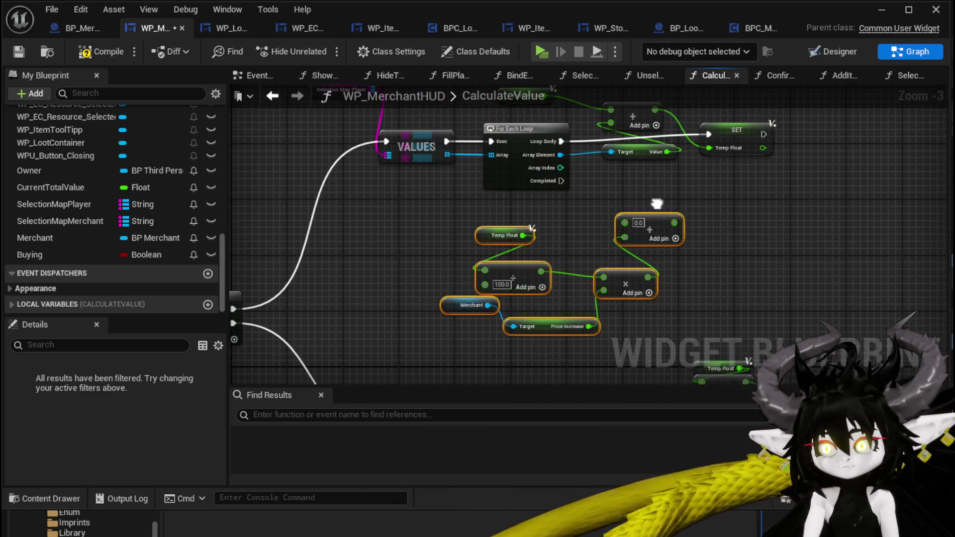
pyautogui.moveTo(580, 182)
pyautogui.mouseDown()
pyautogui.moveTo(537, 251)
pyautogui.moveTo(523, 153)
pyautogui.mouseUp()
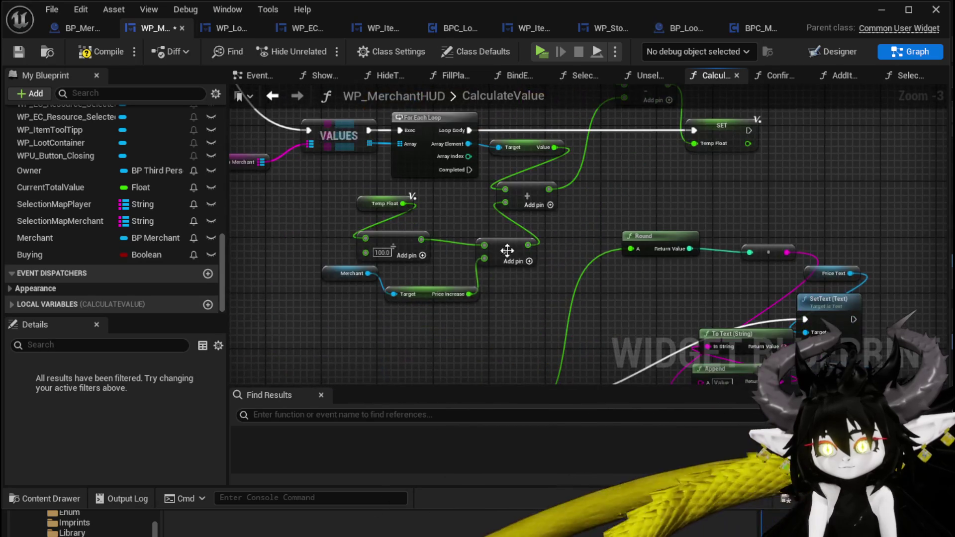
# Step: Multiply the merchant's Price Increase by 2.0 before it enters the price multiplication
pyautogui.moveTo(468, 294); pyautogui.dragTo(501, 293)
pyautogui.write('*')
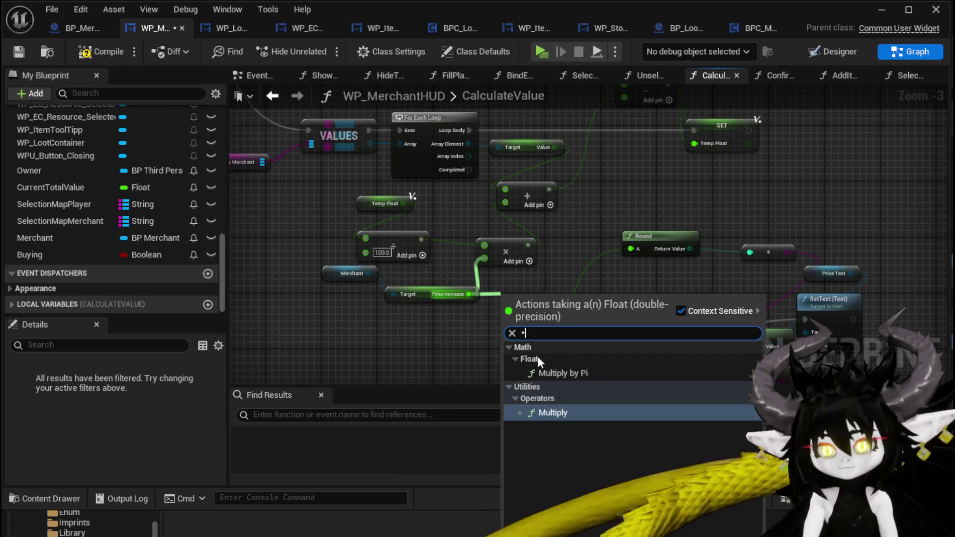
pyautogui.click(541, 412)
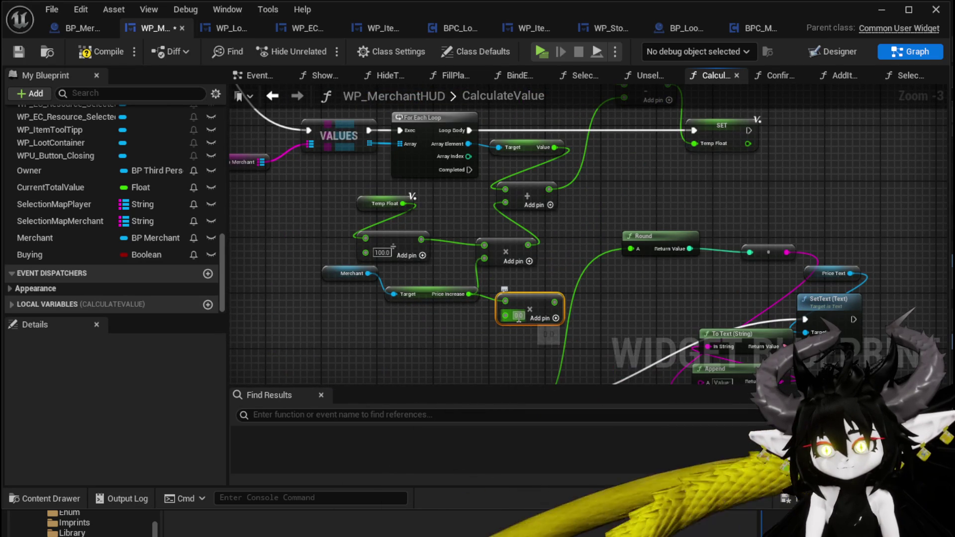
pyautogui.moveTo(550, 302); pyautogui.dragTo(485, 260)
pyautogui.moveTo(520, 299); pyautogui.dragTo(521, 286)
pyautogui.moveTo(330, 320)
pyautogui.mouseDown()
pyautogui.moveTo(572, 180)
pyautogui.moveTo(548, 177)
pyautogui.mouseUp()
pyautogui.click(651, 212)
# Step: Run SET Current Total Value from the Sequence's Then 1 instead of the loop's Completed pin
pyautogui.moveTo(477, 380)
pyautogui.mouseDown()
pyautogui.moveTo(487, 152)
pyautogui.moveTo(423, 401)
pyautogui.moveTo(450, 264)
pyautogui.moveTo(427, 279)
pyautogui.mouseUp()
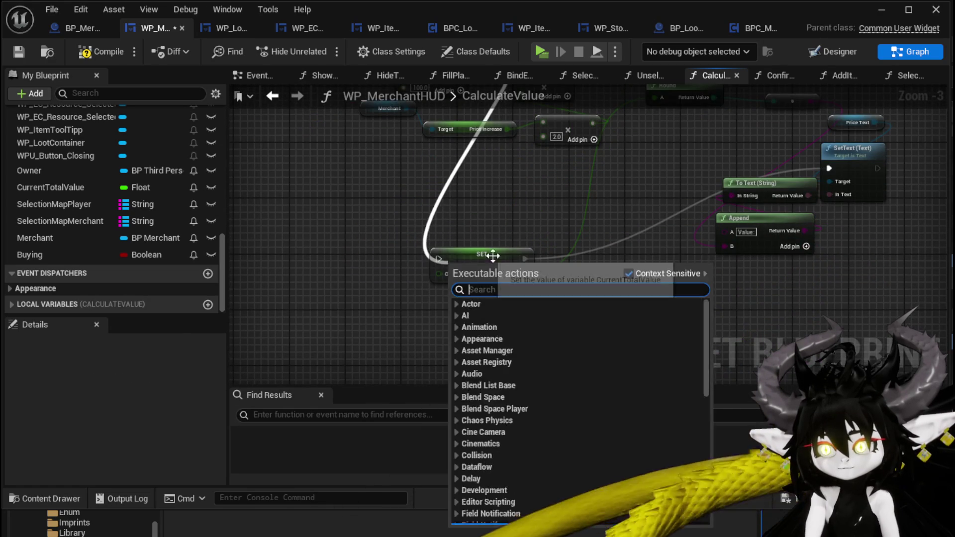
pyautogui.press('Escape')
pyautogui.moveTo(553, 129)
pyautogui.mouseDown()
pyautogui.moveTo(504, 369)
pyautogui.moveTo(601, 289)
pyautogui.moveTo(568, 313)
pyautogui.moveTo(539, 356)
pyautogui.mouseUp()
pyautogui.keyDown('alt'); pyautogui.click(566, 196); pyautogui.keyUp('alt')
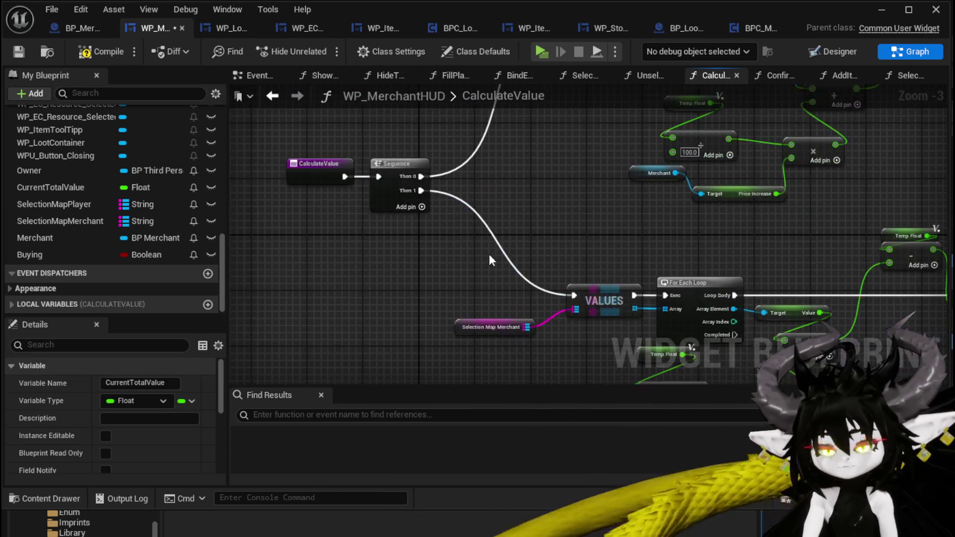
pyautogui.moveTo(421, 191)
pyautogui.mouseDown()
pyautogui.moveTo(434, 211)
pyautogui.moveTo(437, 389)
pyautogui.moveTo(657, 394)
pyautogui.moveTo(692, 297)
pyautogui.mouseUp()
# Step: Move the Round and price text nodes down and plug TempFloat into SET Current Total Value
pyautogui.moveTo(606, 326); pyautogui.dragTo(803, 161)
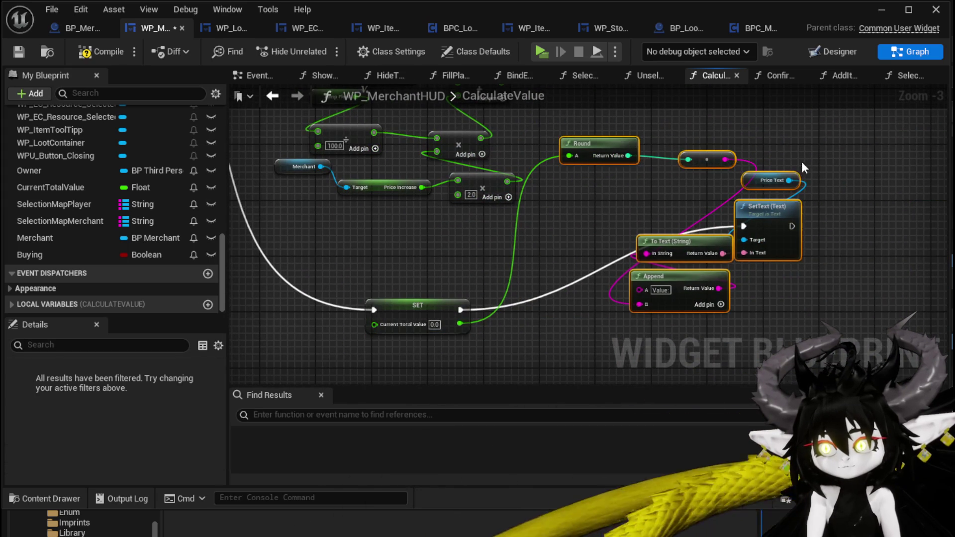
pyautogui.moveTo(771, 206)
pyautogui.mouseDown()
pyautogui.moveTo(685, 310)
pyautogui.moveTo(682, 297)
pyautogui.mouseUp()
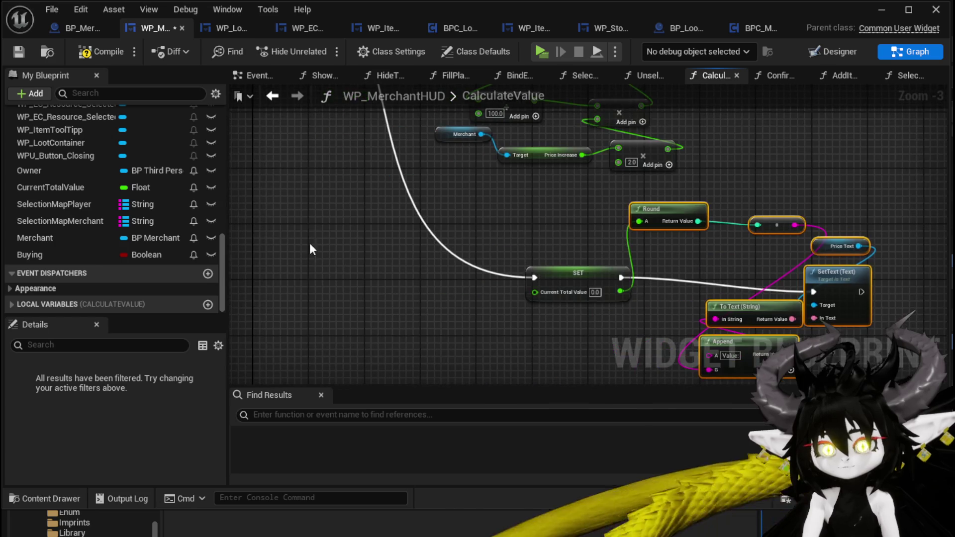
pyautogui.click(14, 303)
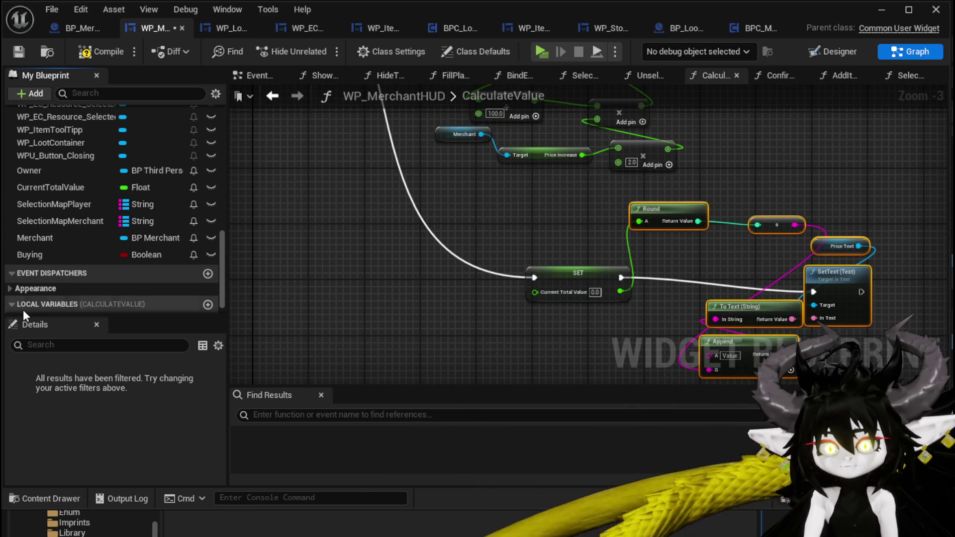
pyautogui.moveTo(54, 305)
pyautogui.mouseDown()
pyautogui.moveTo(509, 324)
pyautogui.moveTo(553, 293)
pyautogui.mouseUp()
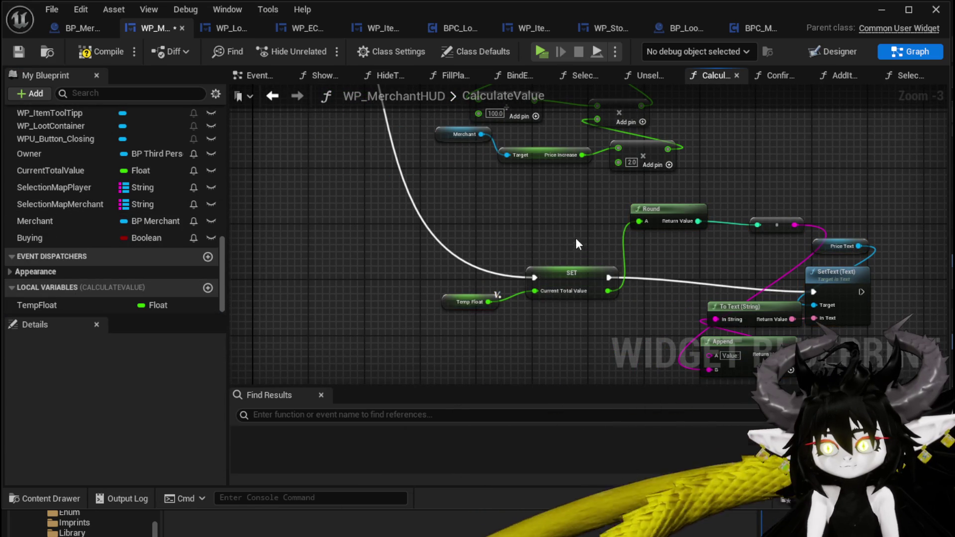
pyautogui.scroll(-2, 581, 269)
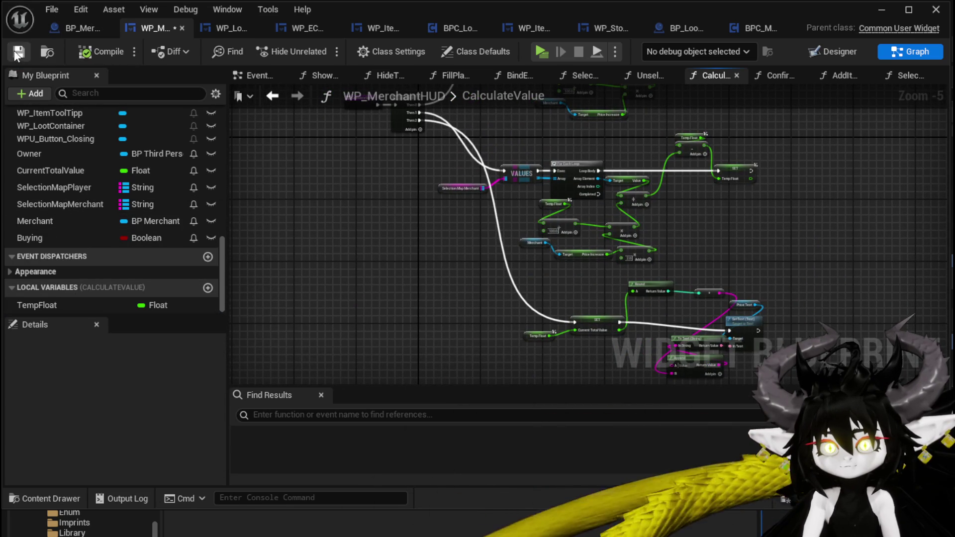
# Step: Launch a standalone preview, open the merchant trade screen, and add two Iron_Legs and an Iron_Chest from the merchant
pyautogui.click(882, 10)
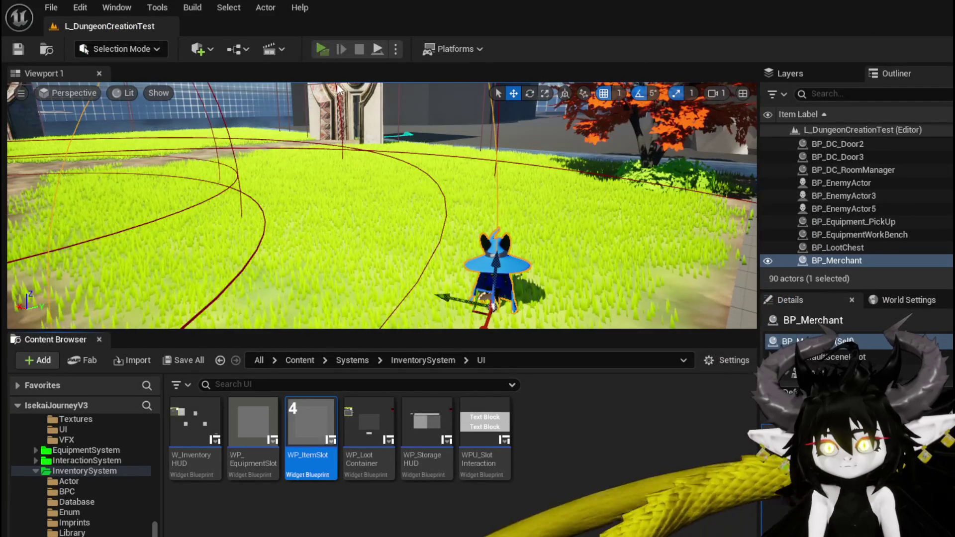
pyautogui.press('w')
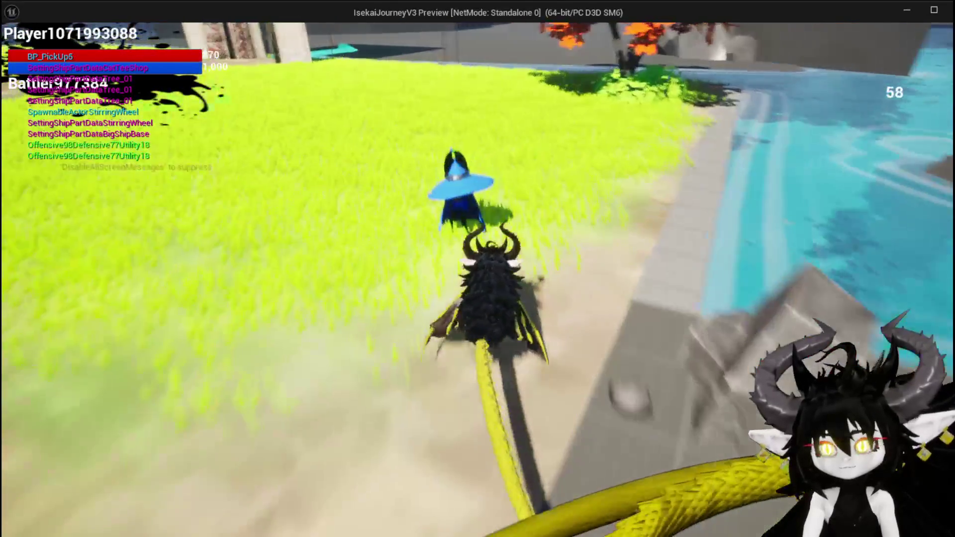
pyautogui.press('e')
pyautogui.click(604, 171)
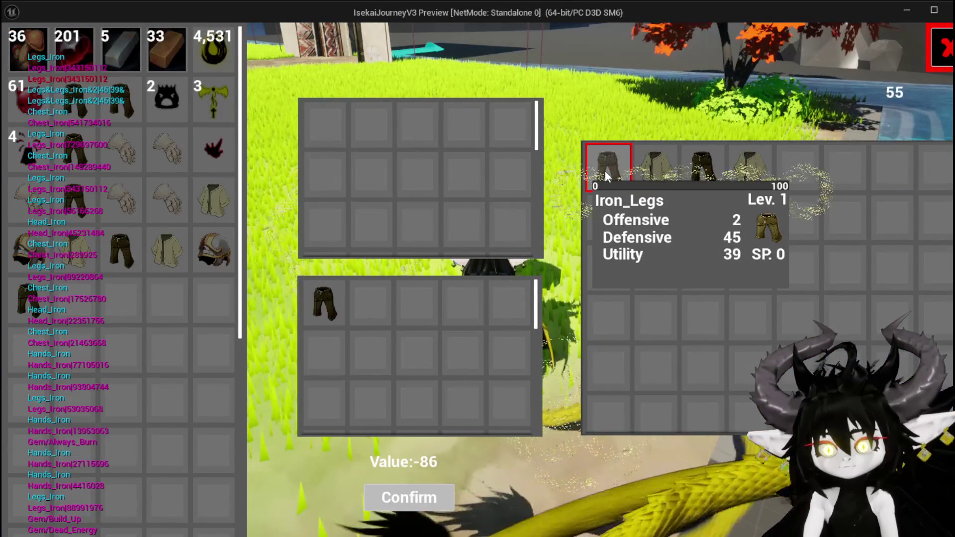
pyautogui.click(656, 181)
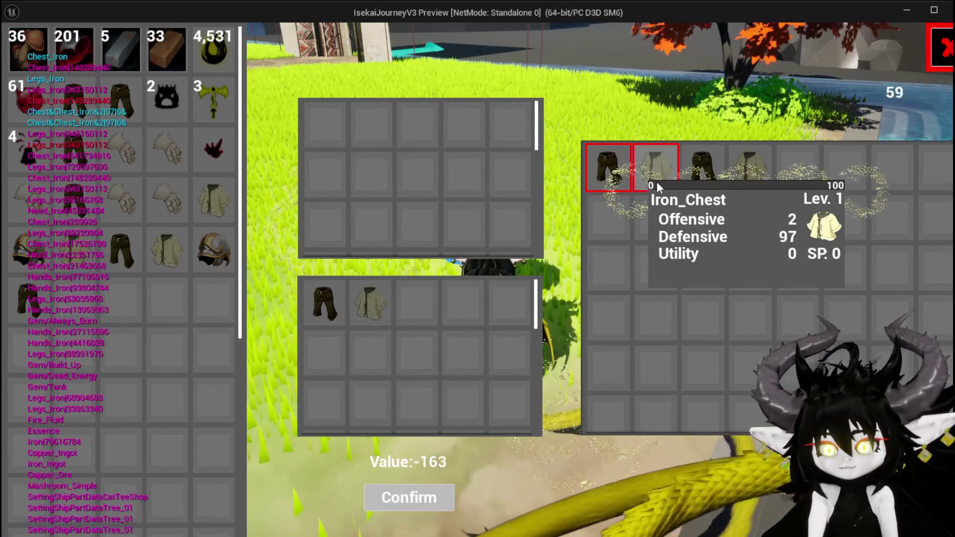
pyautogui.click(706, 174)
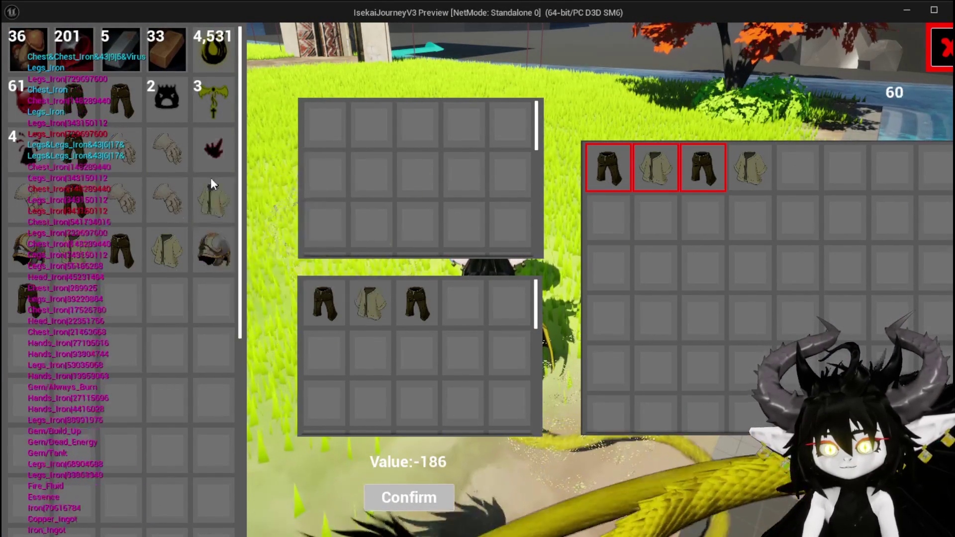
# Step: Add and remove player items, including Essence, copper ingots and two Iron_Hands, until the Value reads 30, then stop playing
pyautogui.click(214, 198)
pyautogui.click(218, 157)
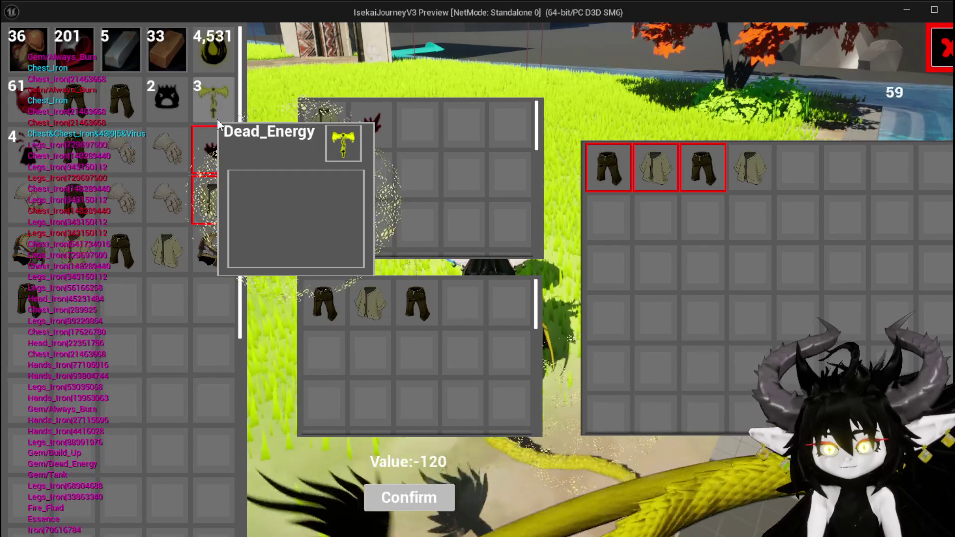
pyautogui.click(168, 118)
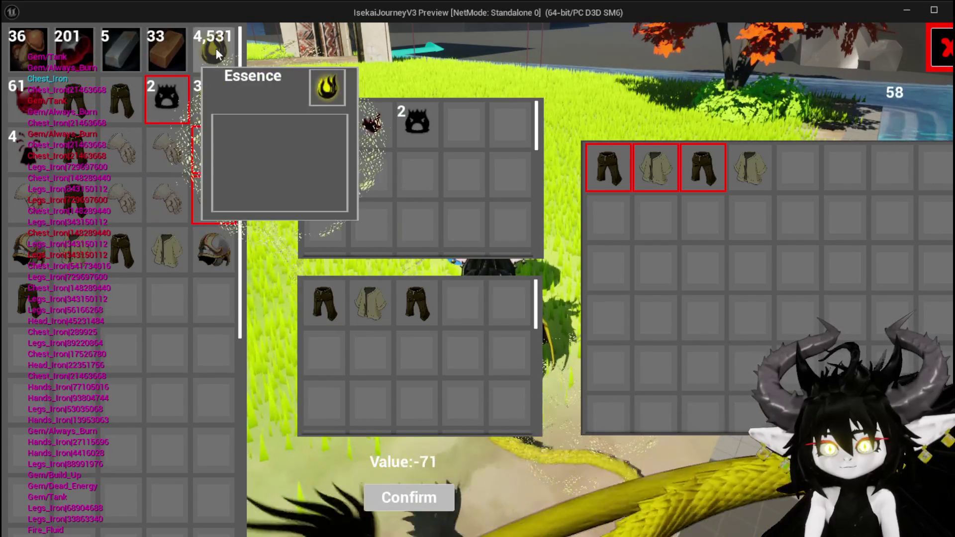
pyautogui.click(213, 55)
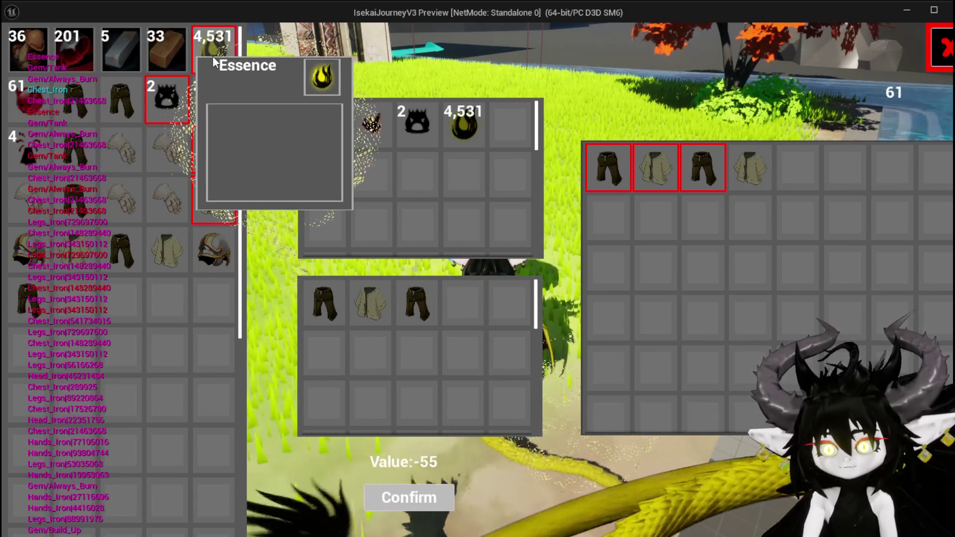
pyautogui.click(462, 125)
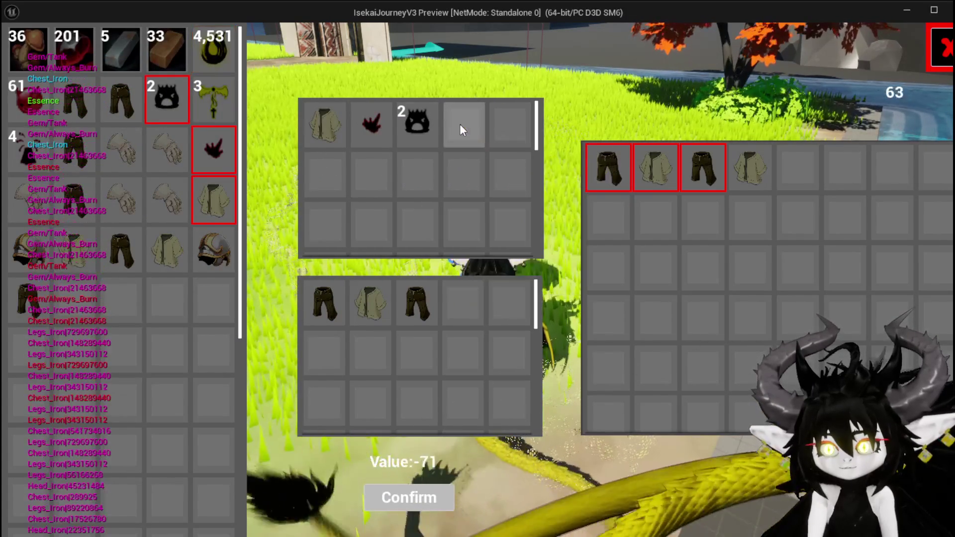
pyautogui.click(164, 52)
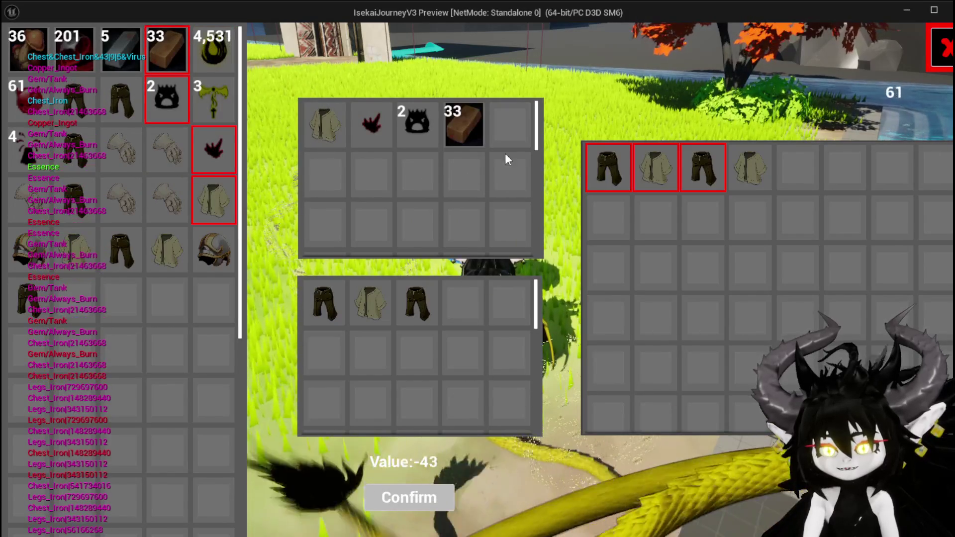
pyautogui.click(465, 124)
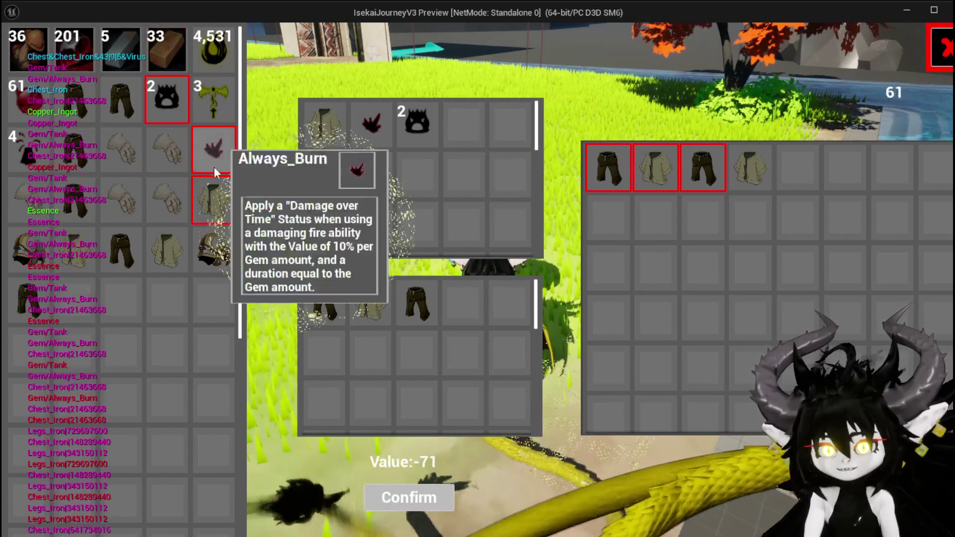
pyautogui.click(123, 205)
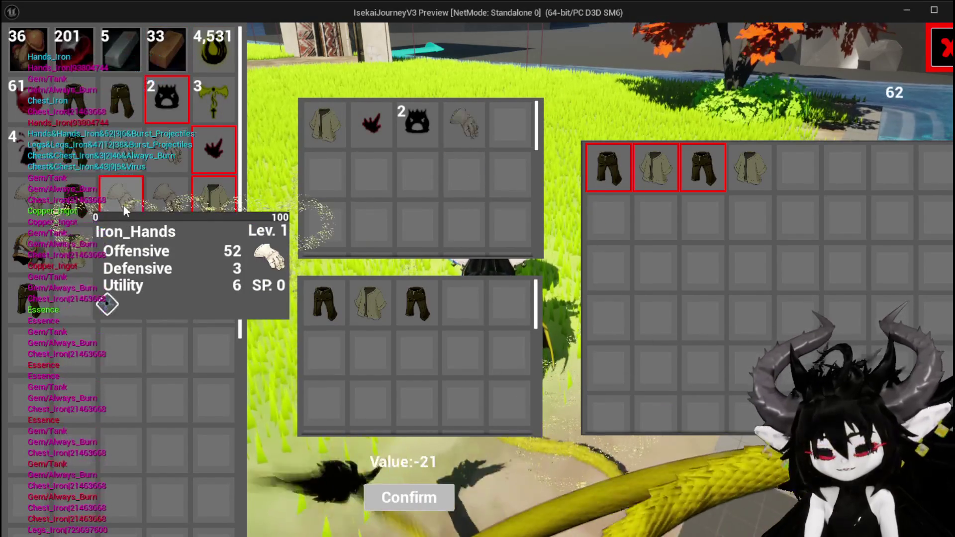
pyautogui.click(167, 201)
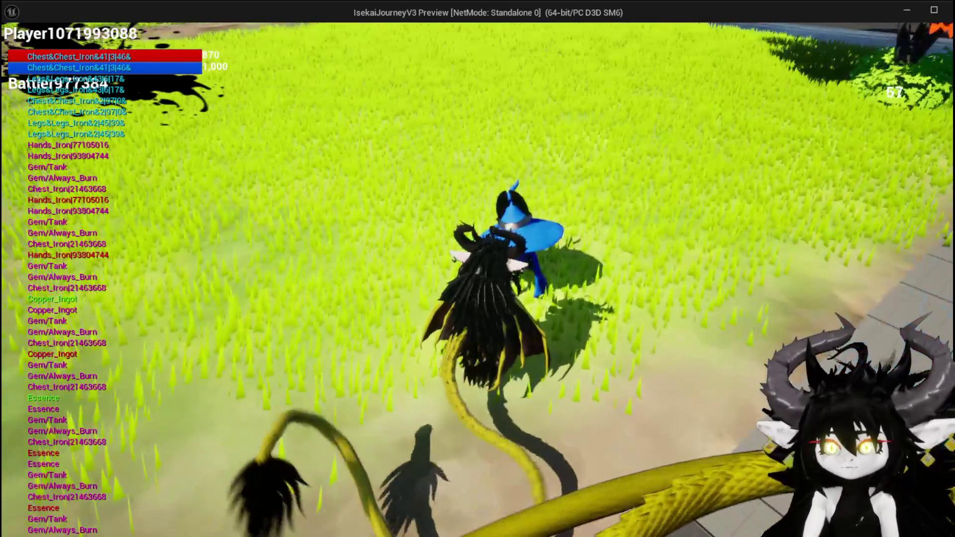
pyautogui.press('Escape')
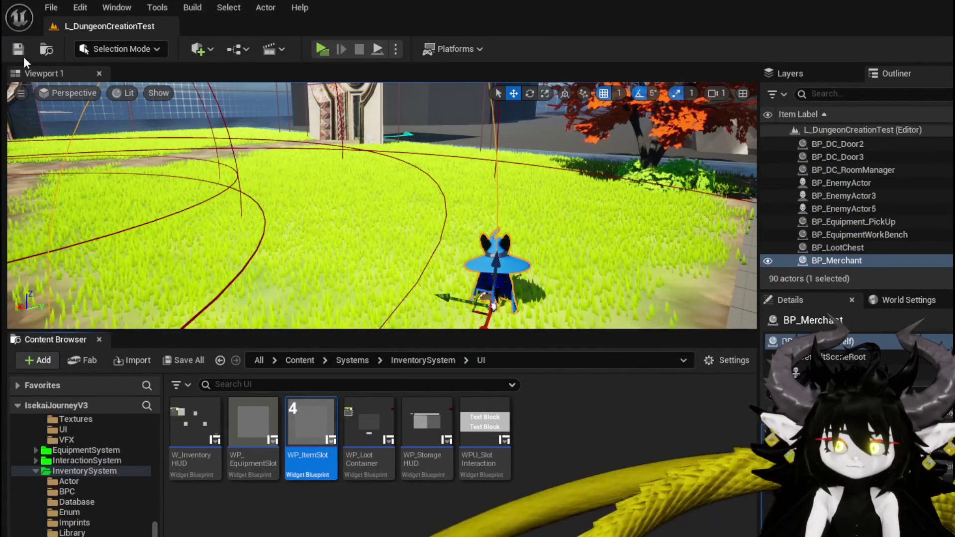
# Step: Save the level, then move WP_MerchantHUD's For Each Loop group and Price Increase nodes into a tidier layout
pyautogui.click(18, 49)
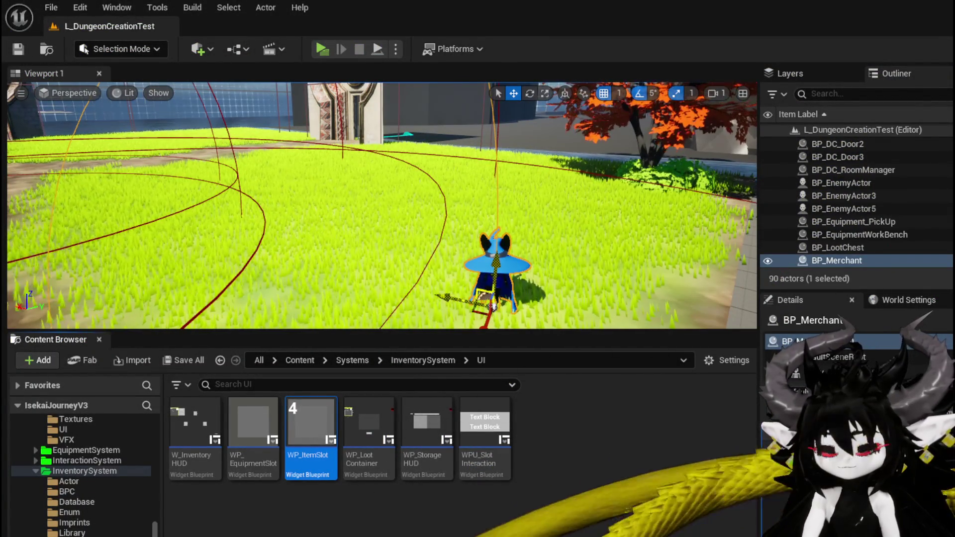
pyautogui.hotkey('alt', 'Tab')
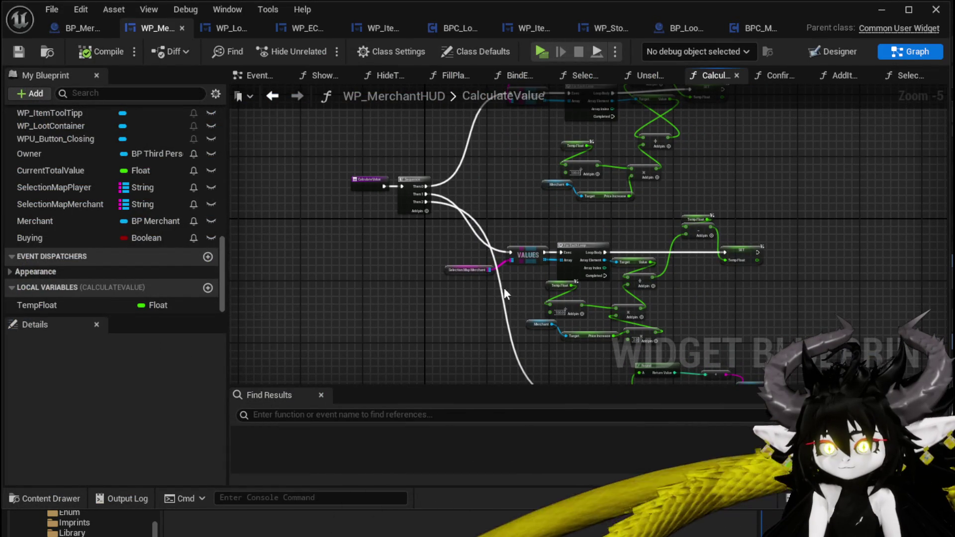
pyautogui.moveTo(450, 332)
pyautogui.mouseDown()
pyautogui.moveTo(656, 246)
pyautogui.moveTo(748, 224)
pyautogui.mouseUp()
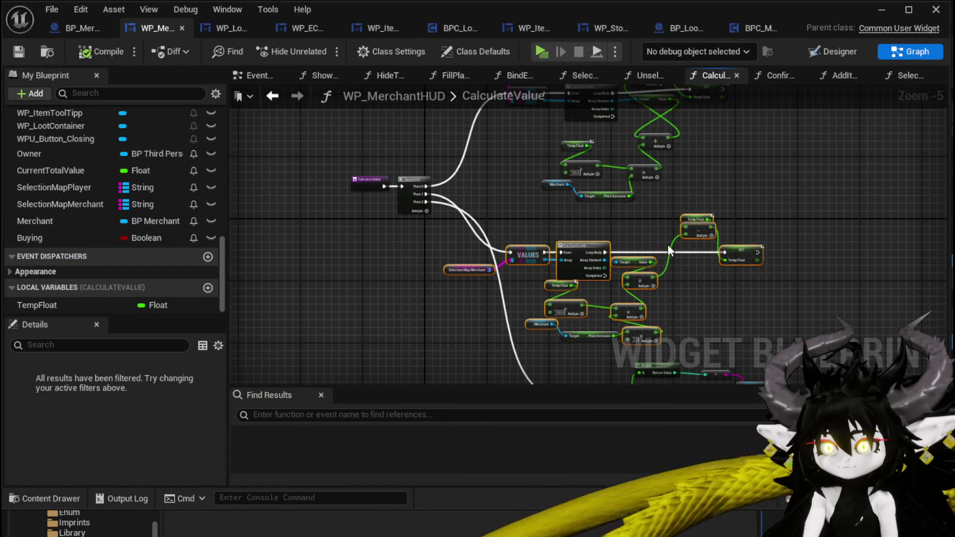
pyautogui.moveTo(586, 252)
pyautogui.mouseDown()
pyautogui.moveTo(659, 225)
pyautogui.moveTo(643, 228)
pyautogui.mouseUp()
pyautogui.scroll(3, 753, 318)
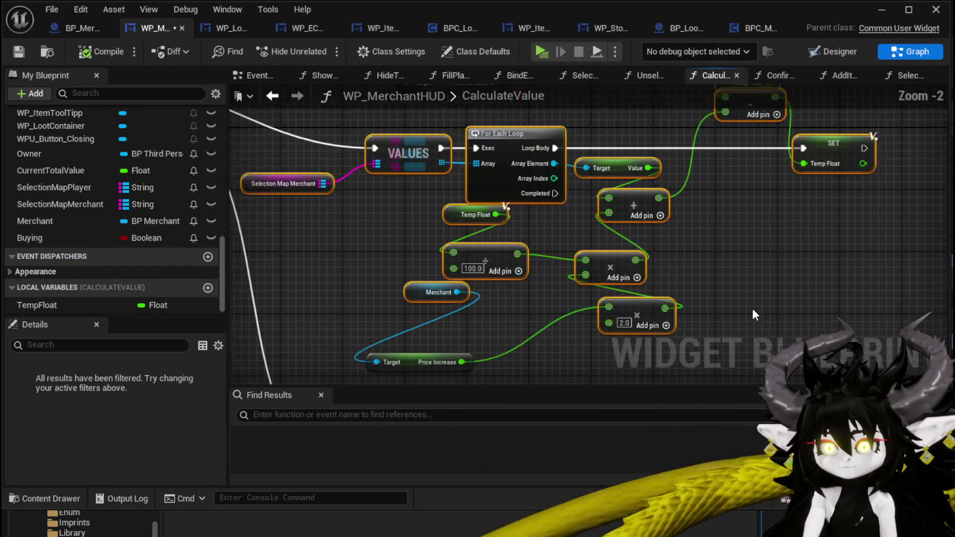
pyautogui.moveTo(410, 251); pyautogui.dragTo(356, 243)
pyautogui.moveTo(405, 326); pyautogui.dragTo(490, 273)
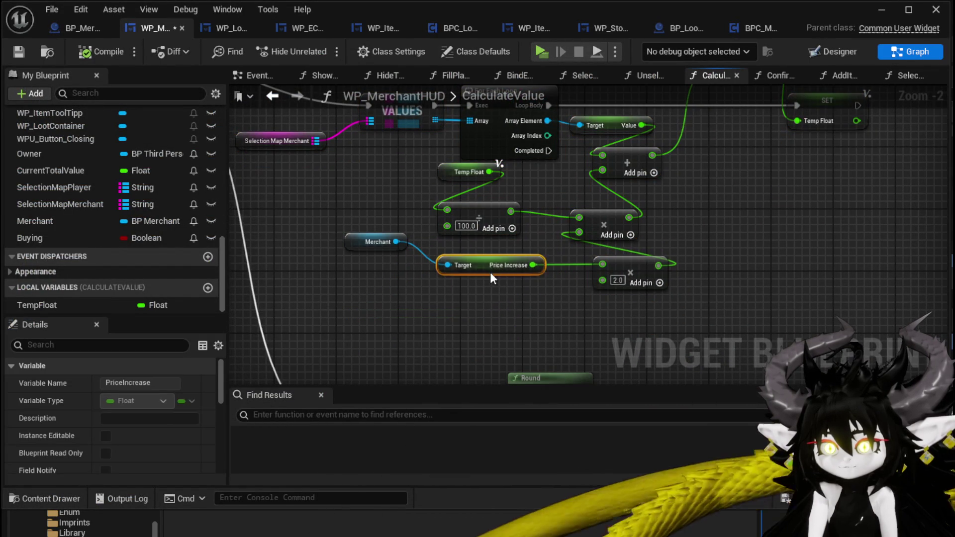
pyautogui.click(503, 291)
# Step: Save the WP_MerchantHUD blueprint and open its BindEvent function graph
pyautogui.moveTo(307, 200)
pyautogui.mouseDown()
pyautogui.moveTo(395, 243)
pyautogui.moveTo(605, 288)
pyautogui.mouseUp()
pyautogui.scroll(-1, 395, 243)
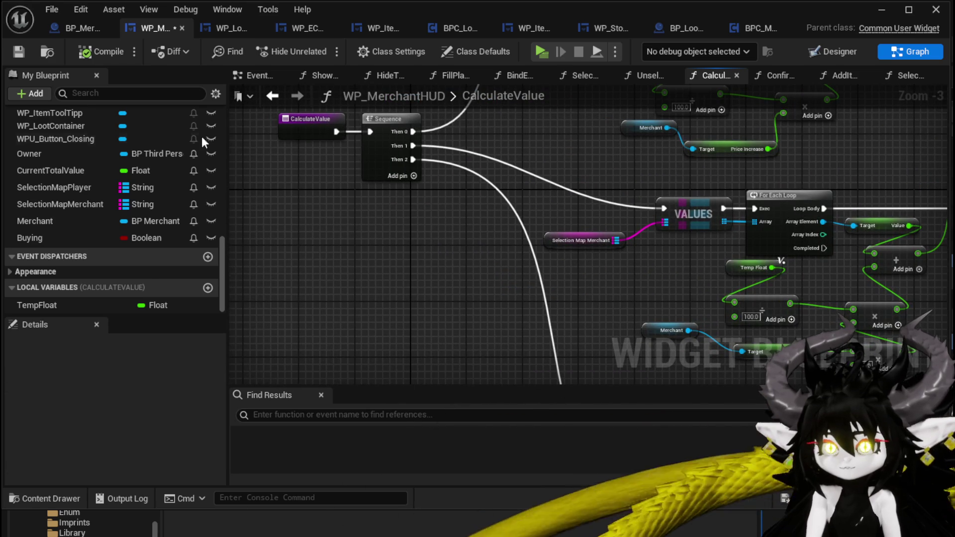
pyautogui.click(18, 52)
pyautogui.scroll(10, 171, 205)
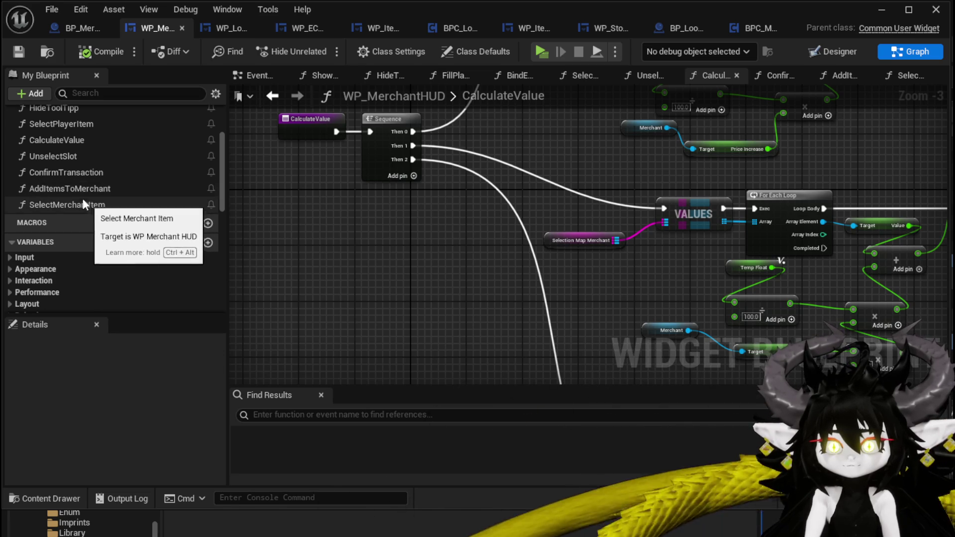
pyautogui.scroll(3, 73, 167)
pyautogui.doubleClick(76, 124)
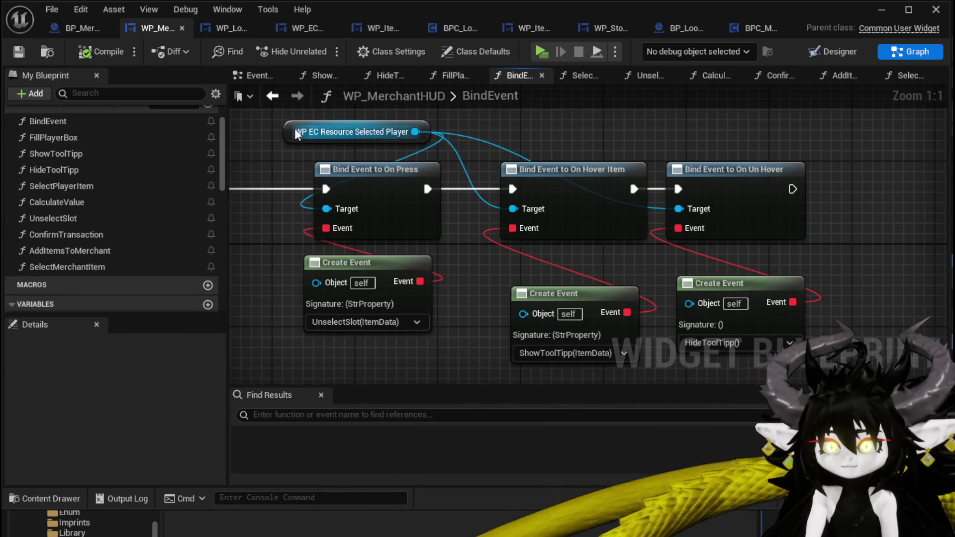
# Step: Add a WP EC Resource Selected Merchant reference and wire it to the On Hover Item and On Un Hover targets
pyautogui.click(328, 124)
pyautogui.scroll(-4, 389, 186)
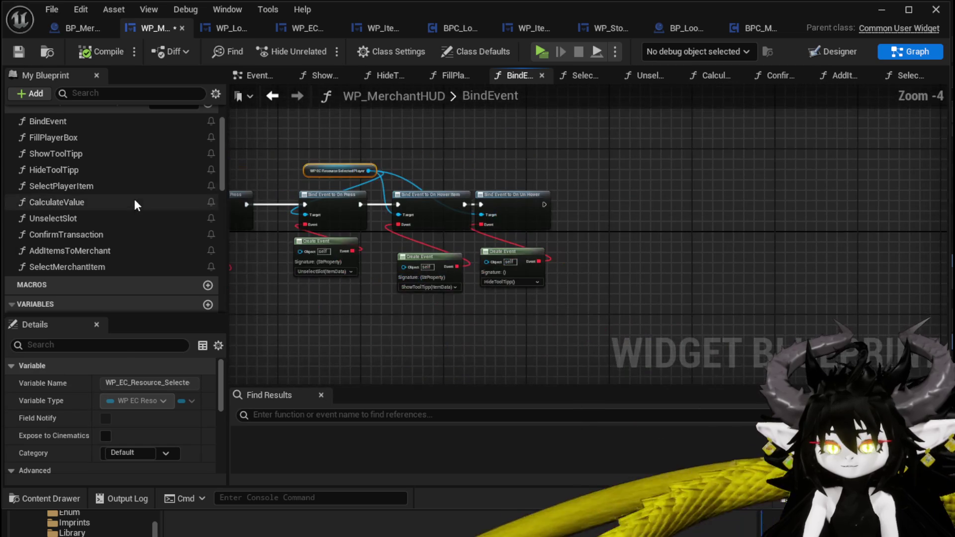
pyautogui.scroll(-10, 134, 199)
pyautogui.moveTo(106, 193); pyautogui.dragTo(378, 149)
pyautogui.scroll(3, 456, 164)
pyautogui.moveTo(445, 146); pyautogui.dragTo(452, 185)
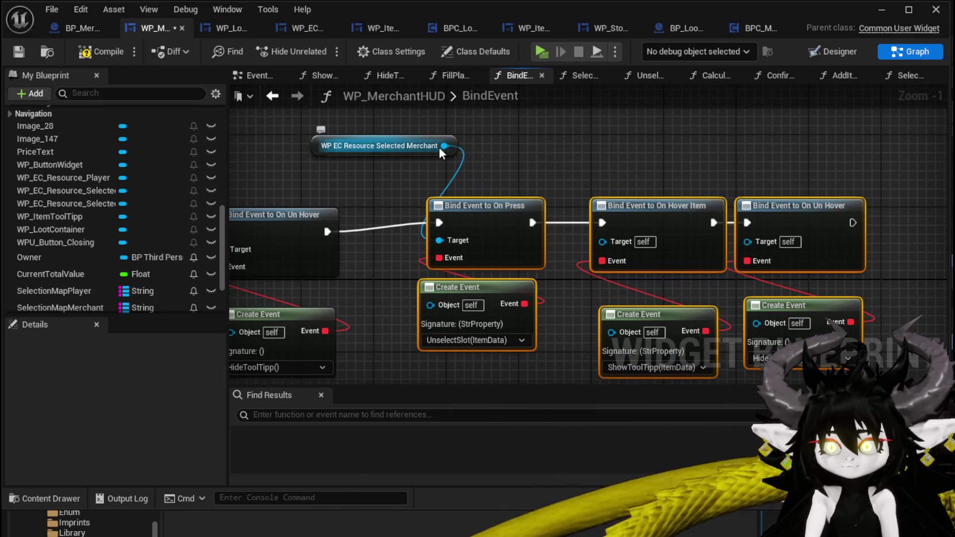
pyautogui.moveTo(540, 201)
pyautogui.mouseDown()
pyautogui.moveTo(604, 255)
pyautogui.moveTo(602, 241)
pyautogui.mouseUp()
pyautogui.moveTo(443, 146)
pyautogui.mouseDown()
pyautogui.moveTo(753, 269)
pyautogui.moveTo(760, 252)
pyautogui.mouseUp()
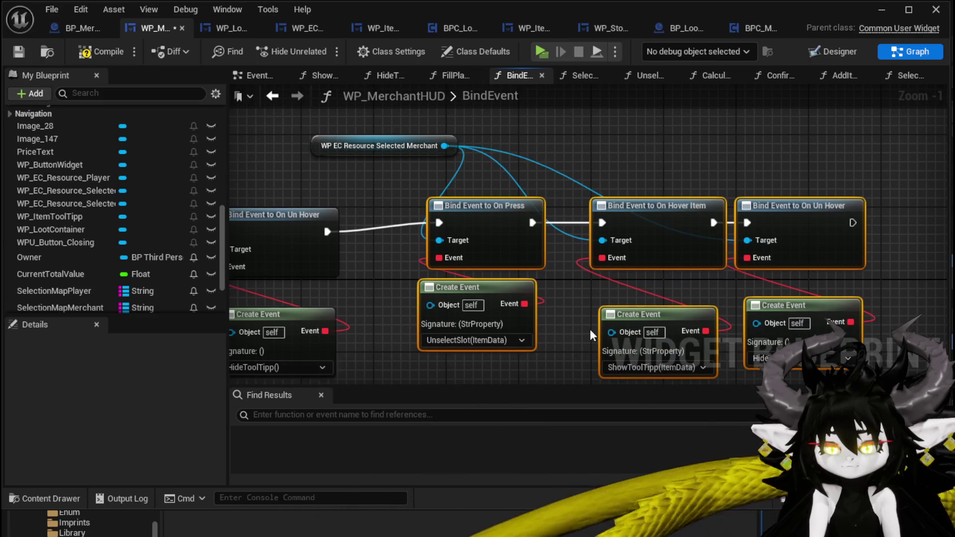
# Step: Tidy the UnselectSlot Create Event node, compile and save, and bring up the UnselectSlot function graph
pyautogui.moveTo(558, 320)
pyautogui.mouseDown()
pyautogui.moveTo(542, 231)
pyautogui.moveTo(549, 240)
pyautogui.mouseUp()
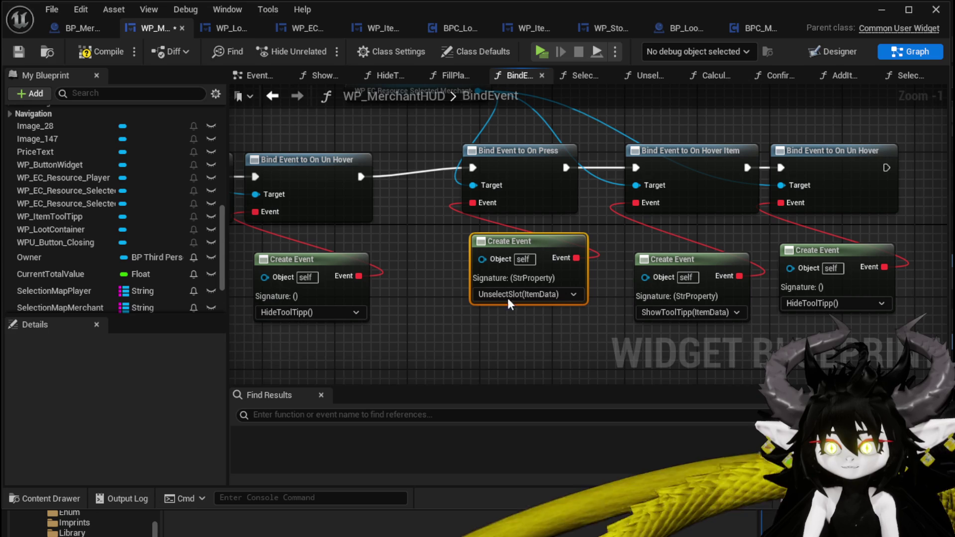
pyautogui.click(513, 319)
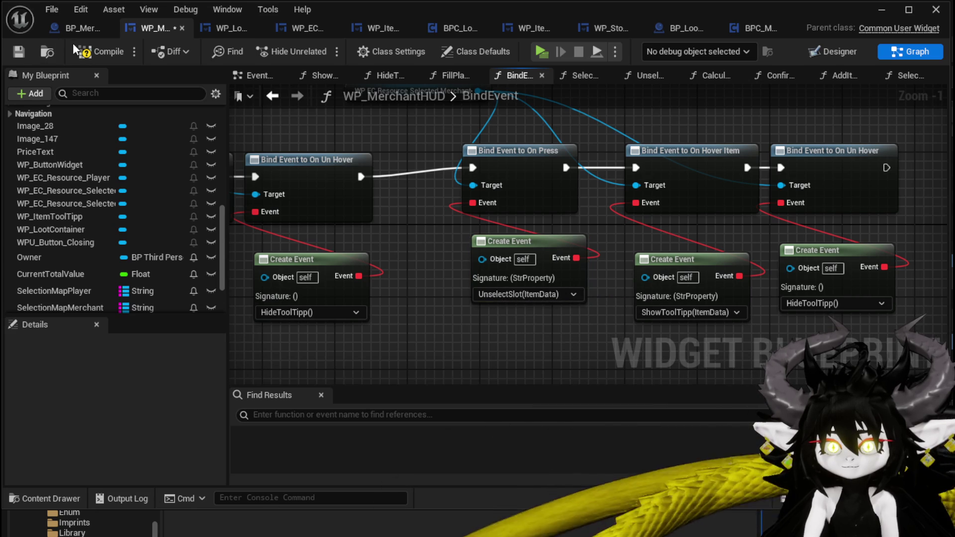
pyautogui.click(13, 50)
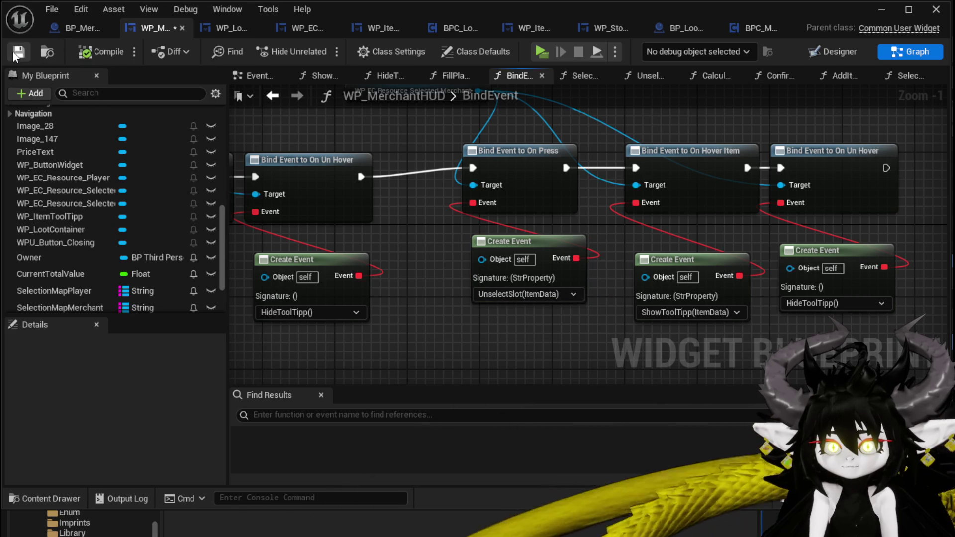
pyautogui.scroll(5, 119, 144)
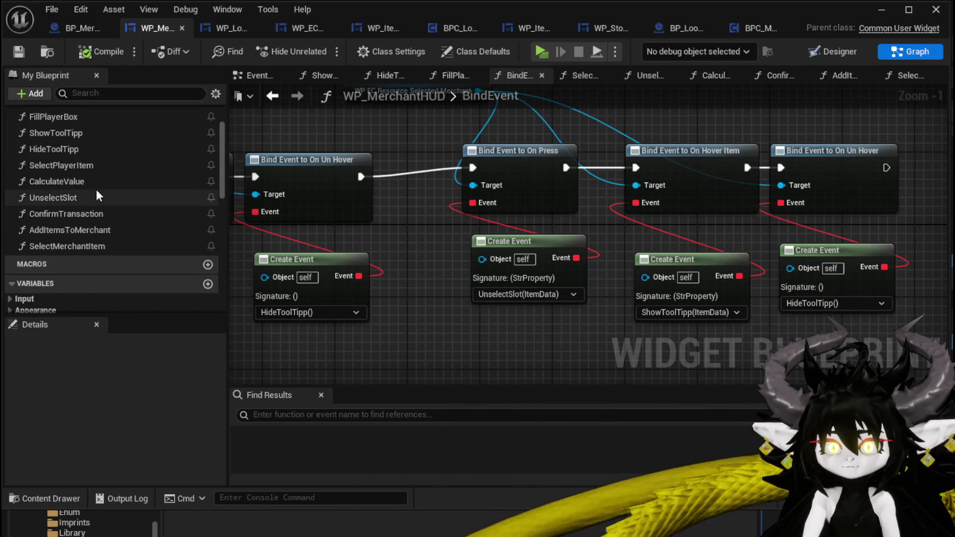
pyautogui.doubleClick(97, 195)
pyautogui.scroll(3, 423, 219)
pyautogui.scroll(1, 423, 224)
pyautogui.moveTo(422, 224); pyautogui.dragTo(321, 221)
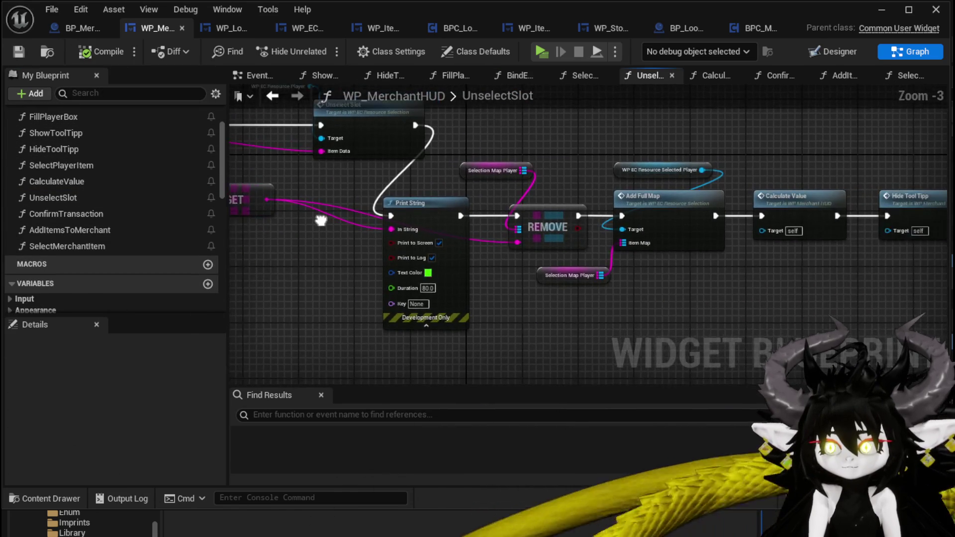
# Step: Rename the UnselectSlot function to UnselectSlotPlayer
pyautogui.moveTo(519, 152)
pyautogui.mouseDown()
pyautogui.moveTo(344, 172)
pyautogui.moveTo(706, 198)
pyautogui.mouseUp()
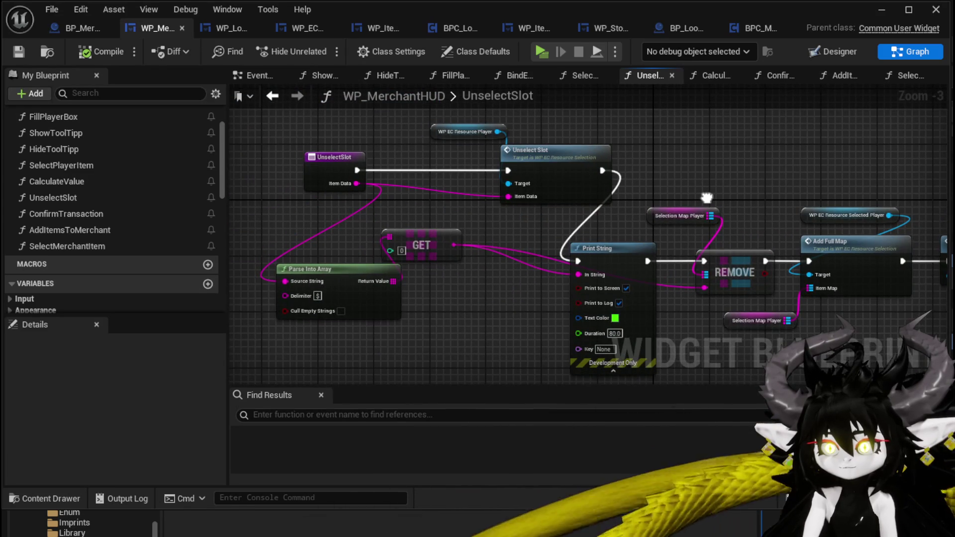
pyautogui.rightClick(331, 177)
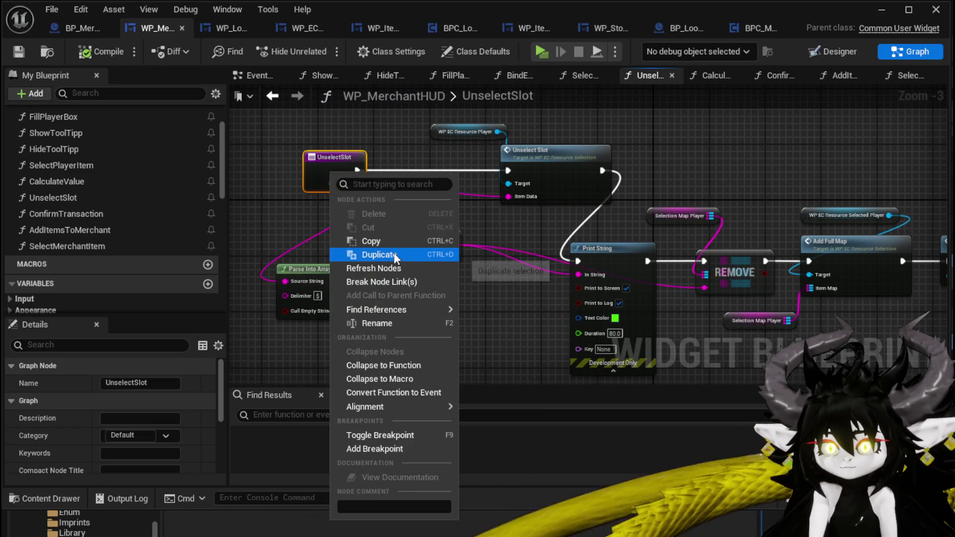
pyautogui.click(374, 323)
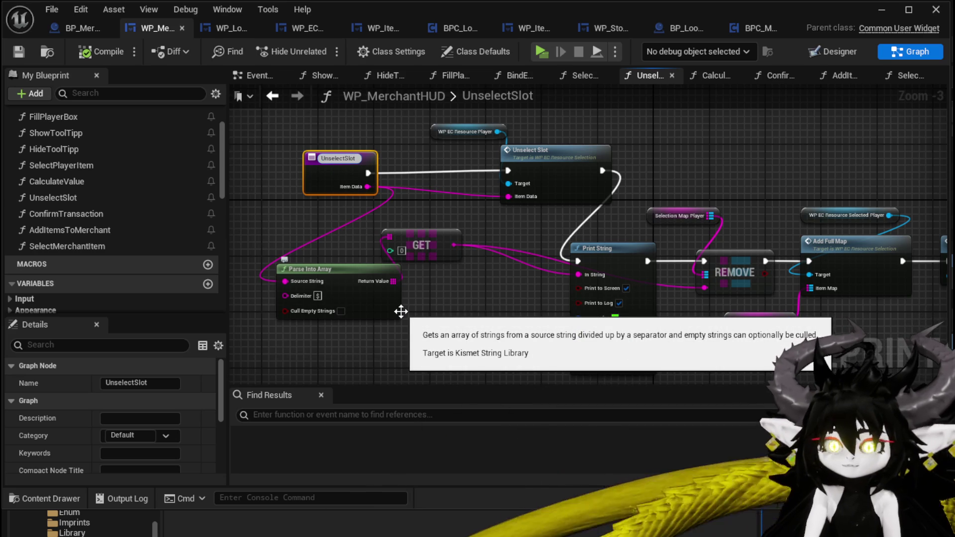
pyautogui.write('Player')
pyautogui.press('Return')
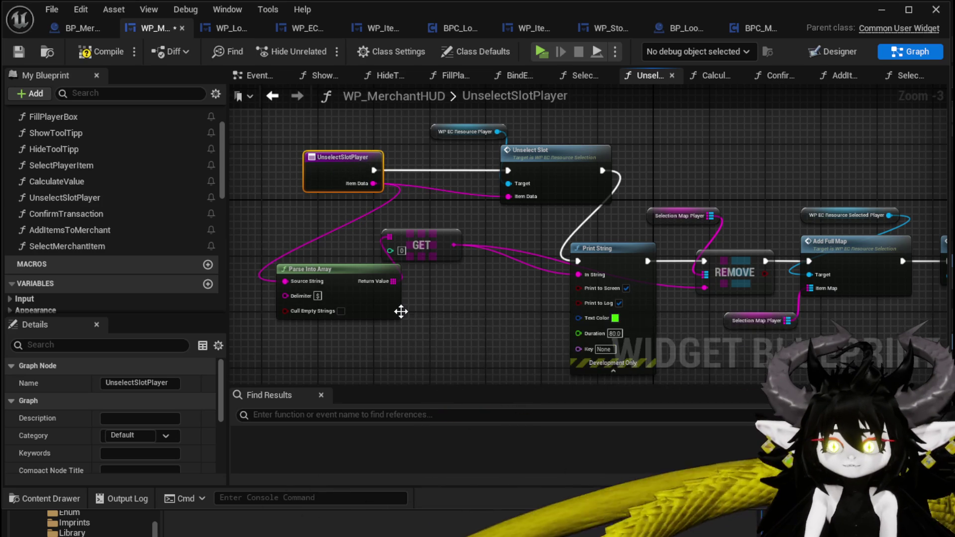
# Step: Duplicate UnselectSlotPlayer, name the copy UnselectSlotMerchant, and compile the widget blueprint
pyautogui.click(86, 198)
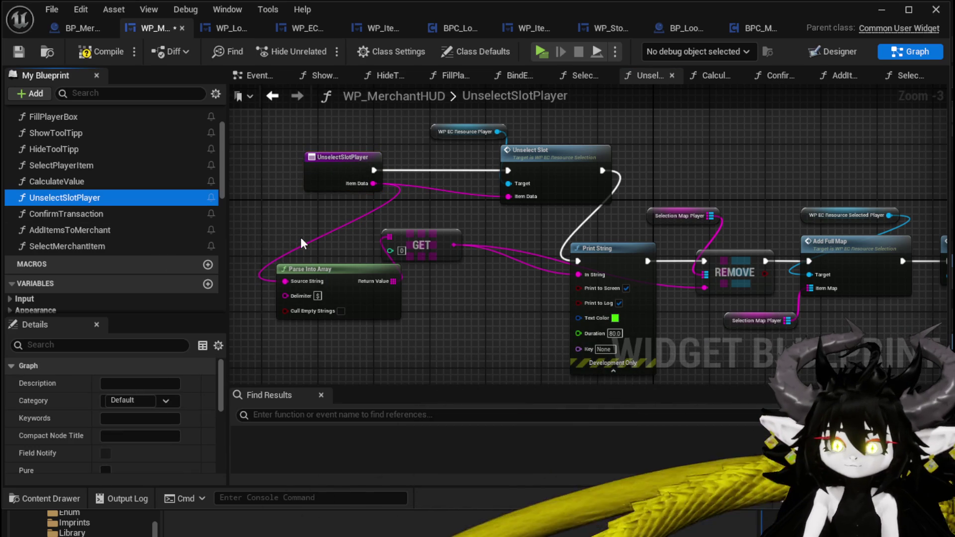
pyautogui.hotkey('ctrl', 'w')
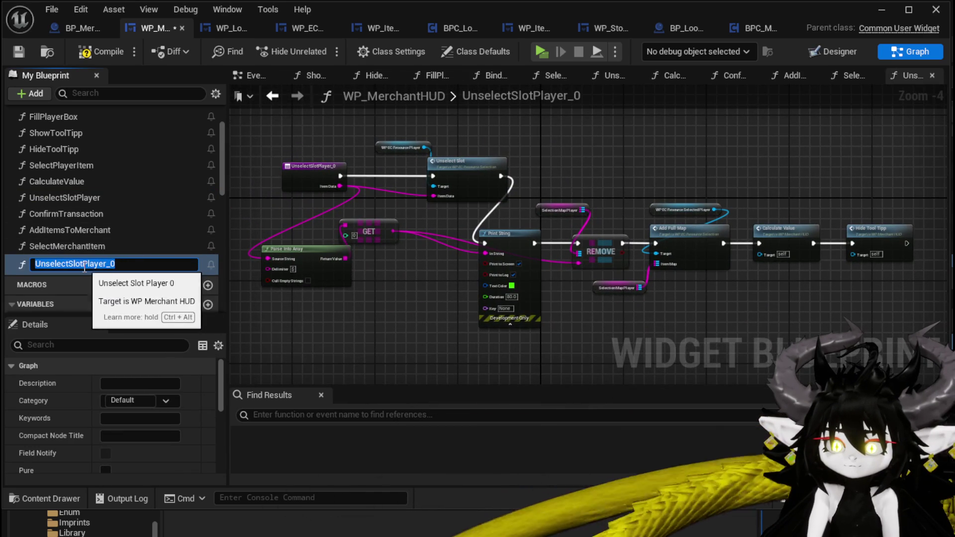
pyautogui.moveTo(82, 264); pyautogui.dragTo(130, 264)
pyautogui.write('Merc')
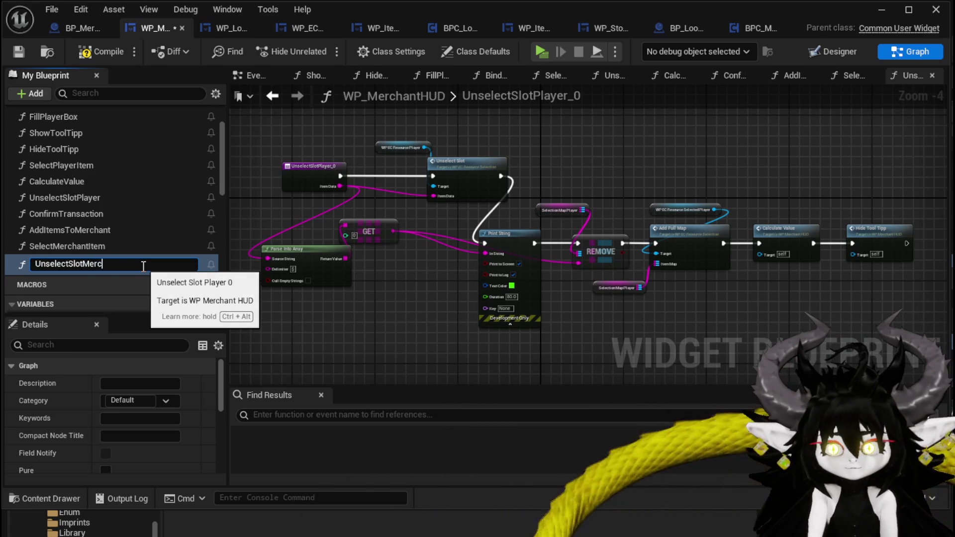
pyautogui.write('hant')
pyautogui.press('Return')
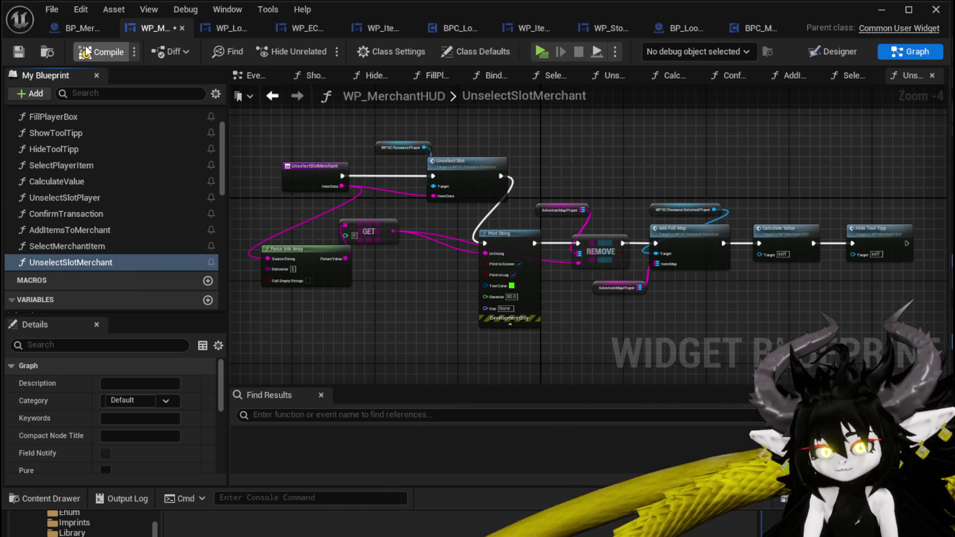
pyautogui.click(18, 52)
# Step: Replace the REMOVE node's Selection Map Player getter with a Selection Map Merchant getter
pyautogui.scroll(3, 567, 179)
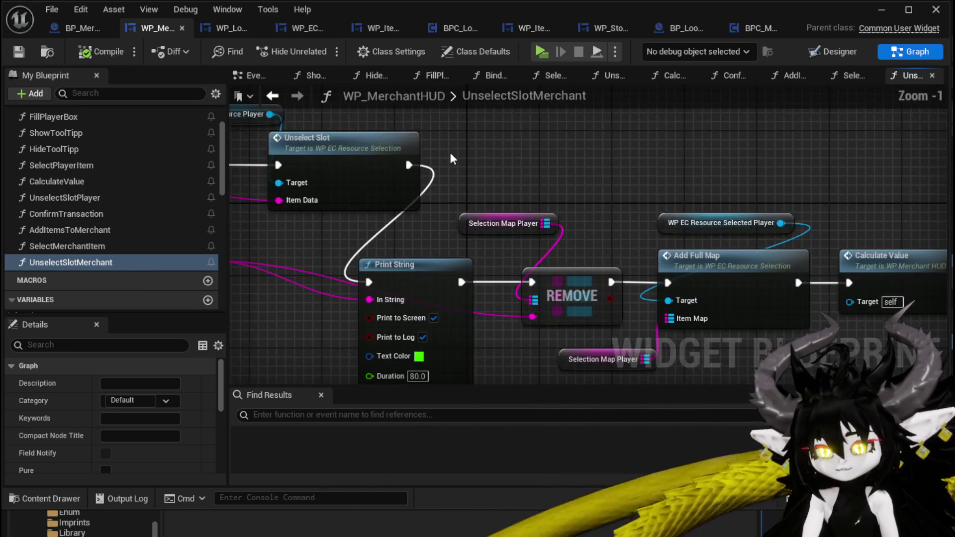
pyautogui.moveTo(567, 179)
pyautogui.mouseDown()
pyautogui.moveTo(644, 182)
pyautogui.moveTo(463, 172)
pyautogui.moveTo(552, 208)
pyautogui.mouseUp()
pyautogui.scroll(-10, 160, 234)
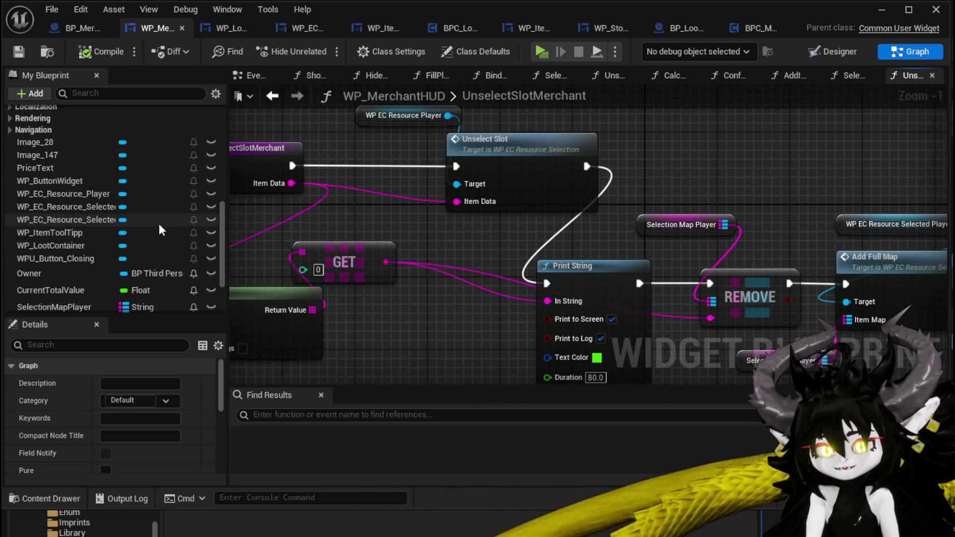
pyautogui.moveTo(49, 244); pyautogui.dragTo(640, 180)
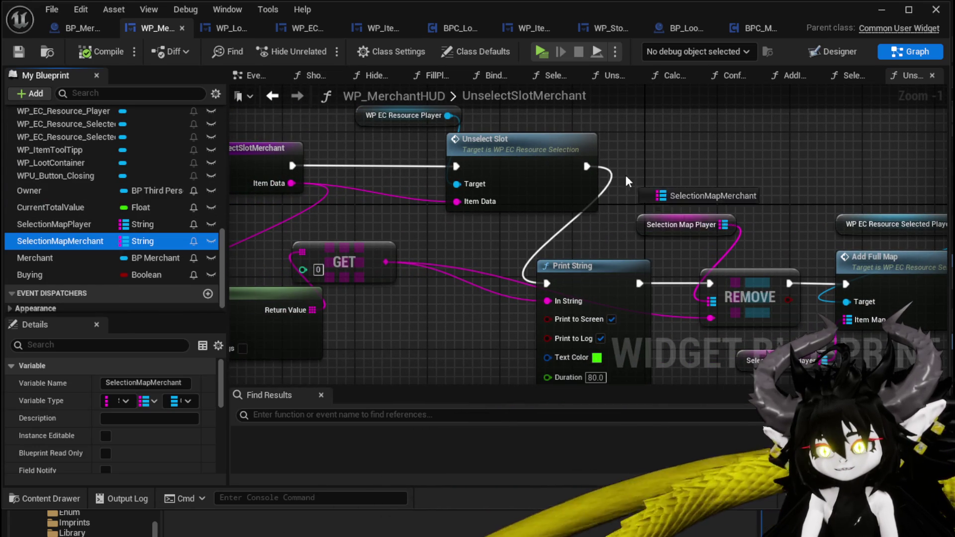
pyautogui.click(670, 203)
pyautogui.moveTo(716, 180); pyautogui.dragTo(713, 288)
pyautogui.moveTo(767, 259); pyautogui.dragTo(475, 238)
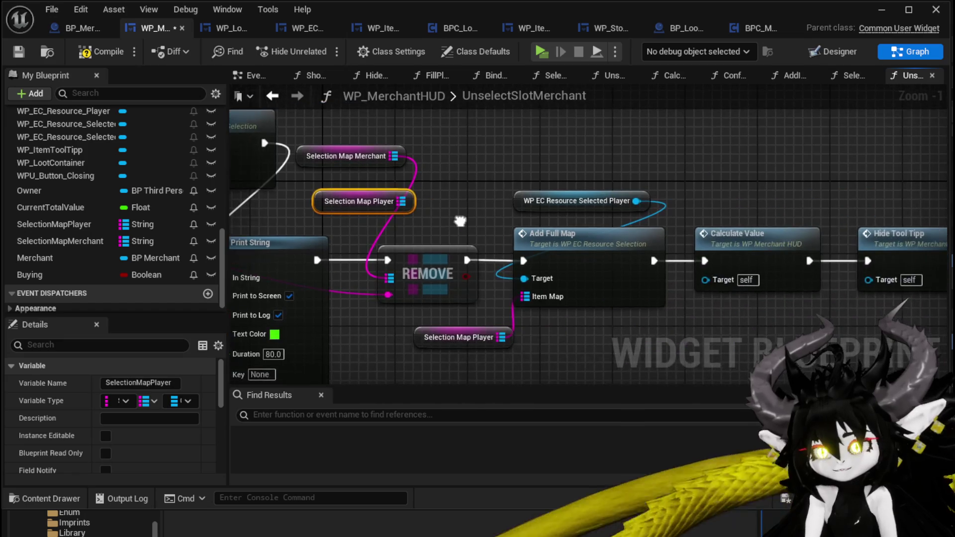
pyautogui.press('Delete')
# Step: Feed a second Selection Map Merchant getter into Add Full Map's Item Map and delete the player getter
pyautogui.moveTo(348, 174); pyautogui.dragTo(446, 179)
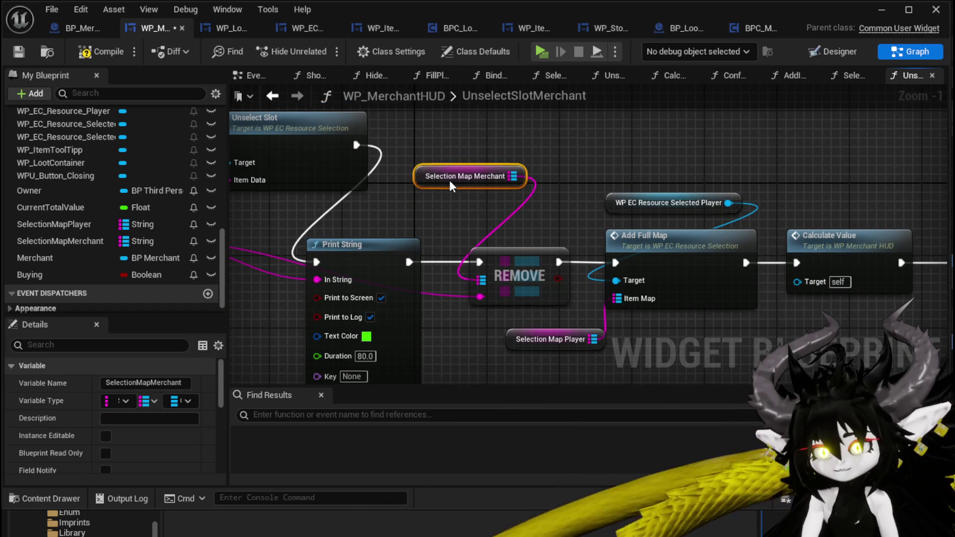
pyautogui.moveTo(31, 245)
pyautogui.mouseDown()
pyautogui.moveTo(508, 293)
pyautogui.moveTo(488, 310)
pyautogui.mouseUp()
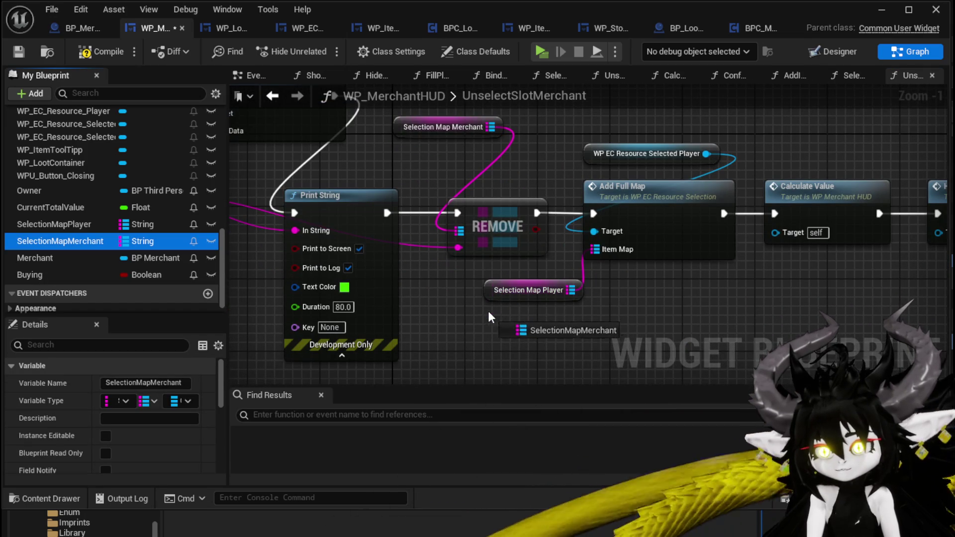
pyautogui.click(527, 332)
pyautogui.moveTo(581, 317); pyautogui.dragTo(589, 298)
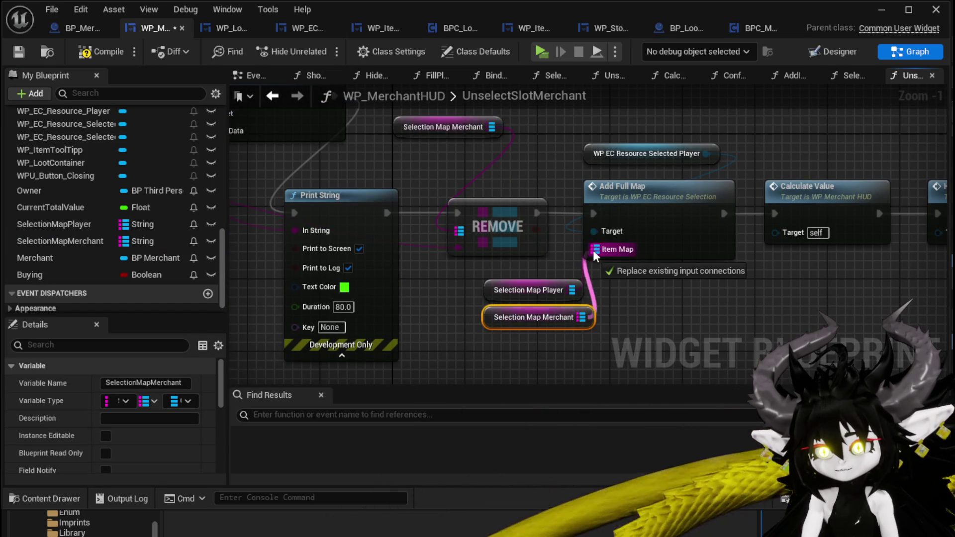
pyautogui.moveTo(589, 252); pyautogui.dragTo(591, 251)
pyautogui.press('Delete')
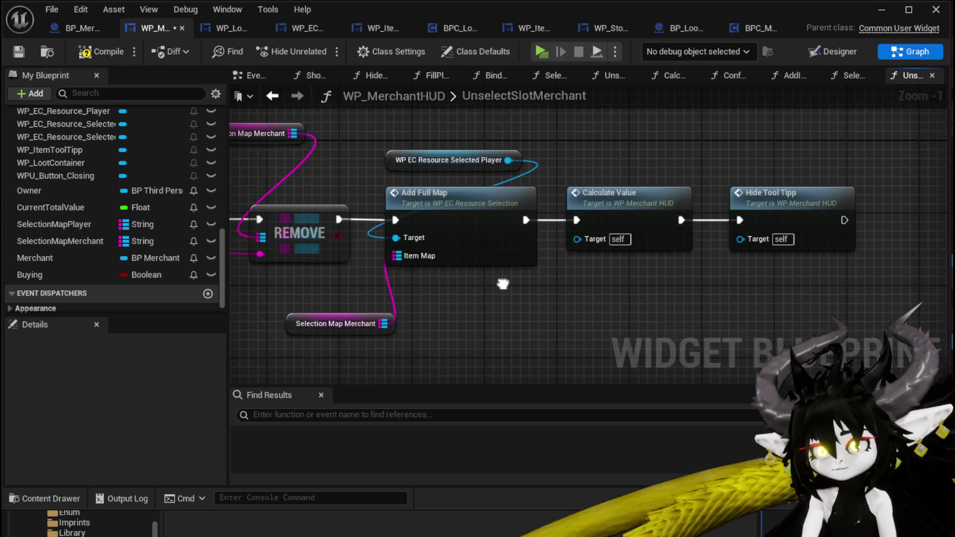
# Step: Place a WP EC Resource Selected Merchant getter in the UnselectSlotMerchant graph
pyautogui.scroll(-1, 500, 310)
pyautogui.moveTo(502, 309); pyautogui.dragTo(479, 311)
pyautogui.scroll(1, 82, 169)
pyautogui.moveTo(74, 144)
pyautogui.mouseDown()
pyautogui.moveTo(556, 166)
pyautogui.moveTo(642, 195)
pyautogui.moveTo(559, 252)
pyautogui.mouseUp()
pyautogui.click(643, 195)
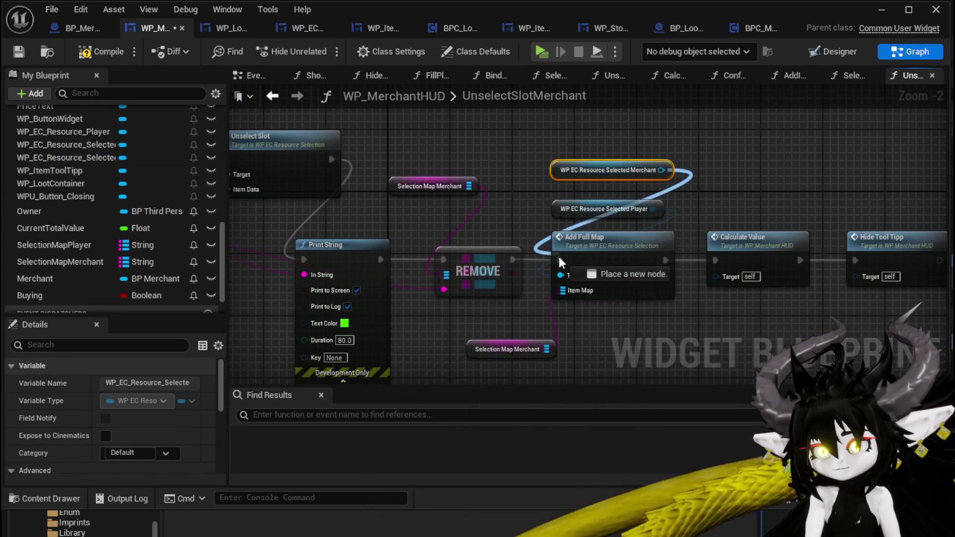
pyautogui.moveTo(598, 171)
pyautogui.mouseDown()
pyautogui.moveTo(564, 192)
pyautogui.moveTo(576, 209)
pyautogui.moveTo(783, 213)
pyautogui.mouseUp()
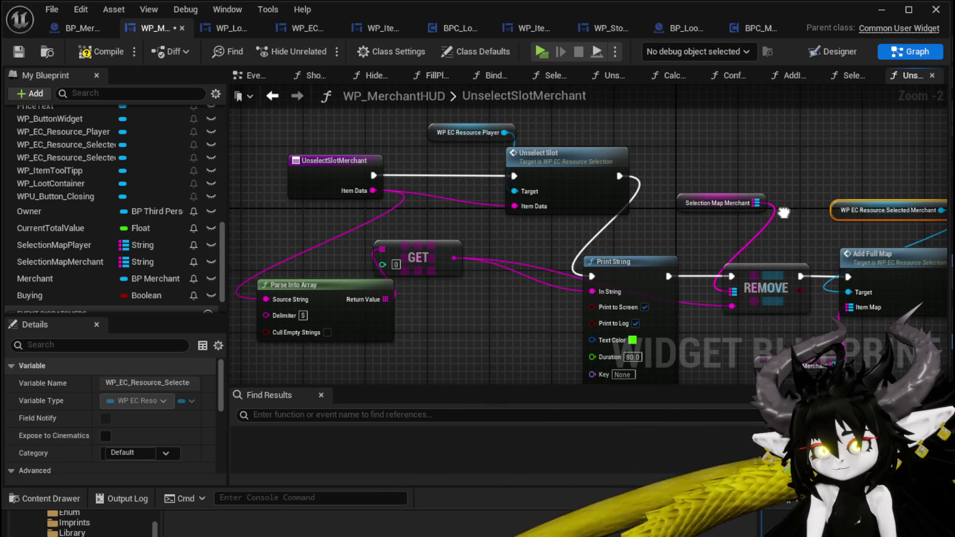
pyautogui.moveTo(783, 213); pyautogui.dragTo(812, 244)
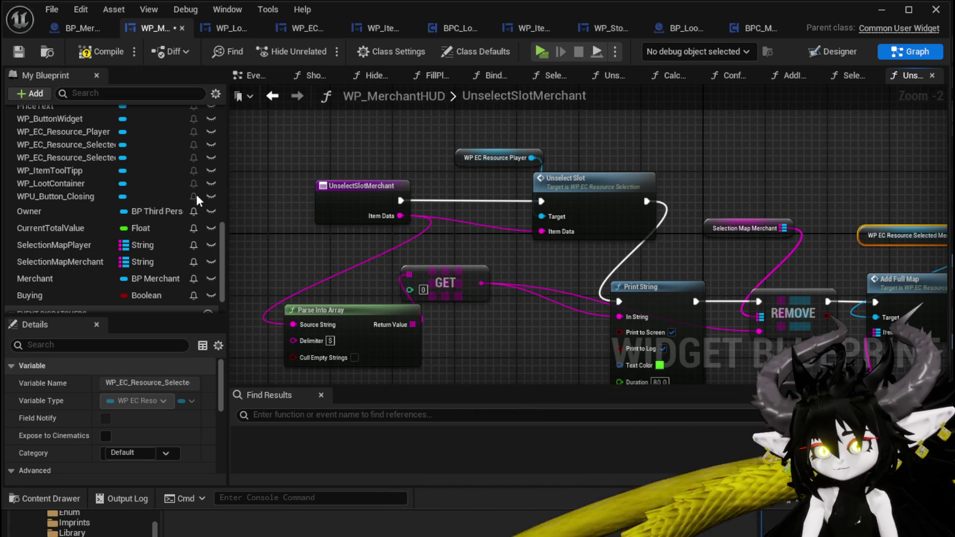
# Step: Wire another WP EC Resource Selected Merchant getter into Unselect Slot's target, then compile and save
pyautogui.scroll(3, 105, 190)
pyautogui.moveTo(90, 227); pyautogui.dragTo(464, 119)
pyautogui.click(574, 147)
pyautogui.moveTo(572, 127)
pyautogui.mouseDown()
pyautogui.moveTo(537, 230)
pyautogui.moveTo(541, 216)
pyautogui.mouseUp()
pyautogui.moveTo(644, 153)
pyautogui.mouseDown()
pyautogui.moveTo(261, 113)
pyautogui.moveTo(536, 136)
pyautogui.mouseUp()
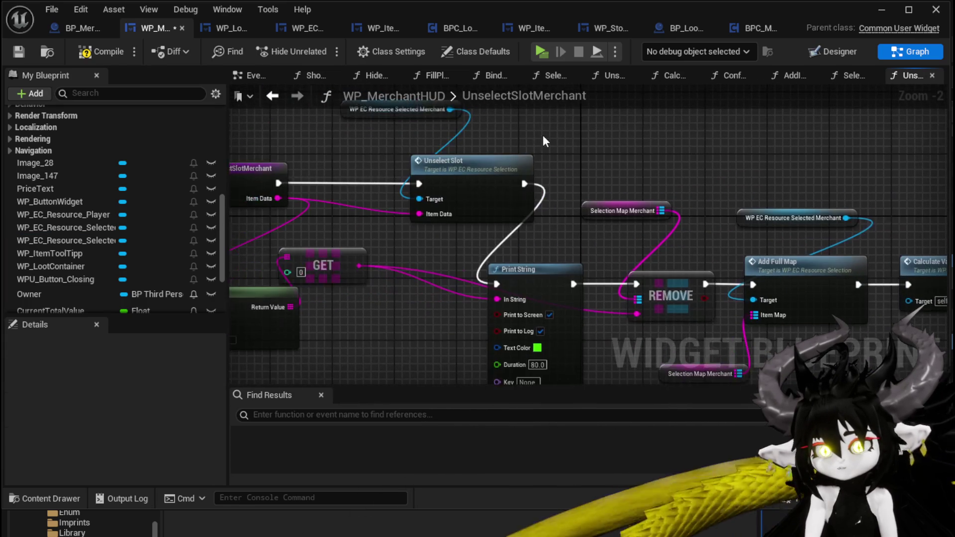
pyautogui.scroll(-2, 536, 136)
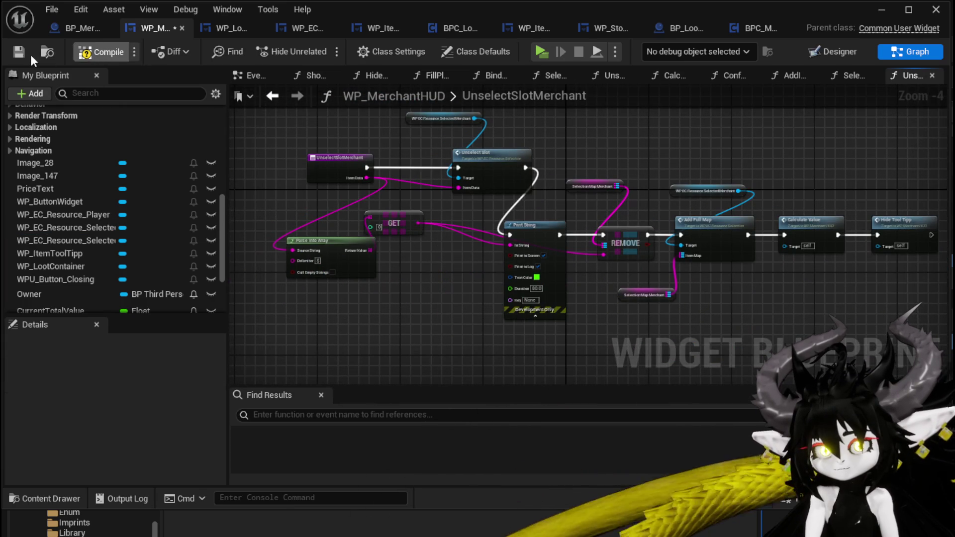
pyautogui.click(17, 53)
pyautogui.scroll(5, 77, 171)
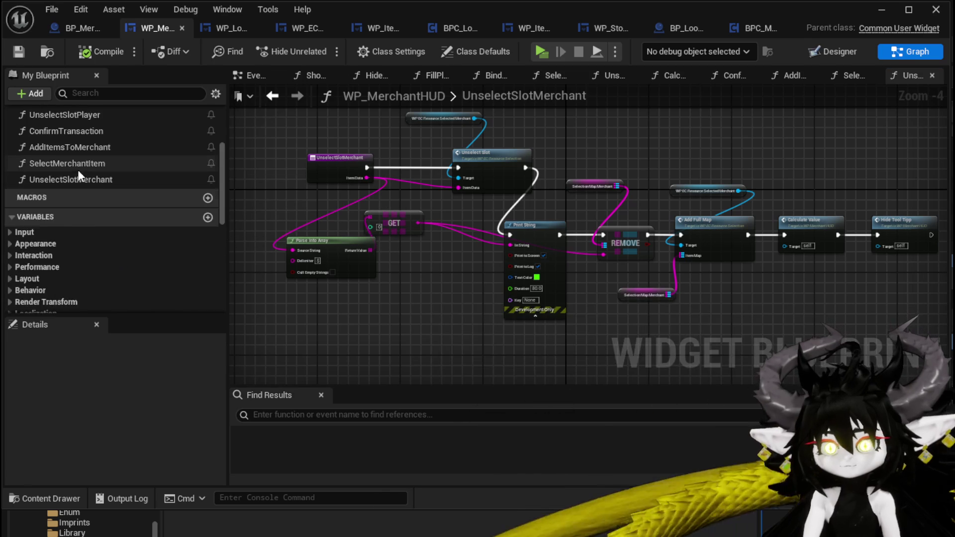
# Step: Bind the merchant box's On Press Create Event to UnselectSlotMerchant, compile, save and play in Standalone
pyautogui.scroll(3, 78, 169)
pyautogui.doubleClick(76, 124)
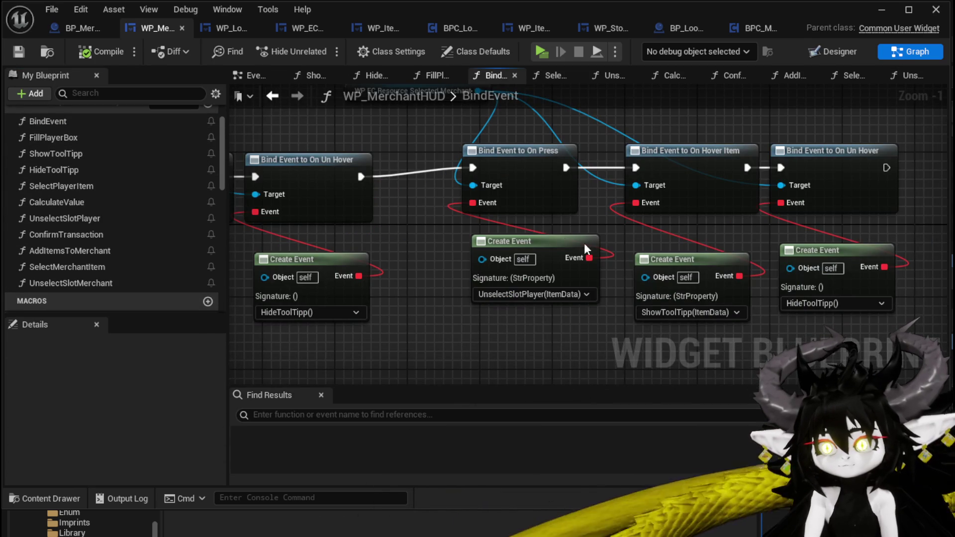
pyautogui.click(522, 293)
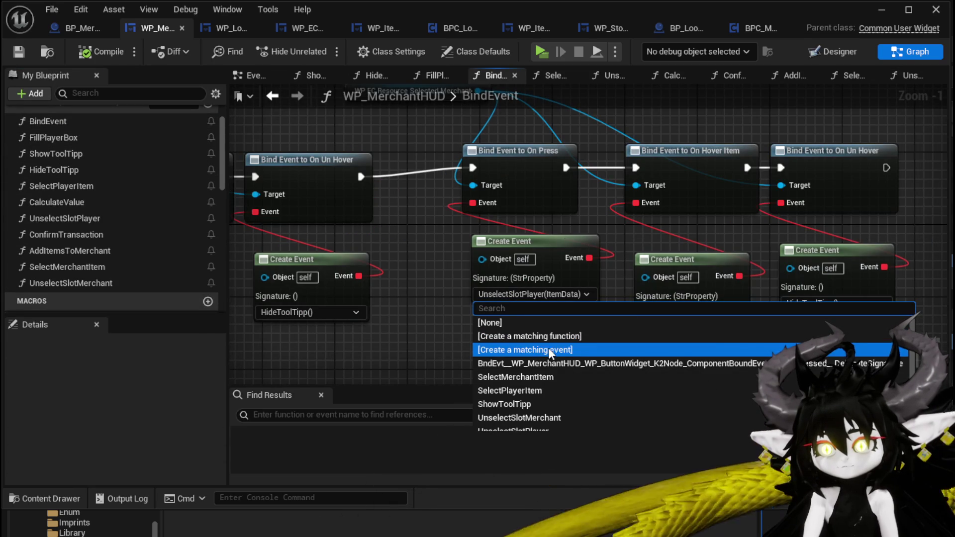
pyautogui.click(515, 410)
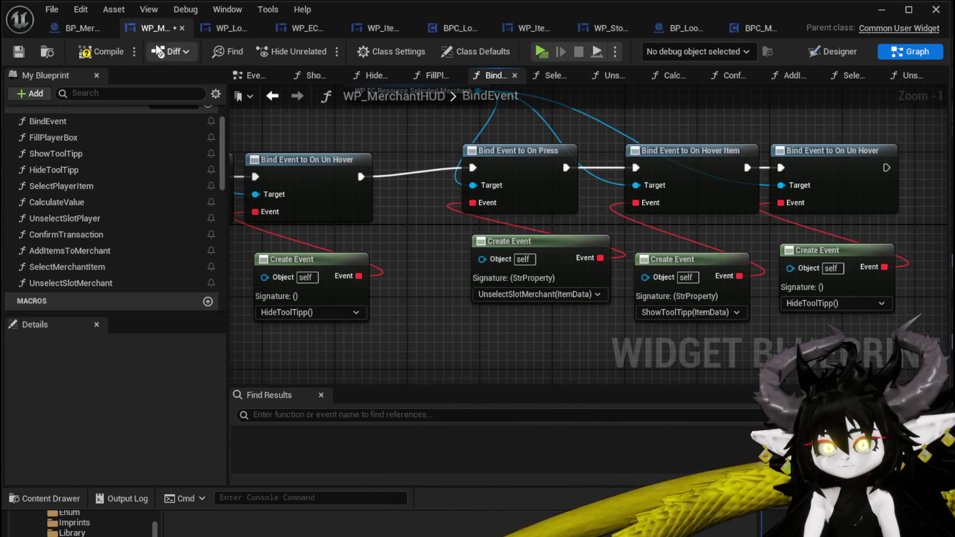
pyautogui.click(15, 51)
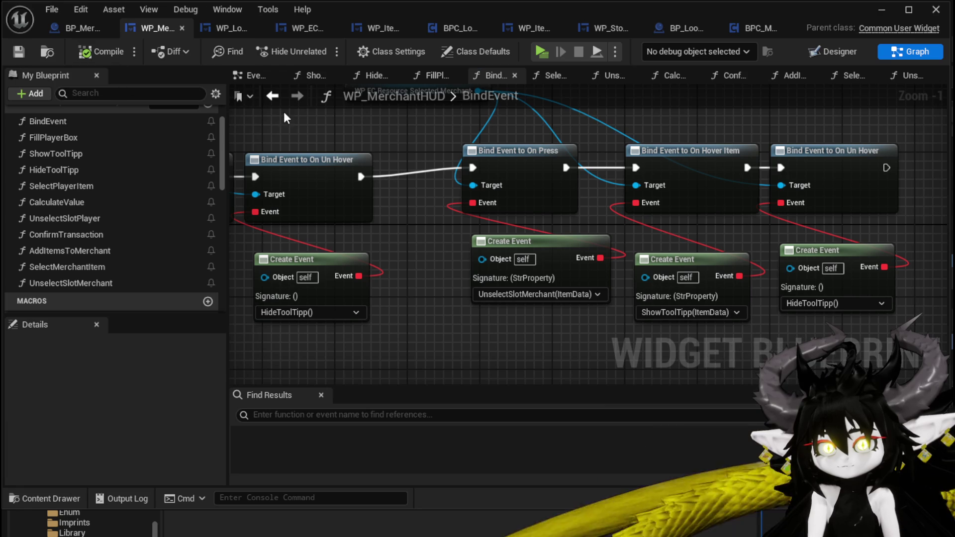
pyautogui.click(875, 11)
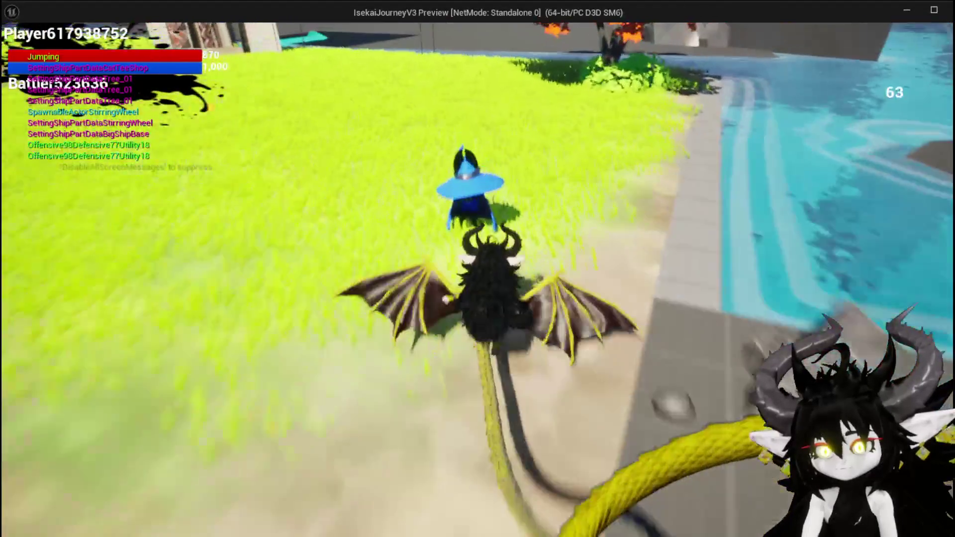
# Step: Select and unselect the merchant's gloves, helmet, pants and fourth-slot helmet, checking Value returns to 0
pyautogui.press('i')
pyautogui.click(607, 168)
pyautogui.click(329, 307)
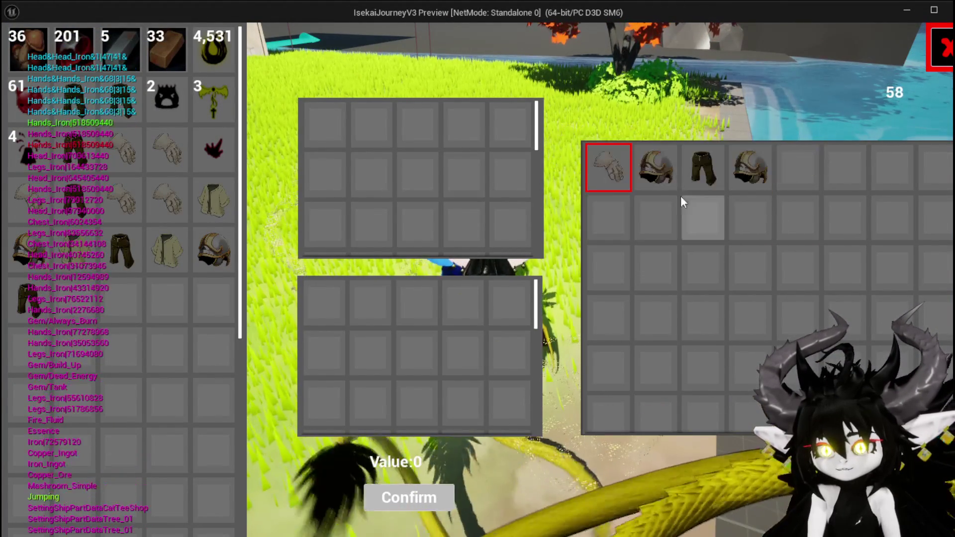
pyautogui.click(655, 168)
pyautogui.click(311, 297)
pyautogui.click(702, 169)
pyautogui.click(323, 301)
pyautogui.click(755, 177)
pyautogui.click(323, 301)
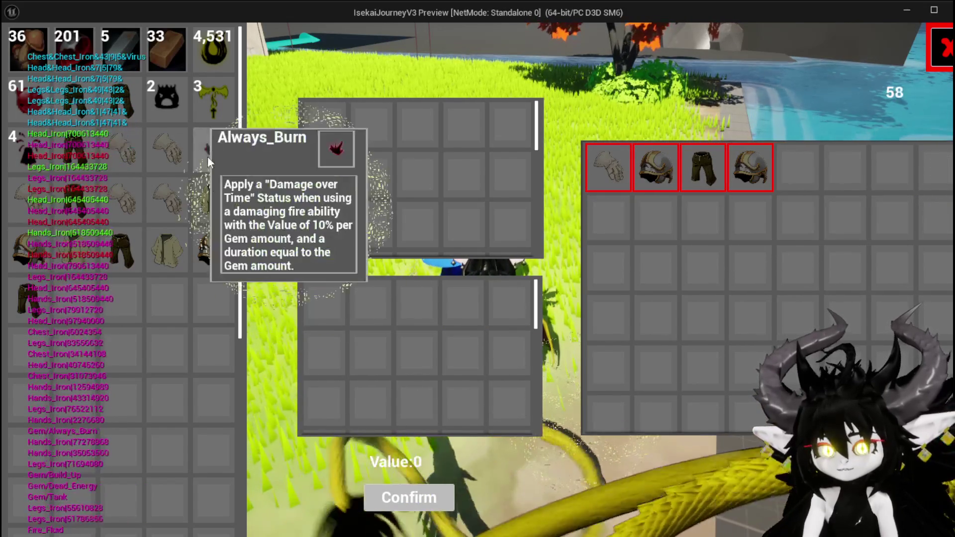
# Step: Offer and retract the player's Iron_Chest, toggle the Iron_Hands gloves twice, then end the test
pyautogui.click(212, 198)
pyautogui.click(335, 127)
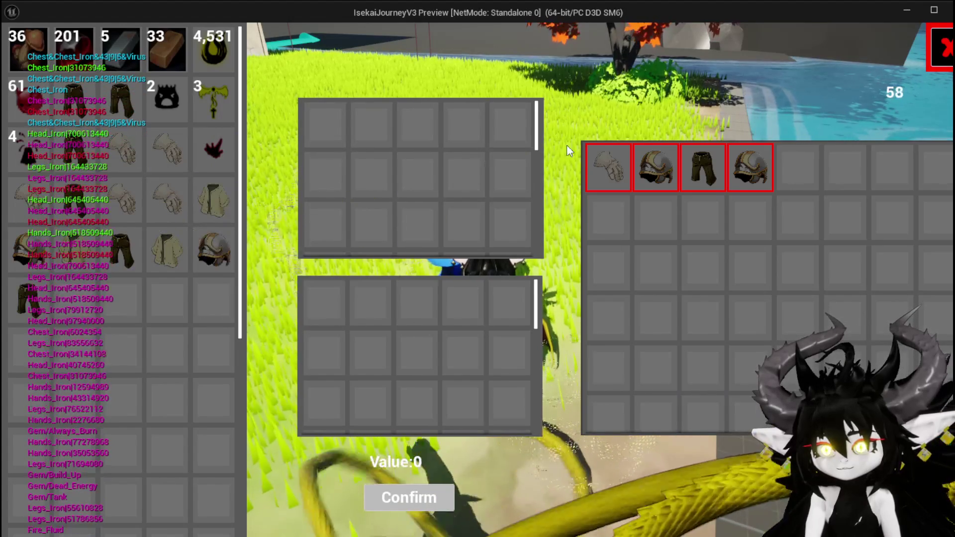
pyautogui.click(607, 171)
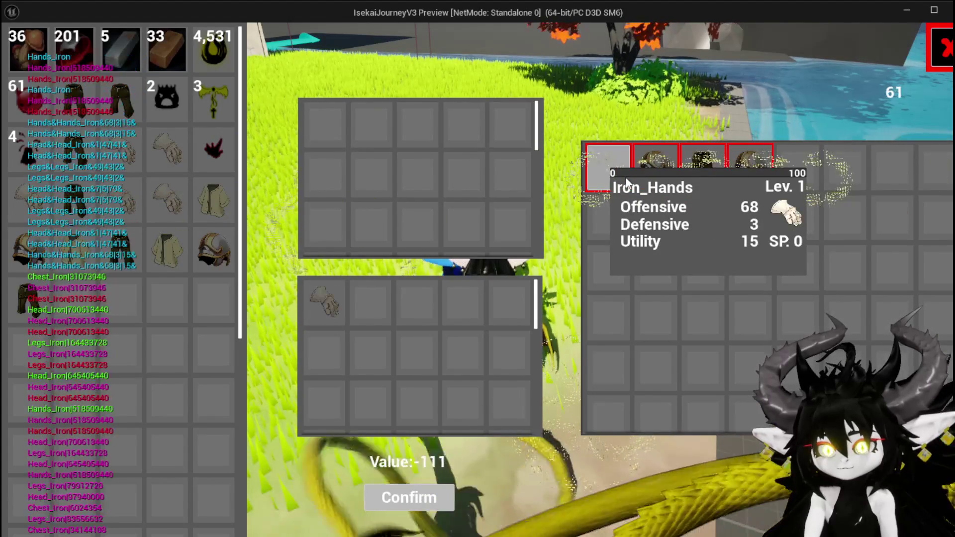
pyautogui.click(326, 293)
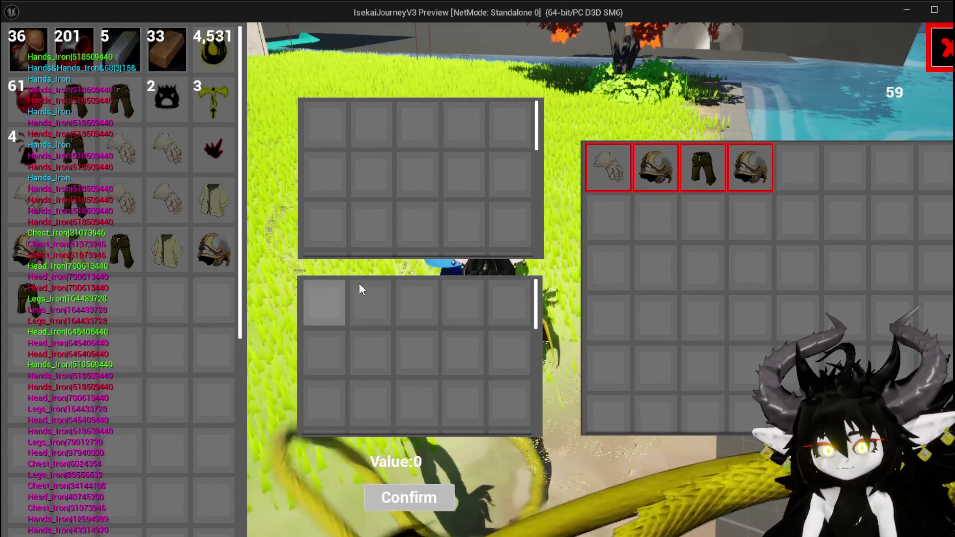
pyautogui.click(611, 178)
pyautogui.click(324, 304)
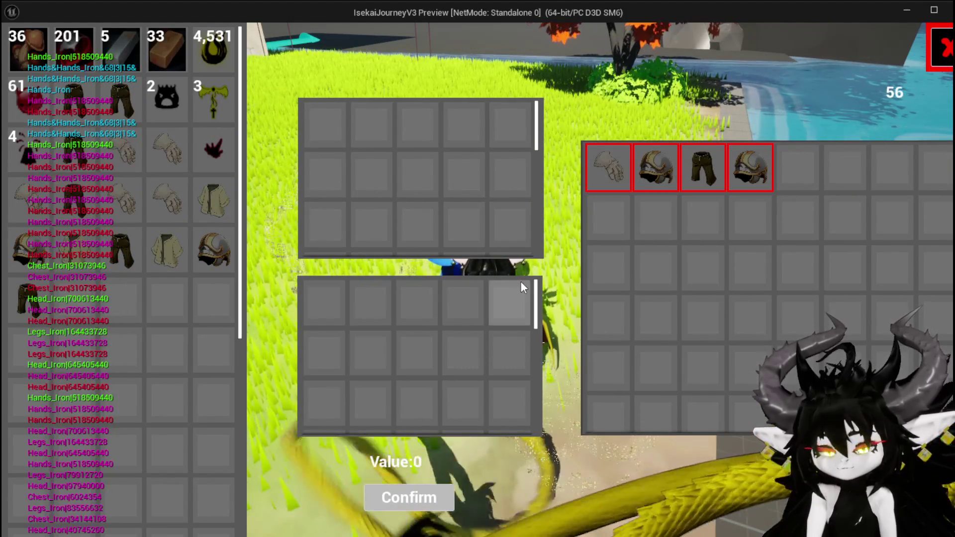
pyautogui.press('Escape')
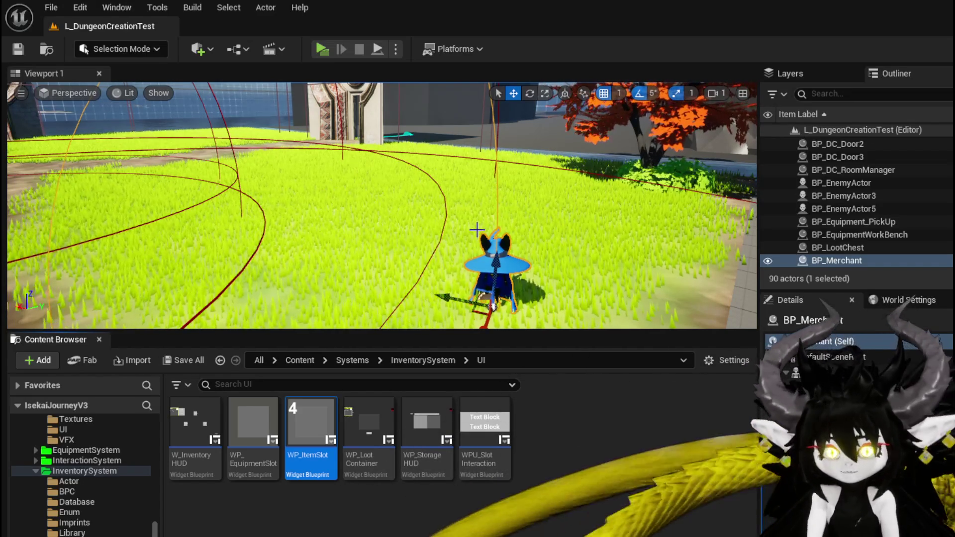
# Step: Save all, return to WP_MerchantHUD, and move the Selected Merchant getter above its bind-event nodes
pyautogui.hotkey('ctrl', 's')
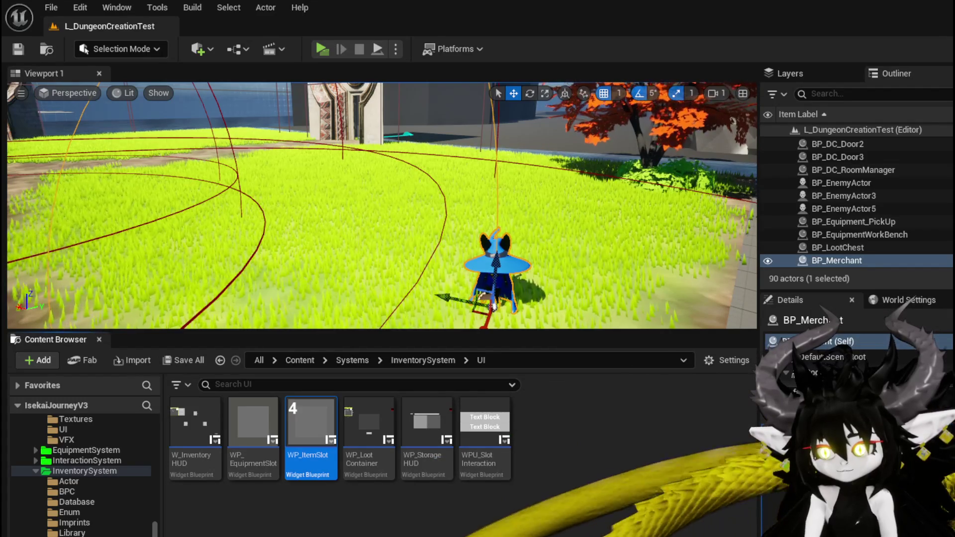
pyautogui.hotkey('alt', 'Tab')
pyautogui.scroll(-3, 508, 248)
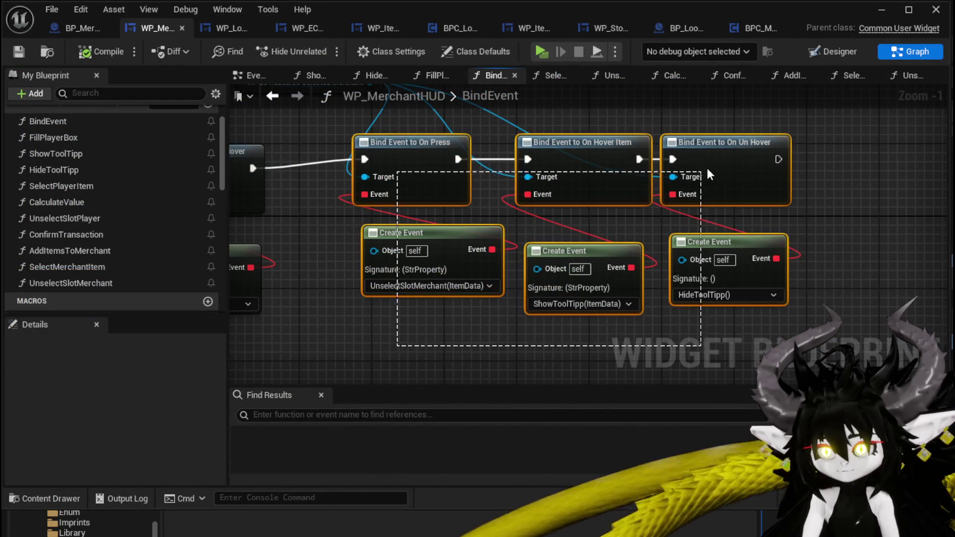
pyautogui.moveTo(508, 252); pyautogui.dragTo(721, 112)
pyautogui.scroll(4, 661, 130)
pyautogui.moveTo(623, 162); pyautogui.dragTo(659, 152)
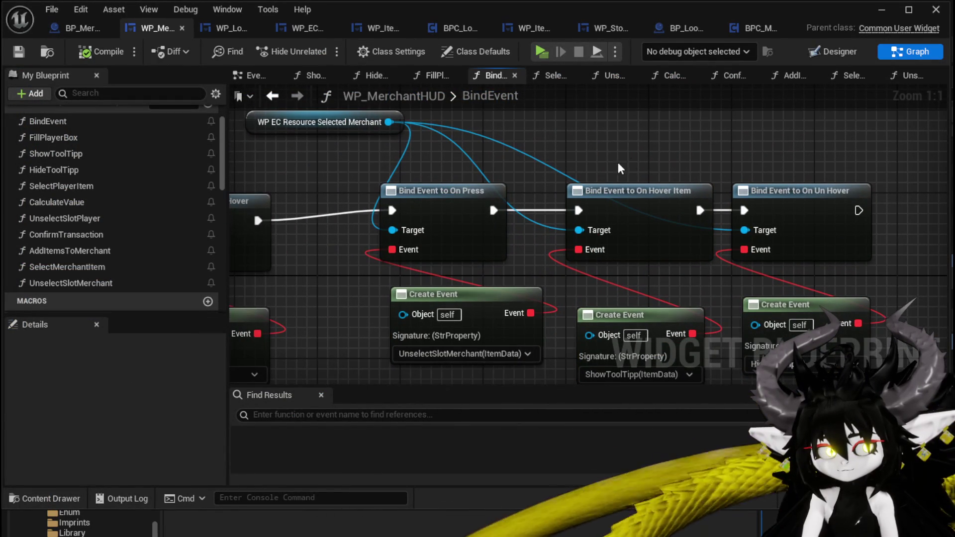
pyautogui.moveTo(278, 124)
pyautogui.mouseDown()
pyautogui.moveTo(392, 145)
pyautogui.moveTo(467, 145)
pyautogui.mouseUp()
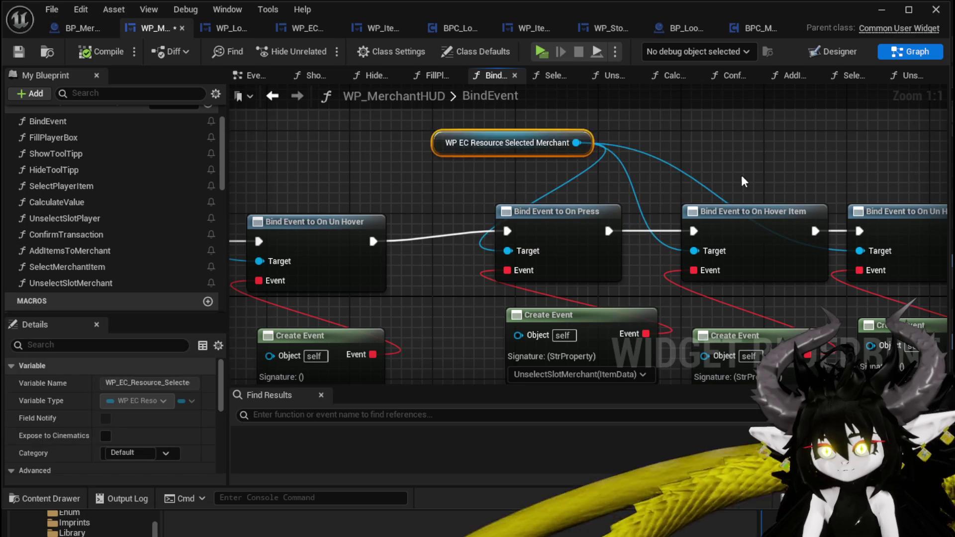
pyautogui.scroll(-2, 737, 184)
pyautogui.moveTo(688, 167)
pyautogui.mouseDown()
pyautogui.moveTo(873, 164)
pyautogui.moveTo(565, 156)
pyautogui.moveTo(429, 164)
pyautogui.mouseUp()
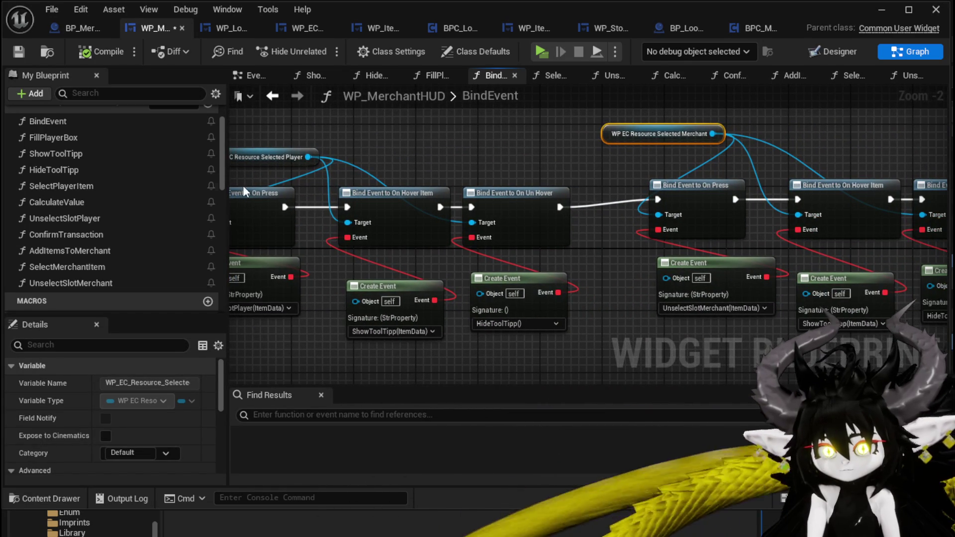
pyautogui.scroll(2, 121, 133)
pyautogui.scroll(-4, 121, 133)
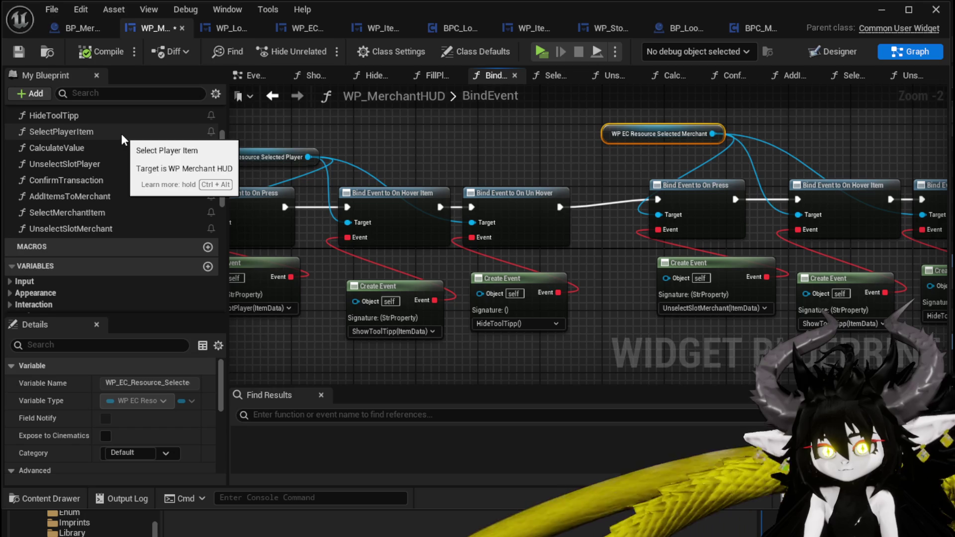
pyautogui.scroll(1, 121, 134)
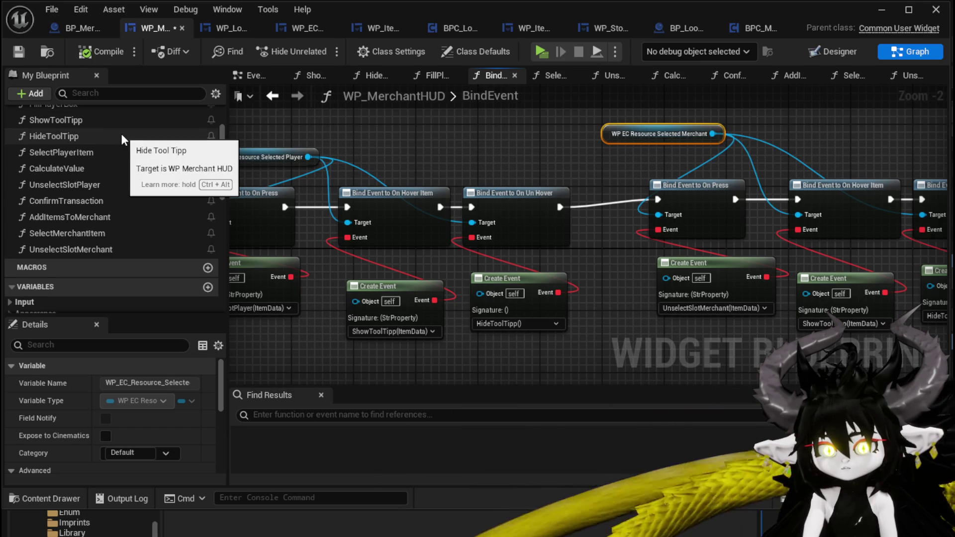
# Step: Follow AddItemsToMerchant into Update Box and Add Full Map, inspecting the Bind Event section
pyautogui.doubleClick(86, 214)
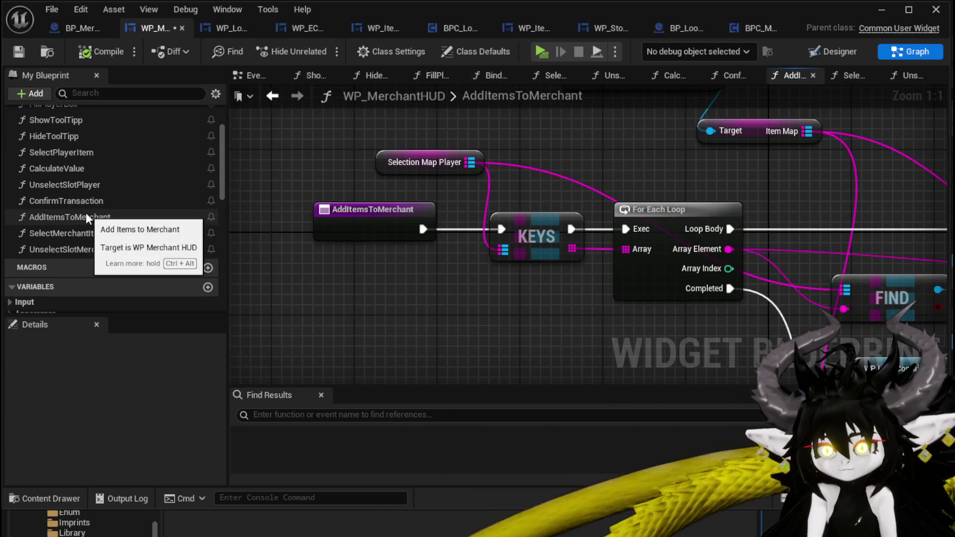
pyautogui.scroll(-2, 609, 260)
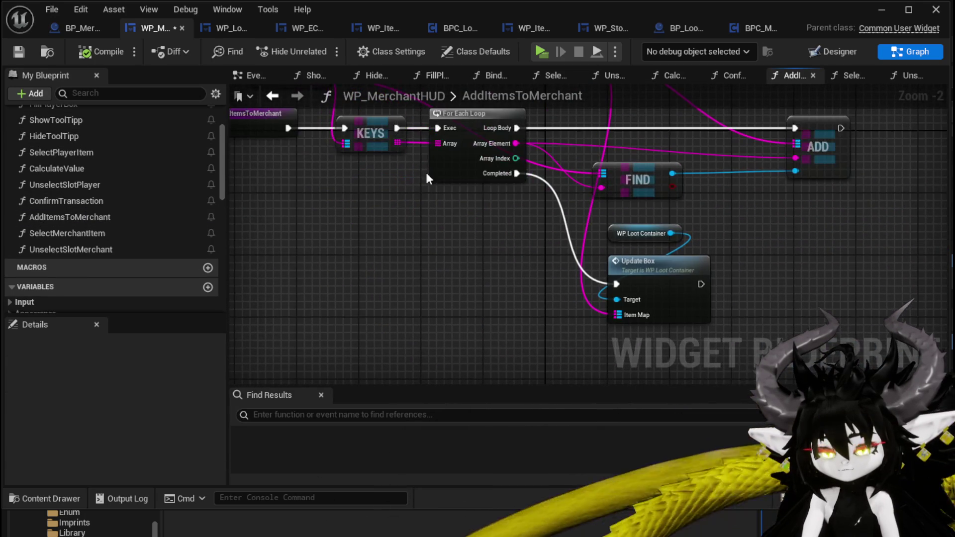
pyautogui.doubleClick(672, 270)
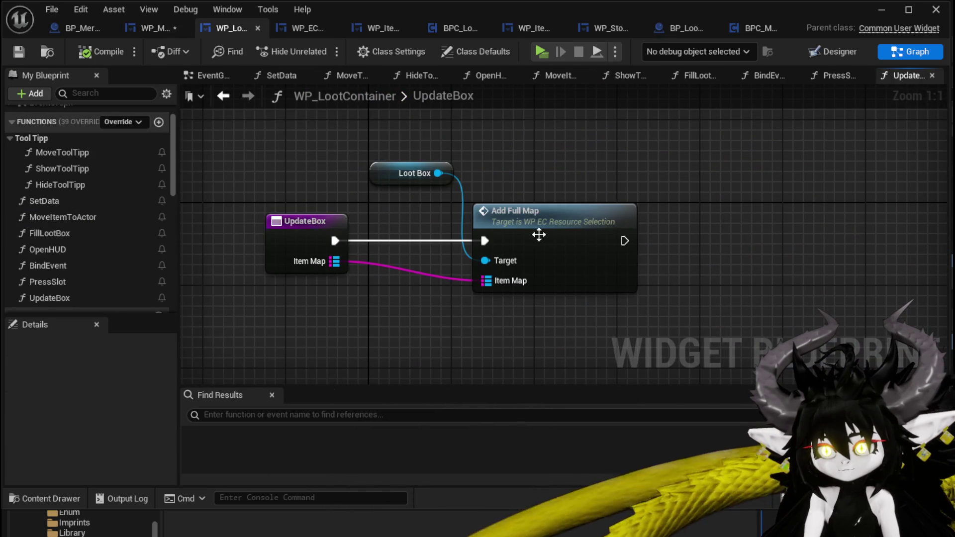
pyautogui.doubleClick(538, 239)
pyautogui.scroll(-3, 431, 222)
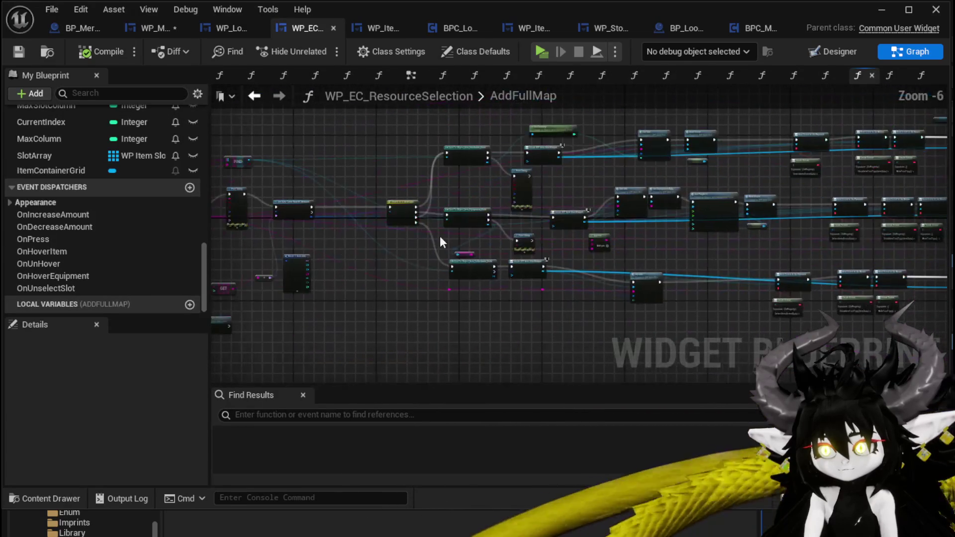
pyautogui.scroll(4, 555, 208)
pyautogui.moveTo(564, 200); pyautogui.dragTo(747, 251)
pyautogui.moveTo(492, 234); pyautogui.dragTo(564, 366)
pyautogui.moveTo(564, 283)
pyautogui.mouseDown()
pyautogui.moveTo(540, 114)
pyautogui.moveTo(552, 69)
pyautogui.moveTo(543, 147)
pyautogui.moveTo(438, 45)
pyautogui.moveTo(630, 348)
pyautogui.moveTo(497, 209)
pyautogui.mouseUp()
pyautogui.scroll(-1, 498, 209)
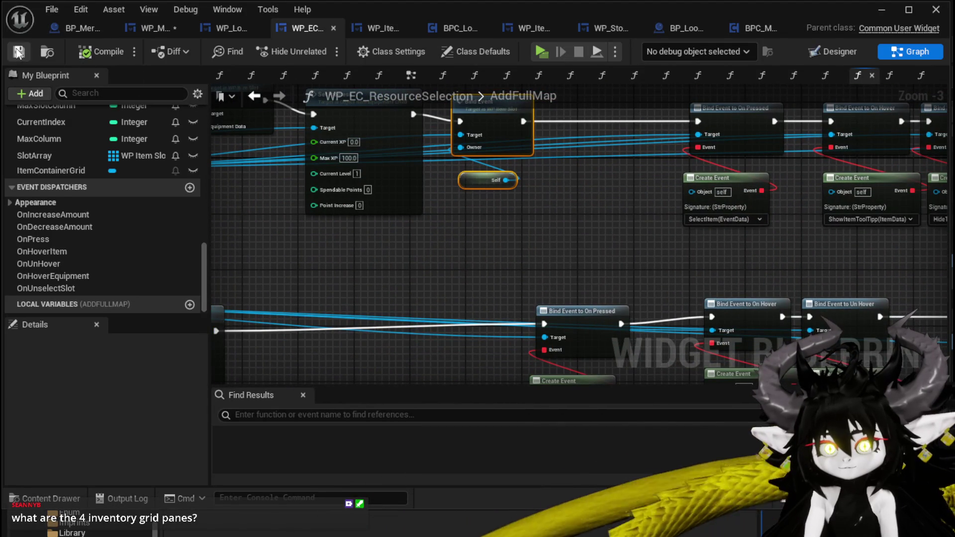
pyautogui.moveTo(488, 249)
pyautogui.mouseDown()
pyautogui.moveTo(487, 276)
pyautogui.moveTo(547, 165)
pyautogui.mouseUp()
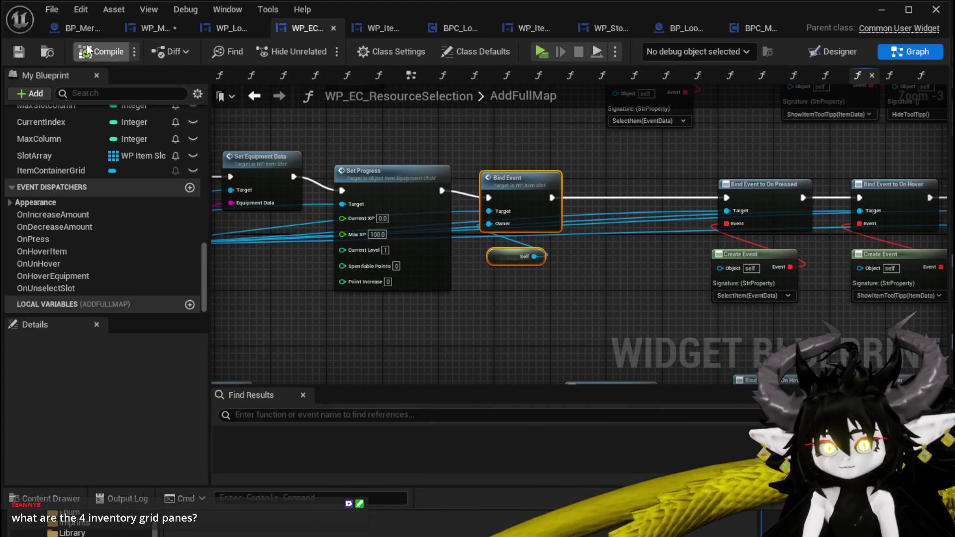
# Step: From BP_Merchant, open Build Only Items and then the loot container's BindEvent graph
pyautogui.click(139, 27)
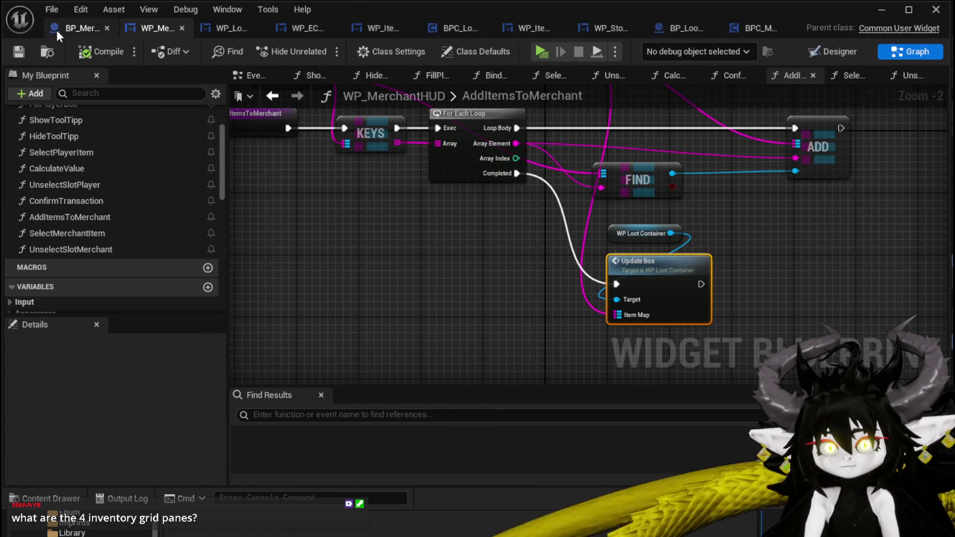
pyautogui.click(77, 28)
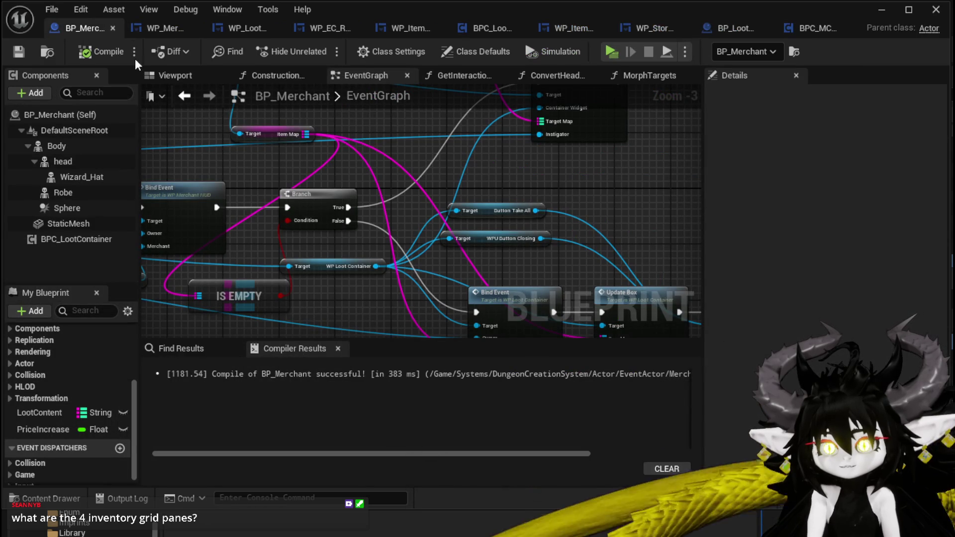
pyautogui.scroll(-3, 380, 142)
pyautogui.scroll(3, 495, 214)
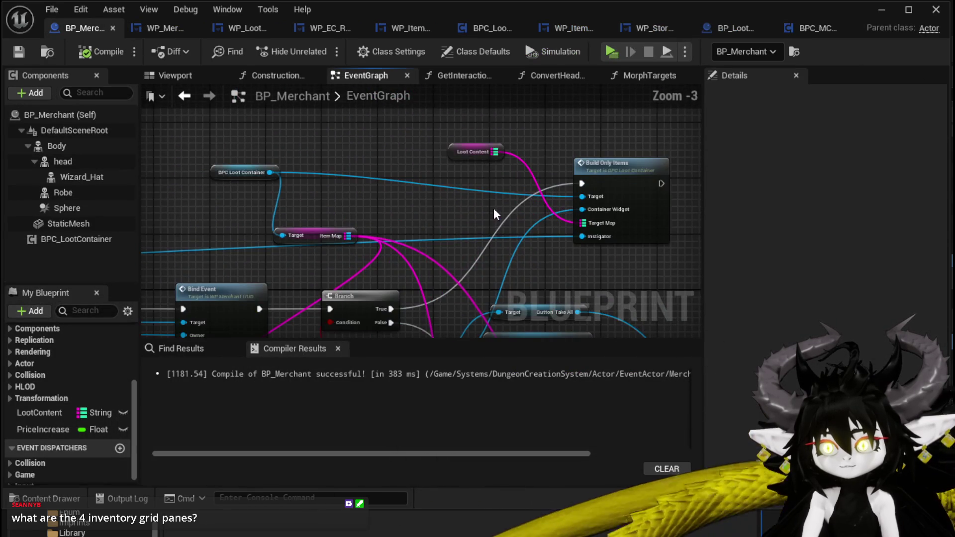
pyautogui.scroll(-3, 494, 214)
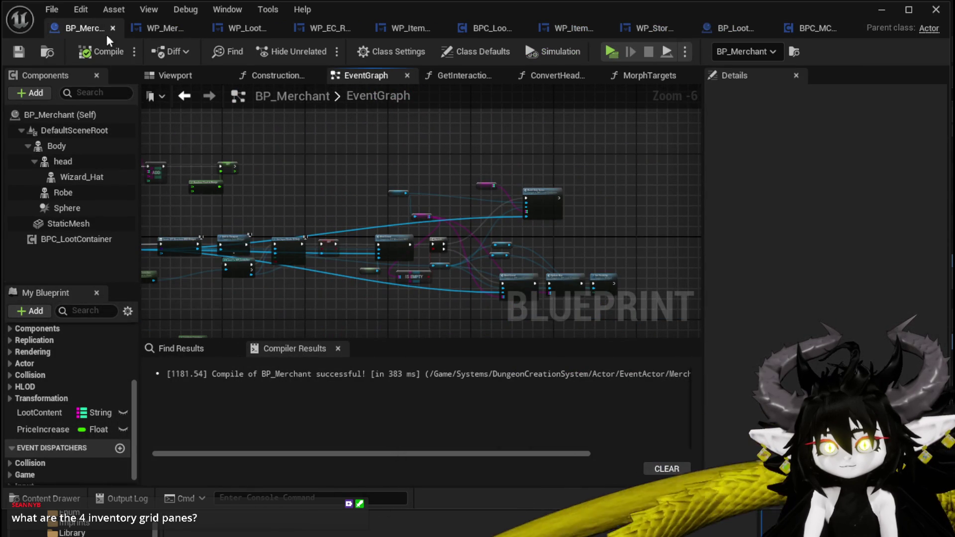
pyautogui.scroll(3, 454, 211)
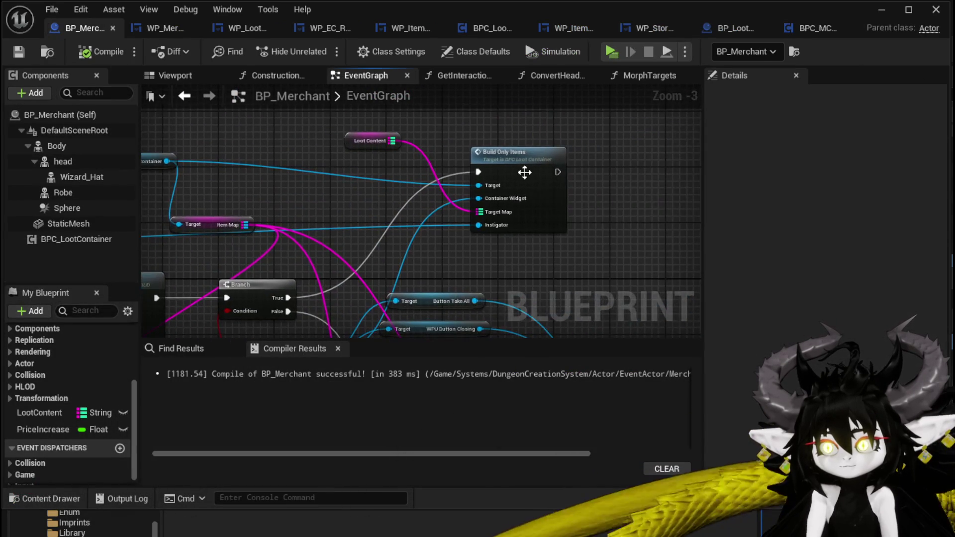
pyautogui.doubleClick(522, 174)
pyautogui.moveTo(496, 180); pyautogui.dragTo(516, 141)
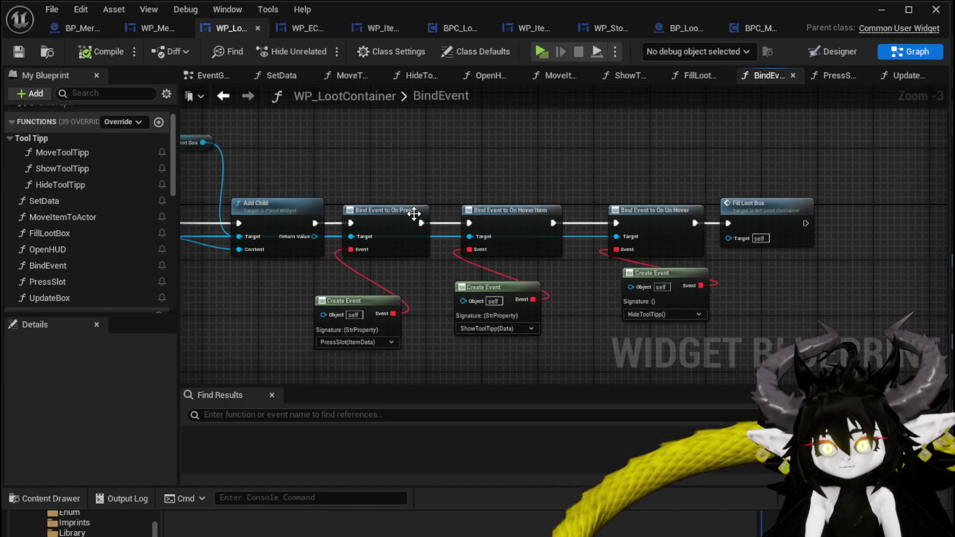
pyautogui.doubleClick(409, 211)
pyautogui.moveTo(440, 183)
pyautogui.mouseDown()
pyautogui.moveTo(503, 164)
pyautogui.moveTo(875, 154)
pyautogui.moveTo(481, 165)
pyautogui.mouseUp()
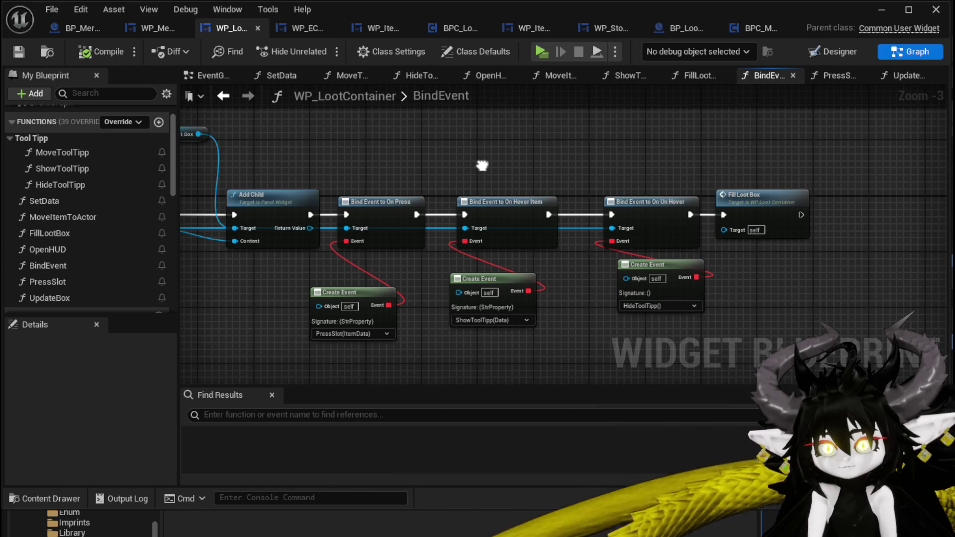
# Step: Open Add Full Map from FillLootBox and view its earlier nodes
pyautogui.moveTo(482, 165); pyautogui.dragTo(711, 181)
pyautogui.moveTo(367, 239)
pyautogui.mouseDown()
pyautogui.moveTo(431, 222)
pyautogui.moveTo(602, 222)
pyautogui.moveTo(338, 193)
pyautogui.moveTo(452, 237)
pyautogui.moveTo(428, 237)
pyautogui.moveTo(676, 154)
pyautogui.moveTo(702, 192)
pyautogui.mouseUp()
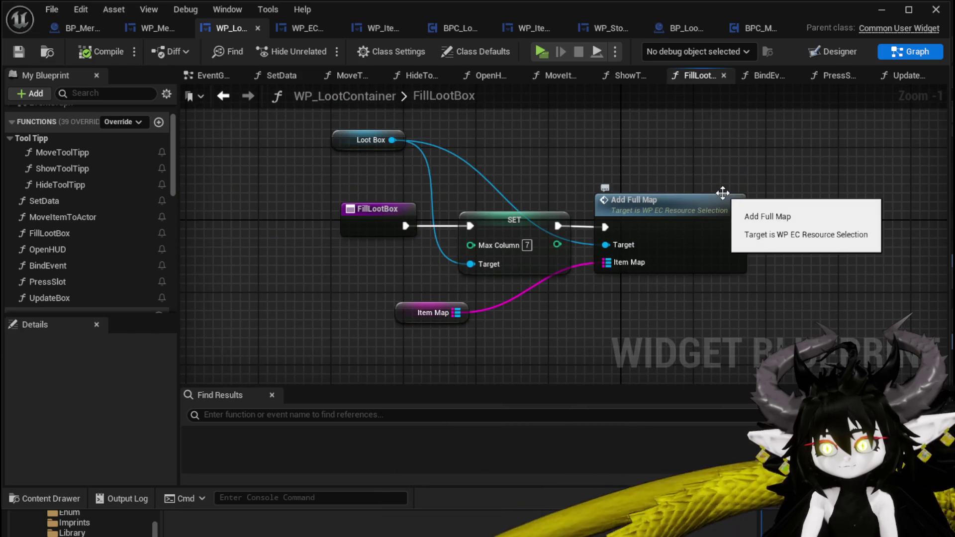
pyautogui.doubleClick(479, 193)
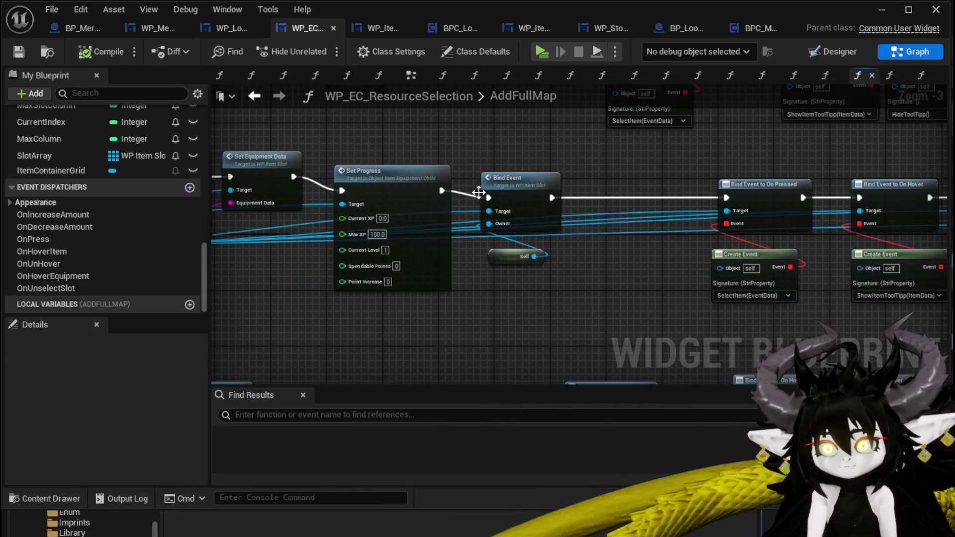
pyautogui.scroll(-1, 778, 194)
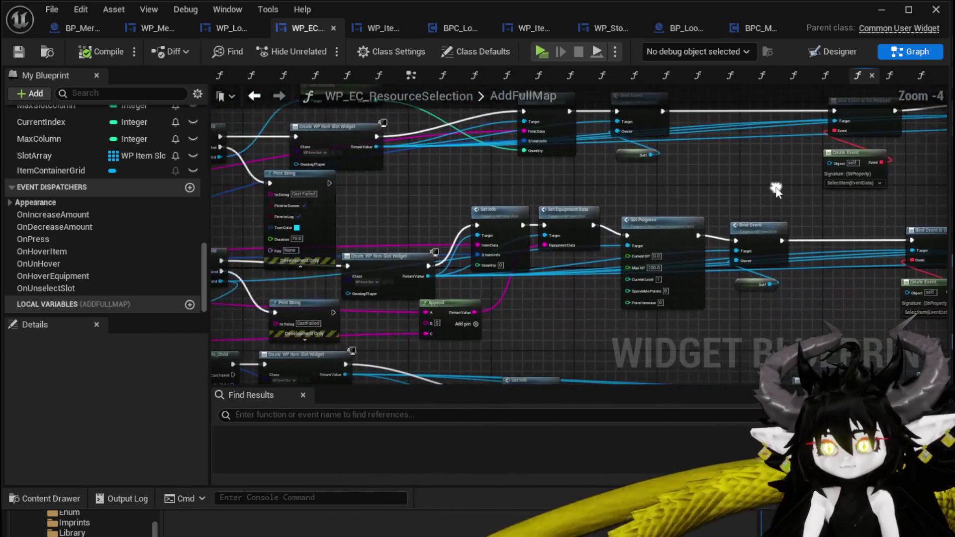
pyautogui.moveTo(446, 197)
pyautogui.mouseDown()
pyautogui.moveTo(572, 244)
pyautogui.moveTo(634, 196)
pyautogui.moveTo(505, 198)
pyautogui.moveTo(684, 198)
pyautogui.moveTo(603, 207)
pyautogui.moveTo(549, 258)
pyautogui.moveTo(440, 268)
pyautogui.mouseUp()
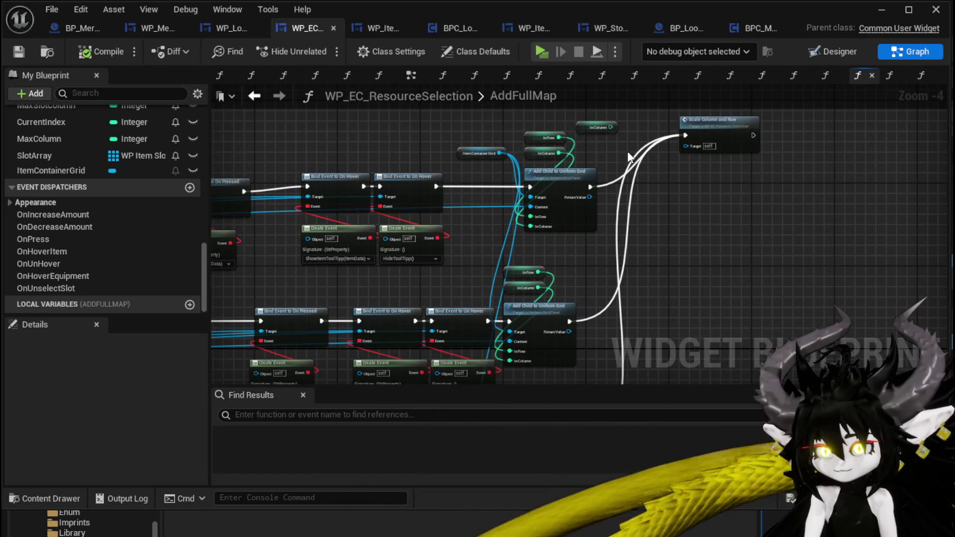
# Step: Move the Scale Column and Row node lower in AddFullMap and minimize the editor
pyautogui.click(599, 127)
pyautogui.click(707, 130)
pyautogui.moveTo(707, 131)
pyautogui.mouseDown()
pyautogui.moveTo(701, 247)
pyautogui.moveTo(752, 148)
pyautogui.moveTo(618, 200)
pyautogui.mouseUp()
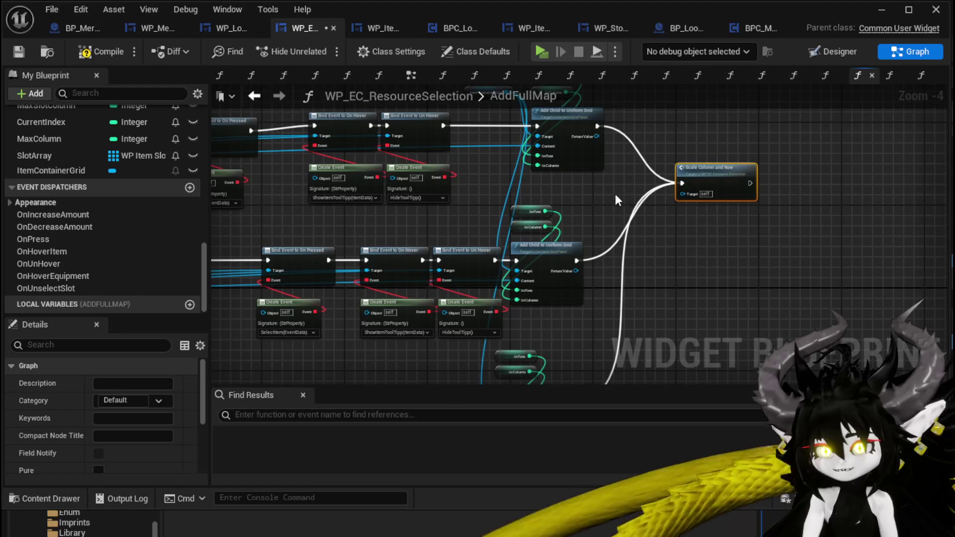
pyautogui.scroll(-2, 615, 192)
pyautogui.scroll(1, 450, 219)
pyautogui.moveTo(450, 219)
pyautogui.mouseDown()
pyautogui.moveTo(607, 259)
pyautogui.moveTo(671, 308)
pyautogui.mouseUp()
pyautogui.moveTo(368, 209); pyautogui.dragTo(641, 219)
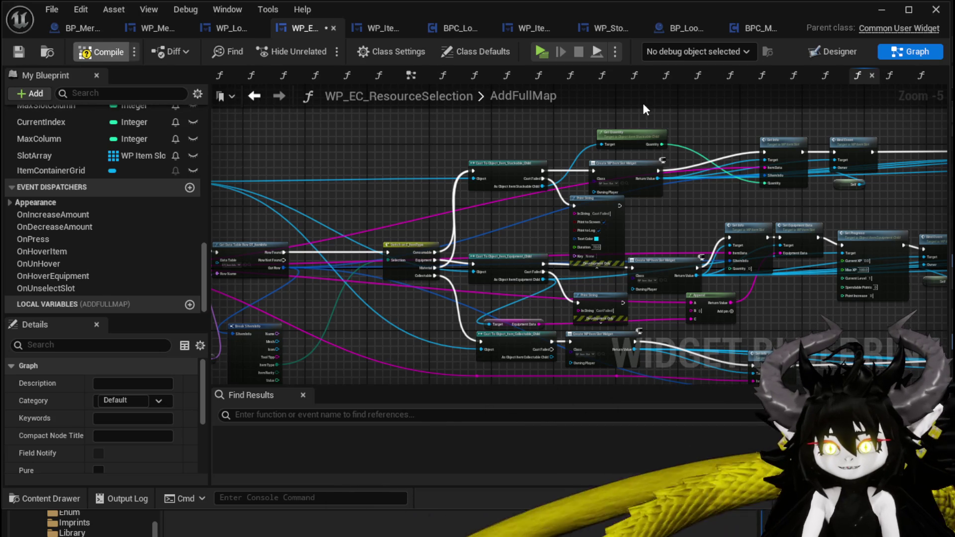
pyautogui.click(881, 10)
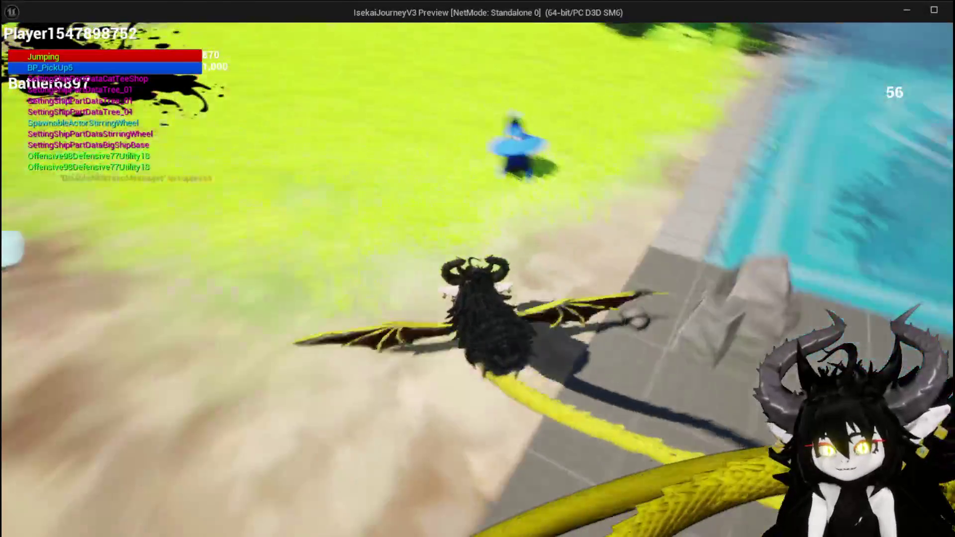
# Step: Offer two pairs of iron gloves and the dark gem for the merchant's chest, legs and helmet (Value -54)
pyautogui.press('i')
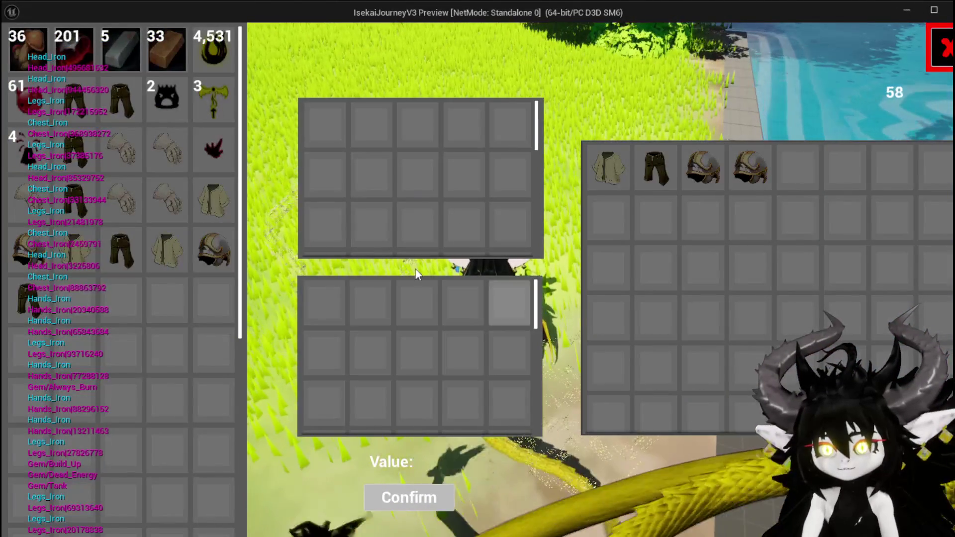
pyautogui.click(164, 147)
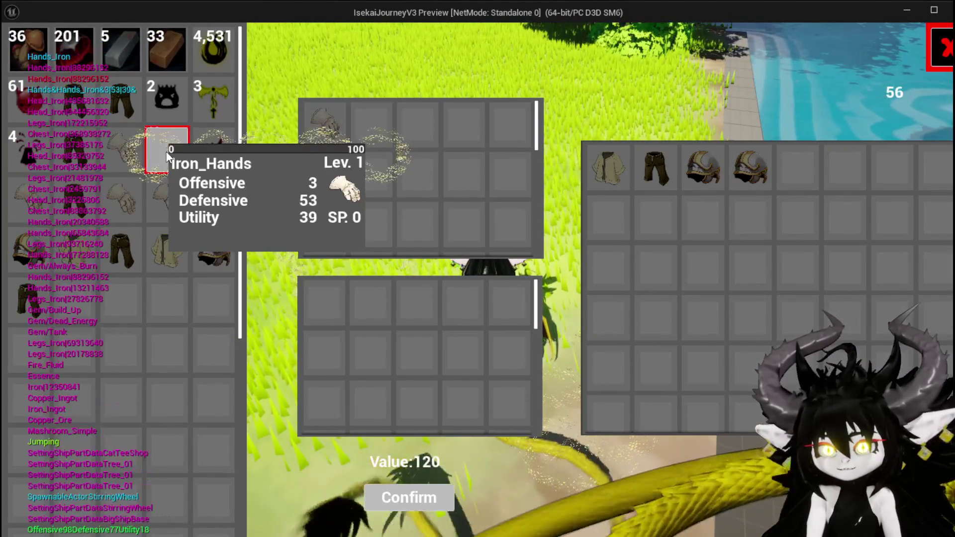
pyautogui.click(133, 155)
pyautogui.click(212, 155)
pyautogui.click(624, 164)
pyautogui.click(646, 172)
pyautogui.click(690, 175)
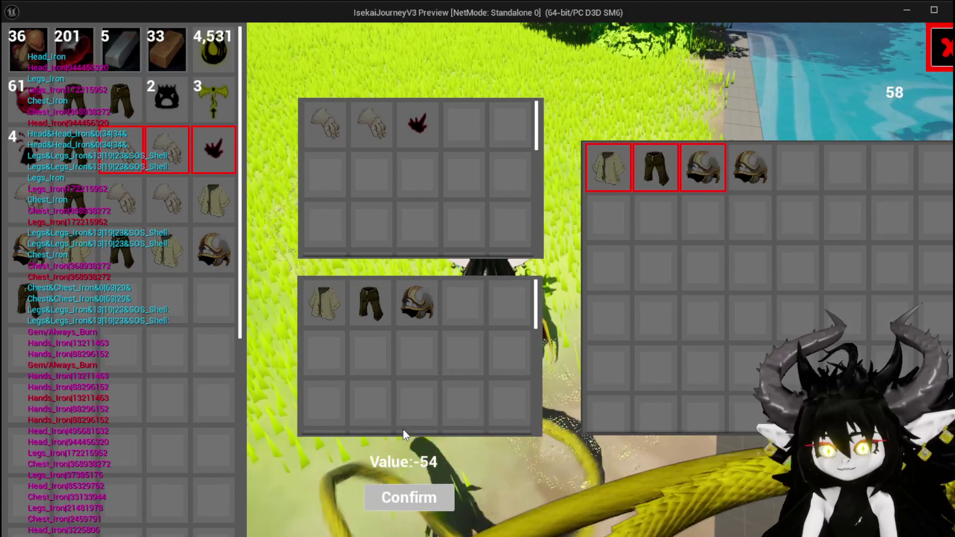
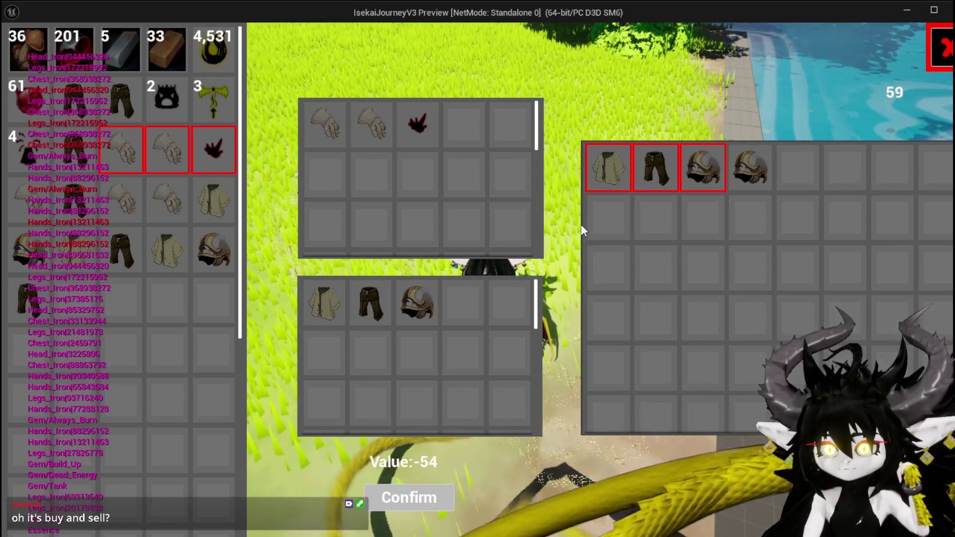
# Step: Drop the helmet, leg and chest pieces from the purchase, then confirm selling the gloves and gem
pyautogui.moveTo(362, 318)
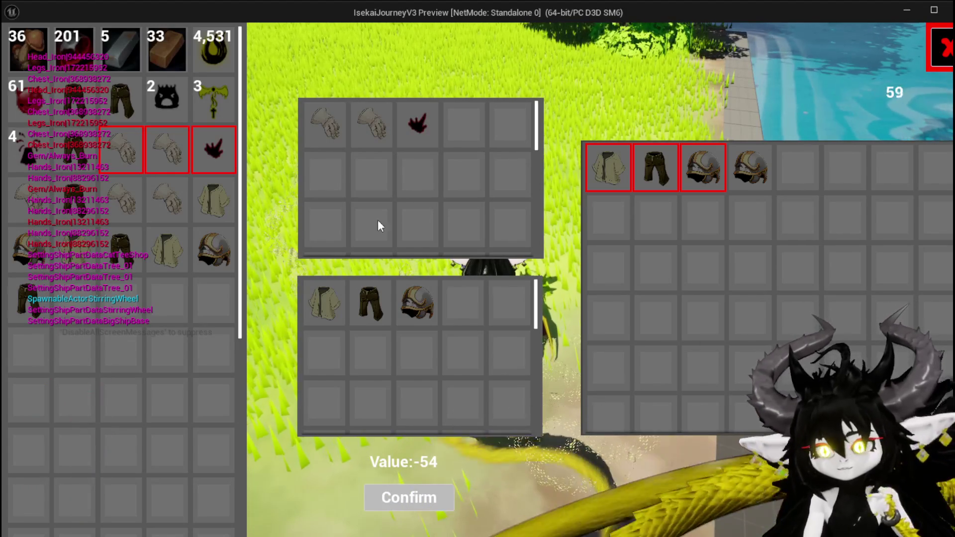
pyautogui.moveTo(378, 283)
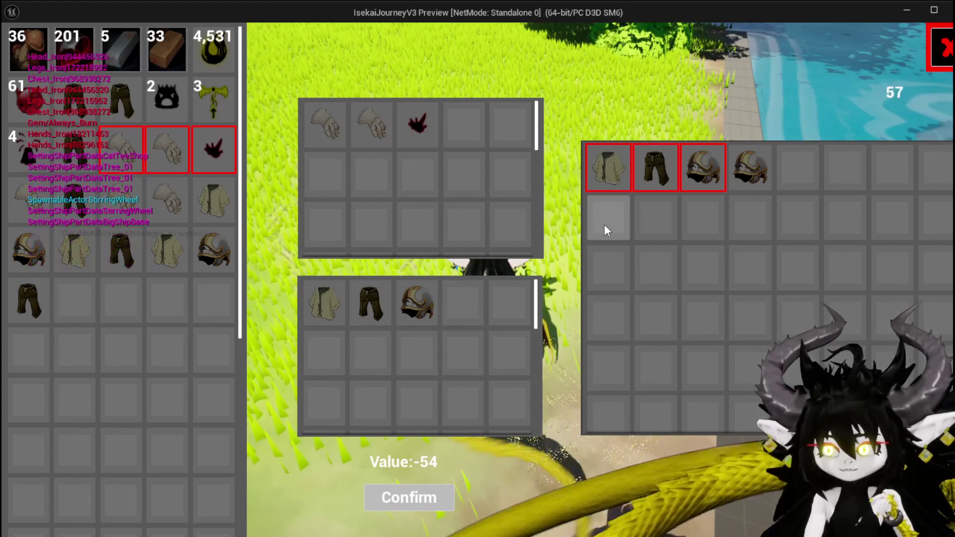
pyautogui.click(424, 301)
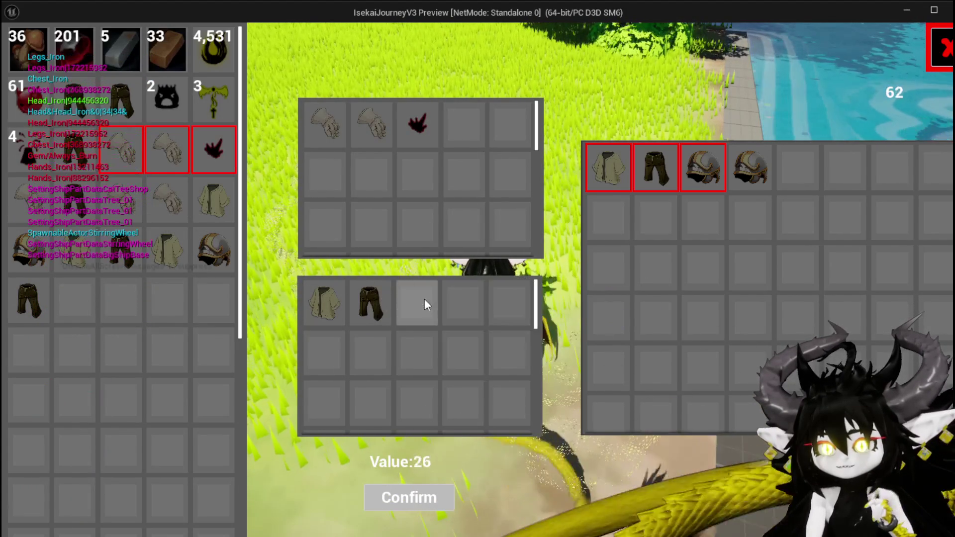
pyautogui.click(369, 304)
pyautogui.click(341, 302)
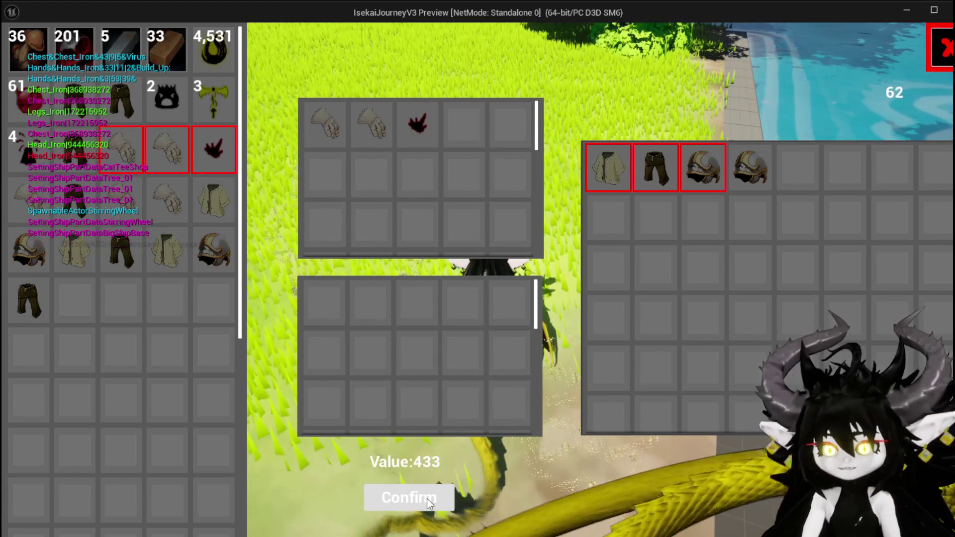
pyautogui.click(428, 498)
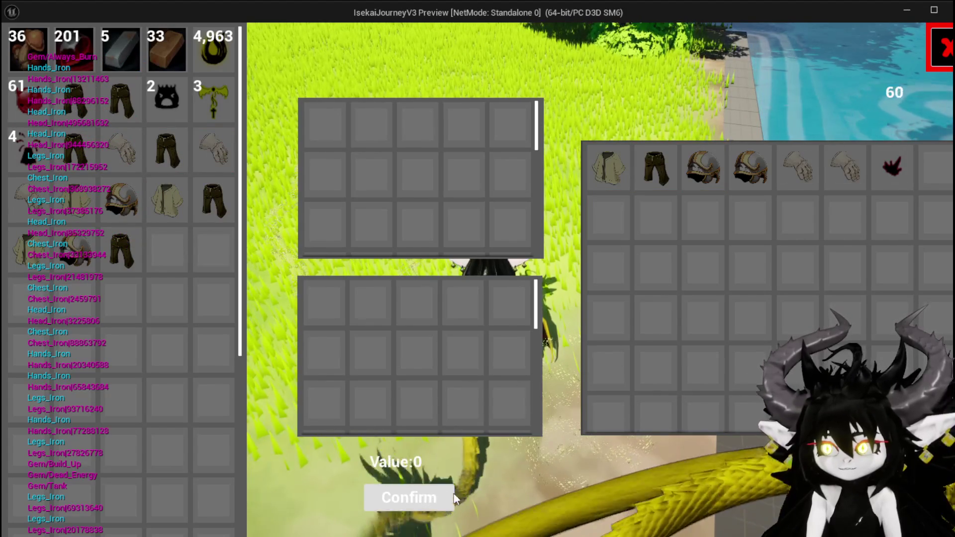
# Step: Sell the gloves, chest and two leg pieces to the merchant, raising gold to 5,600
pyautogui.moveTo(877, 181)
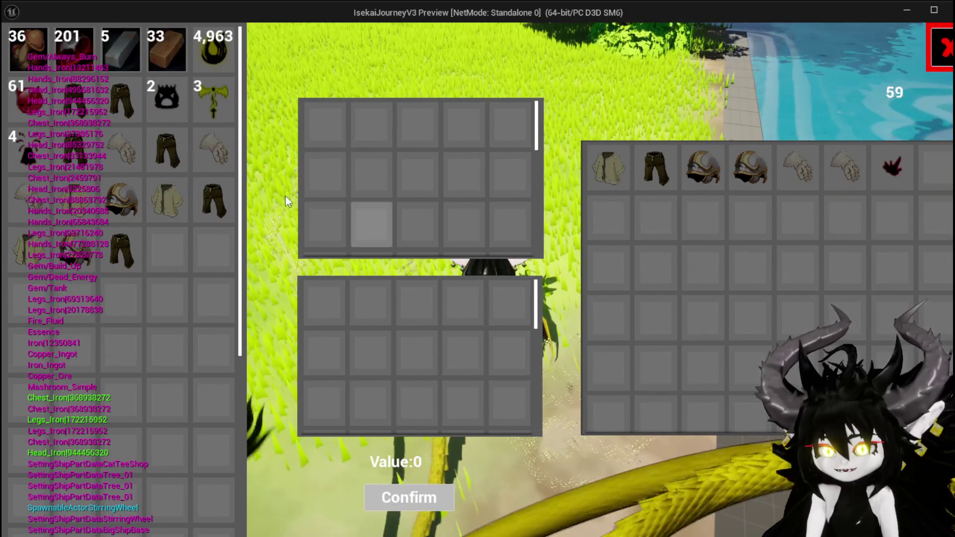
pyautogui.click(219, 148)
pyautogui.click(214, 149)
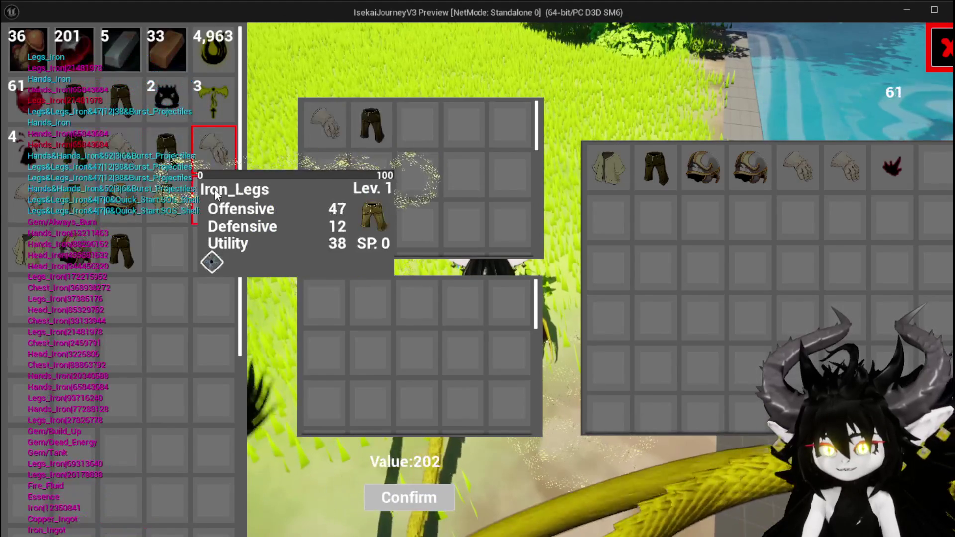
pyautogui.click(162, 146)
pyautogui.click(163, 147)
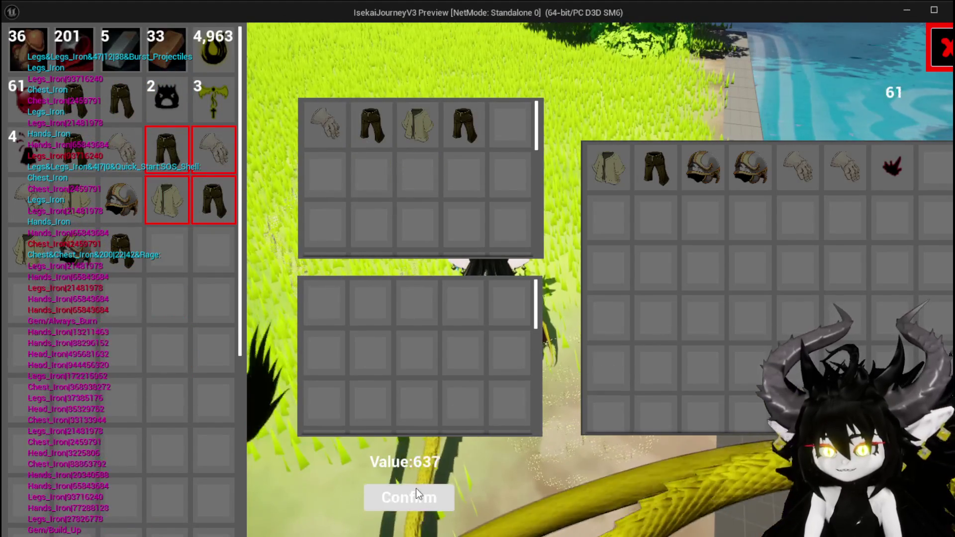
pyautogui.click(416, 487)
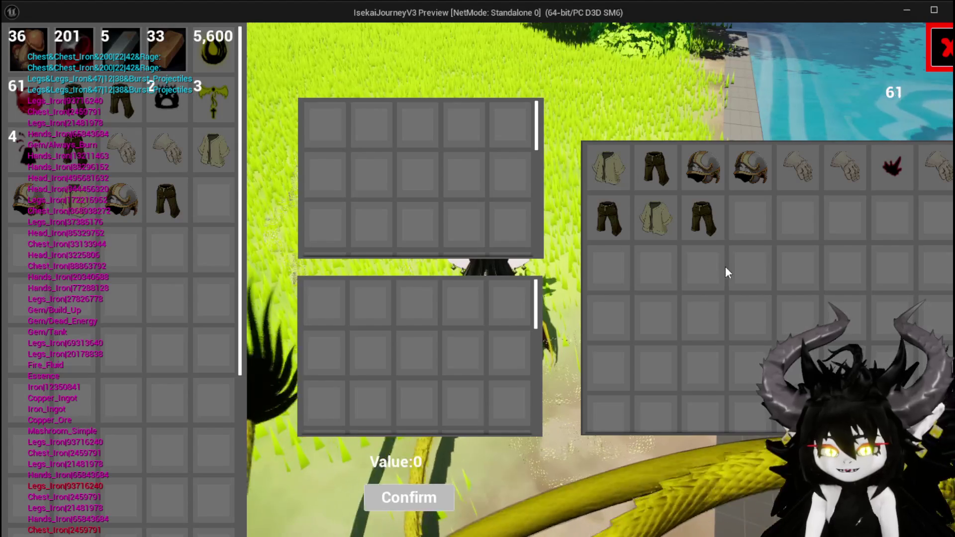
# Step: Buy the merchant's iron gauntlet for 125, leaving 5,475 gold, then close the trade screen
pyautogui.moveTo(600, 226)
pyautogui.moveTo(839, 174)
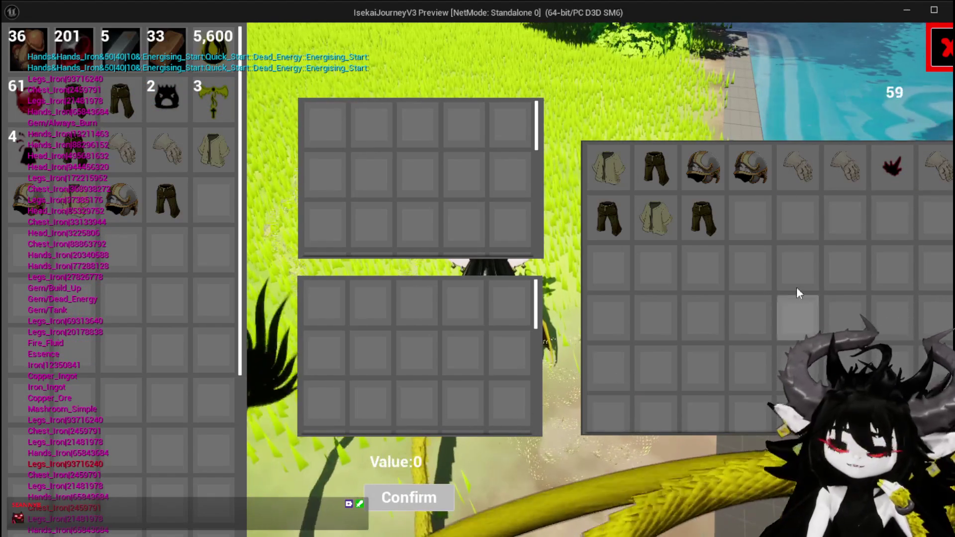
pyautogui.click(864, 179)
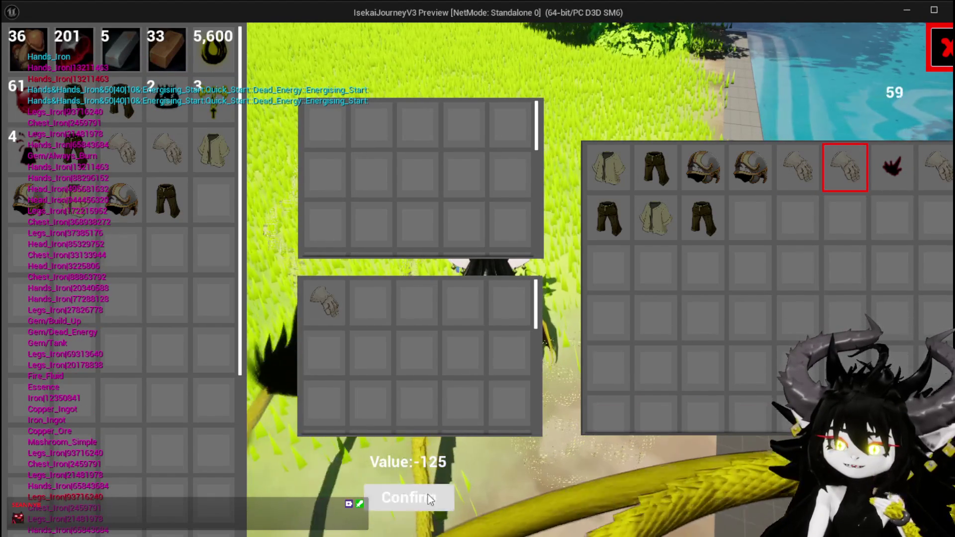
pyautogui.click(451, 492)
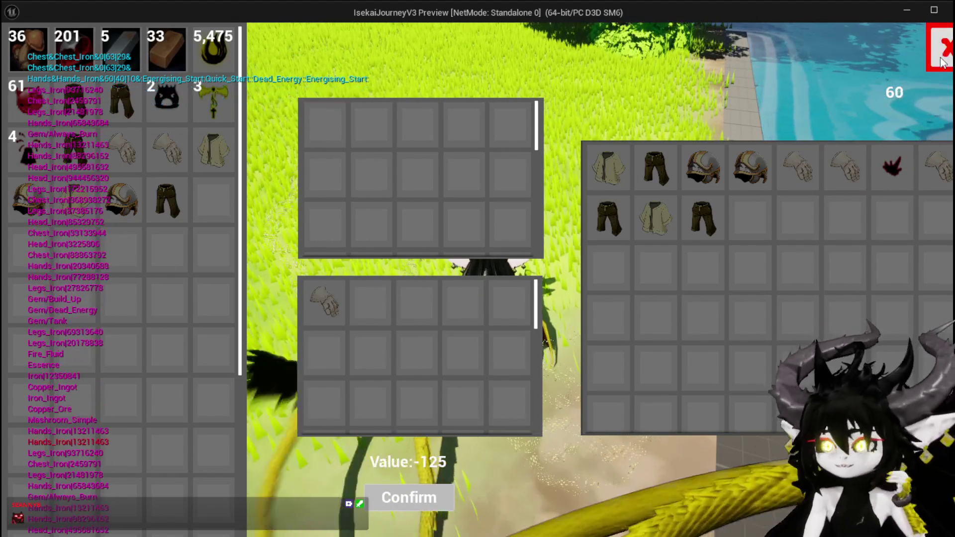
pyautogui.press('Escape')
# Step: Reopen the trade screen and toggle the merchant's iron gauntlet in and out of the purchase
pyautogui.press('i')
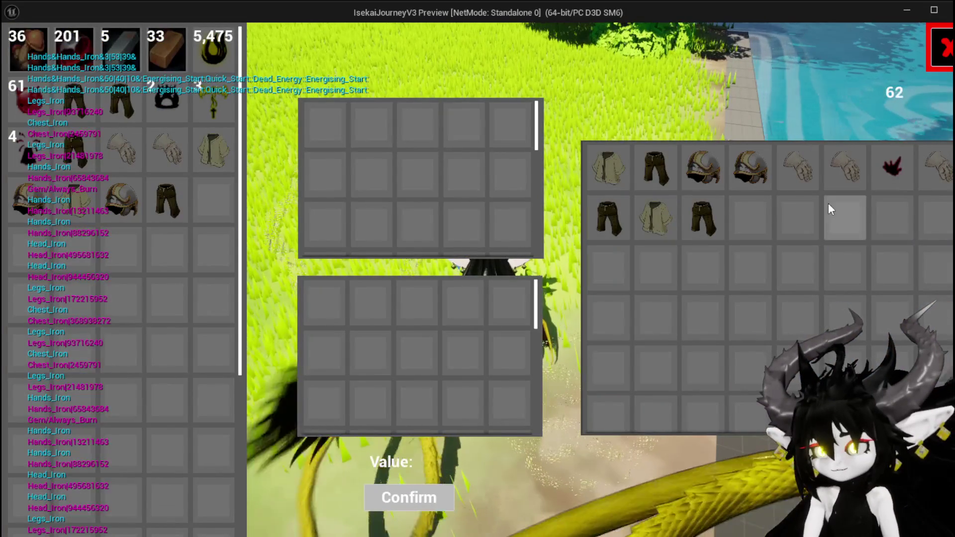
pyautogui.click(835, 178)
pyautogui.click(323, 300)
pyautogui.click(863, 186)
pyautogui.click(323, 300)
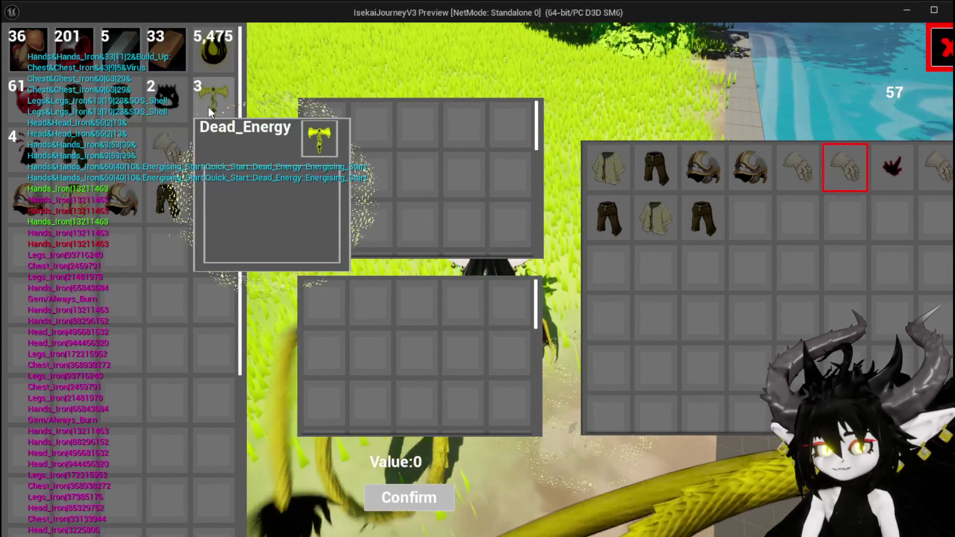
# Step: Test toggling the Dead_Energy gem and Iron_Chest in and out of the sale
pyautogui.click(214, 100)
pyautogui.click(323, 202)
pyautogui.click(323, 124)
pyautogui.click(214, 149)
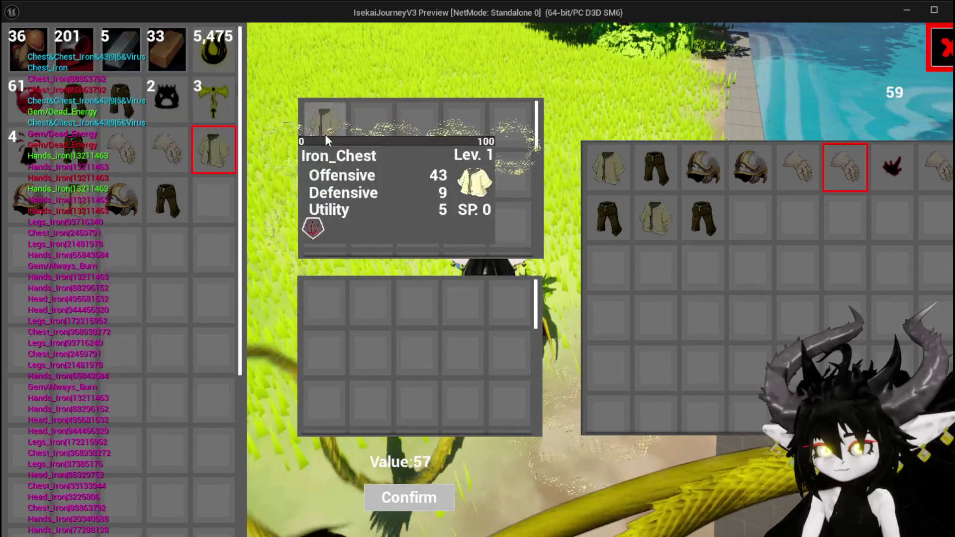
pyautogui.click(324, 132)
pyautogui.click(219, 151)
pyautogui.click(331, 128)
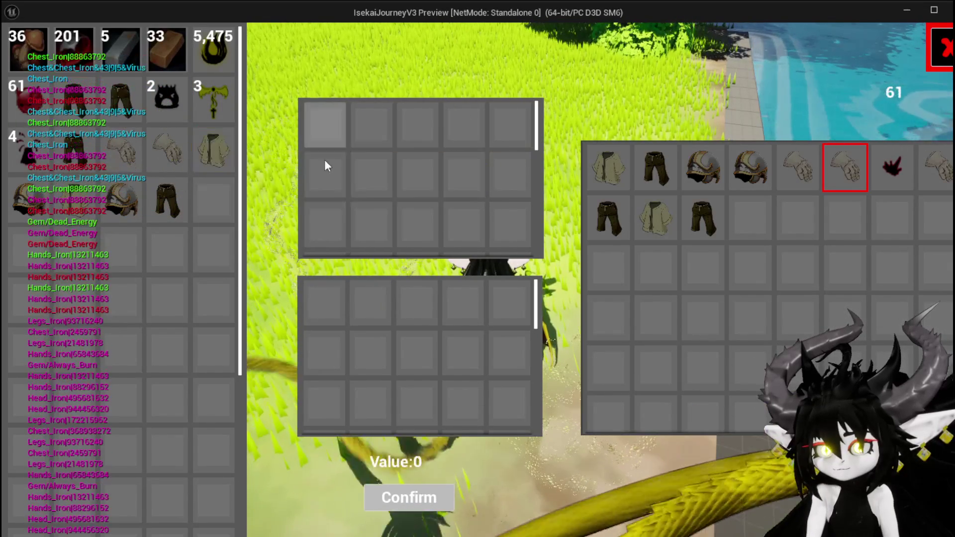
pyautogui.click(196, 159)
pyautogui.click(308, 132)
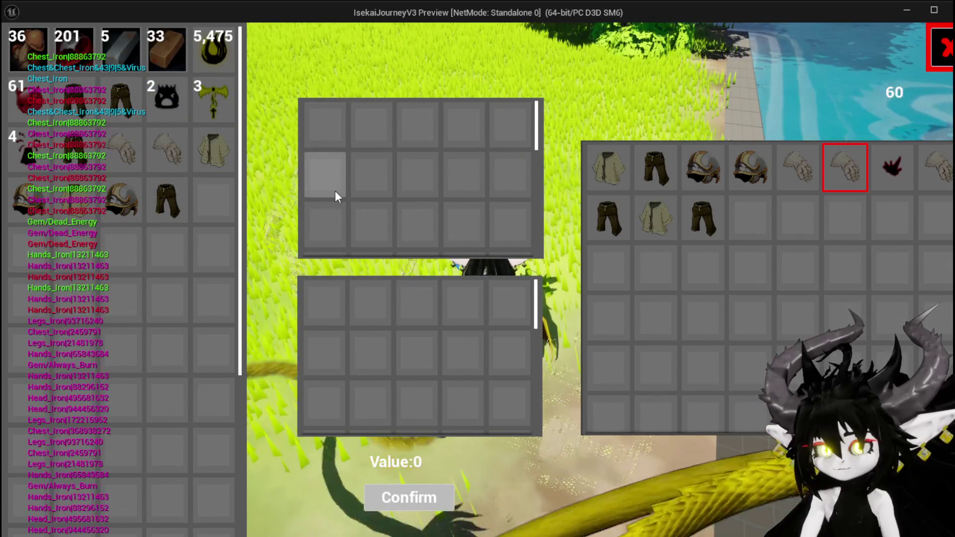
pyautogui.moveTo(213, 143)
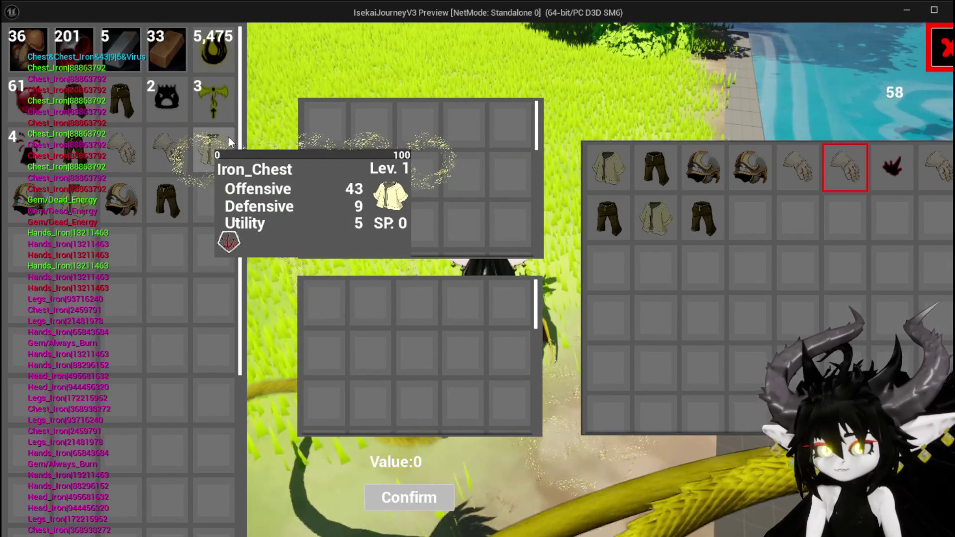
pyautogui.click(207, 145)
pyautogui.click(298, 127)
pyautogui.click(308, 130)
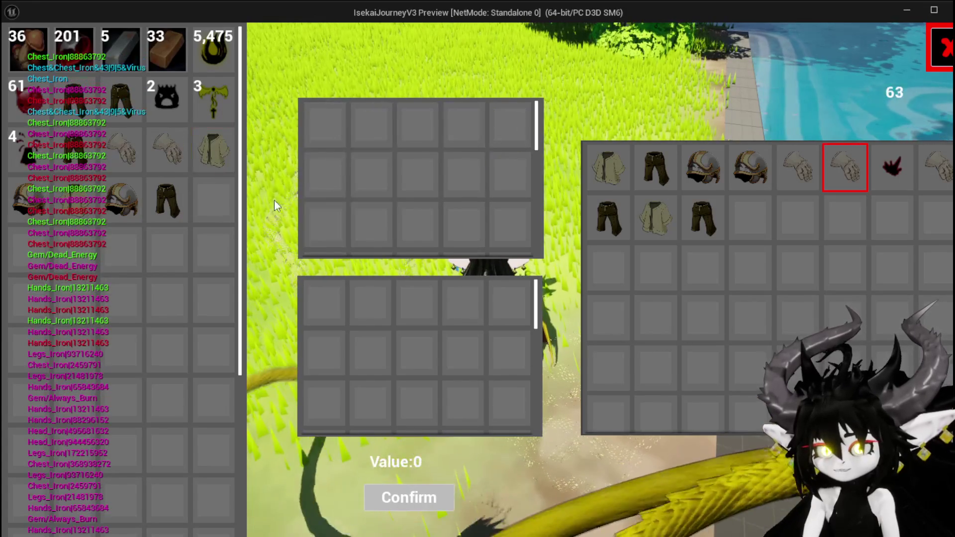
# Step: Offer the player's Iron_Chest, Iron_Hands gloves and Iron_Legs for sale
pyautogui.click(213, 149)
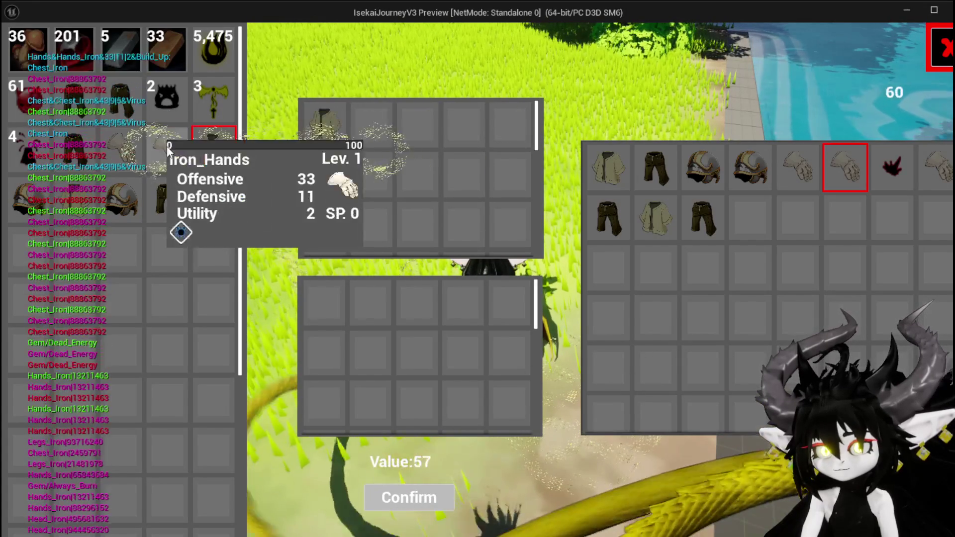
pyautogui.click(166, 145)
pyautogui.click(167, 198)
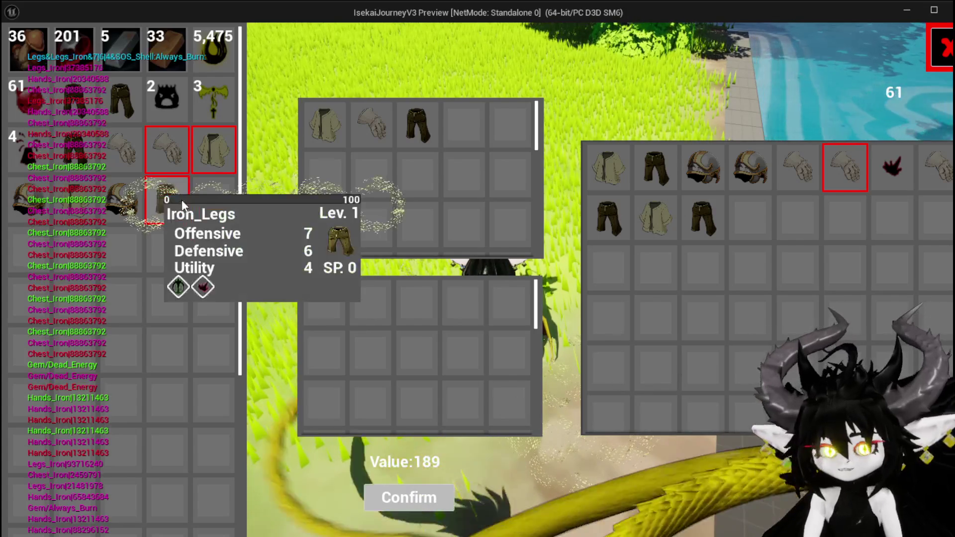
pyautogui.moveTo(230, 160)
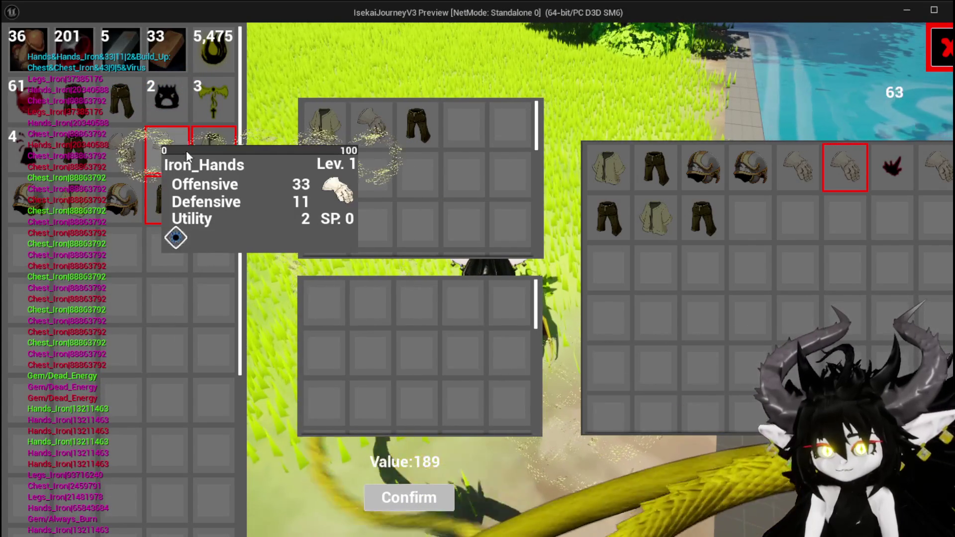
pyautogui.moveTo(169, 145)
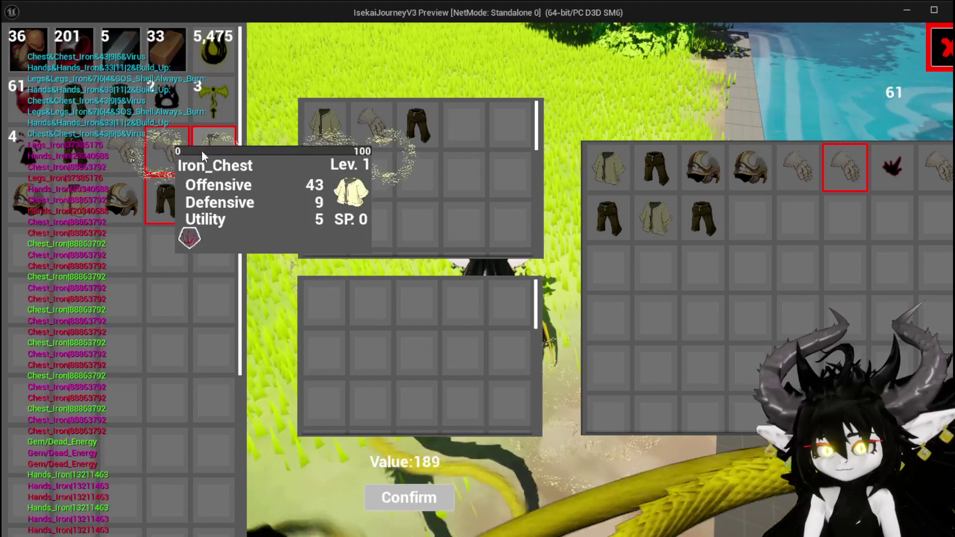
pyautogui.moveTo(169, 193)
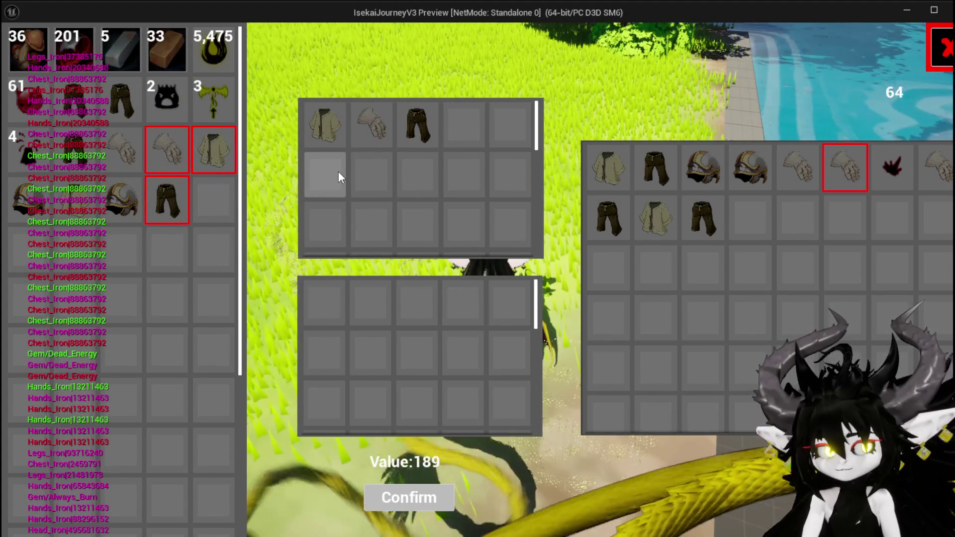
# Step: Add the merchant's chest, leg piece and helmet to the purchase, bringing Value to -95
pyautogui.moveTo(657, 181)
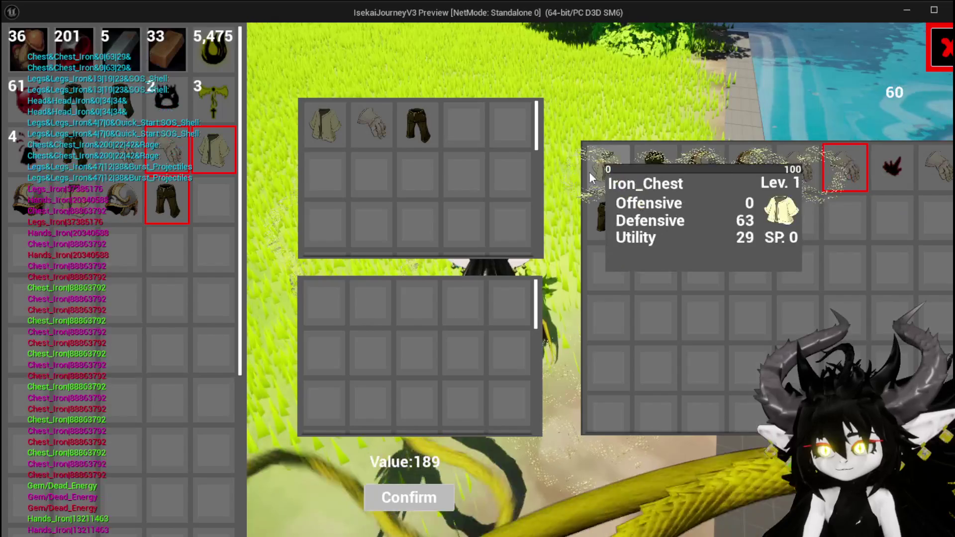
pyautogui.click(607, 166)
pyautogui.click(654, 167)
pyautogui.click(702, 167)
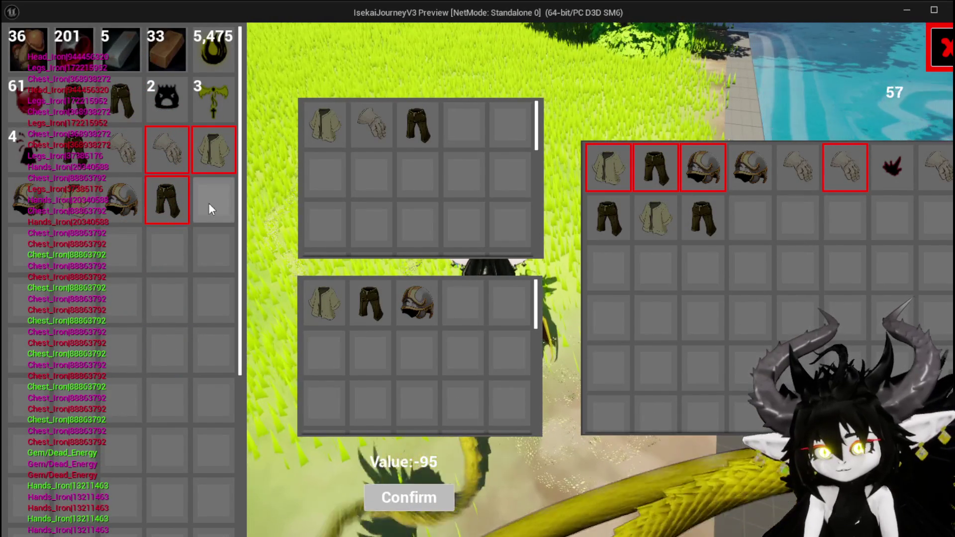
# Step: Offer the iron helmet and another pair of Iron_Hands for sale
pyautogui.click(118, 214)
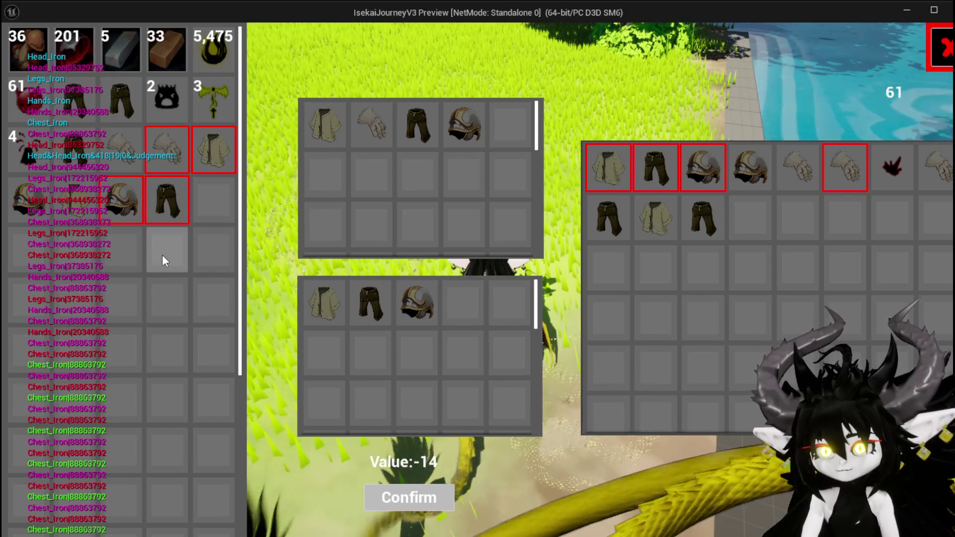
pyautogui.moveTo(120, 147)
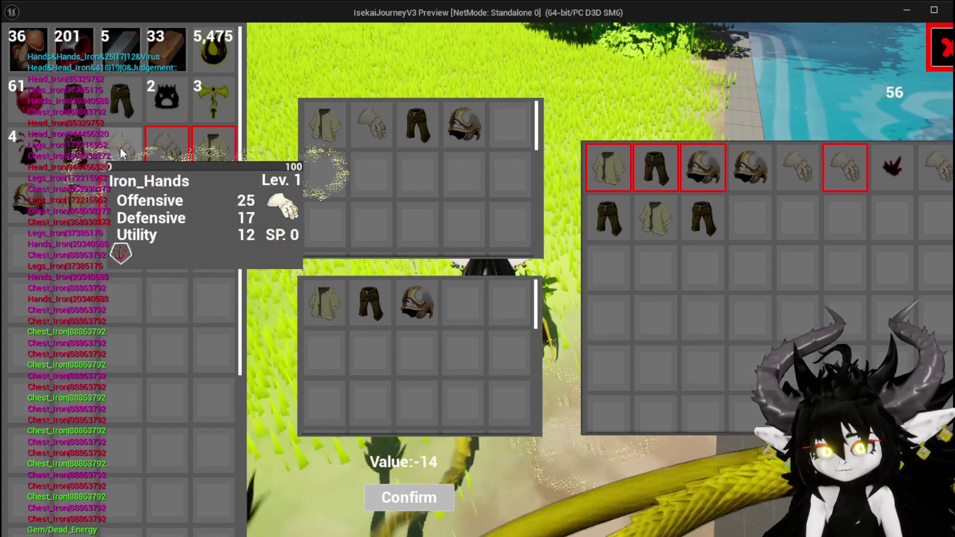
pyautogui.click(135, 150)
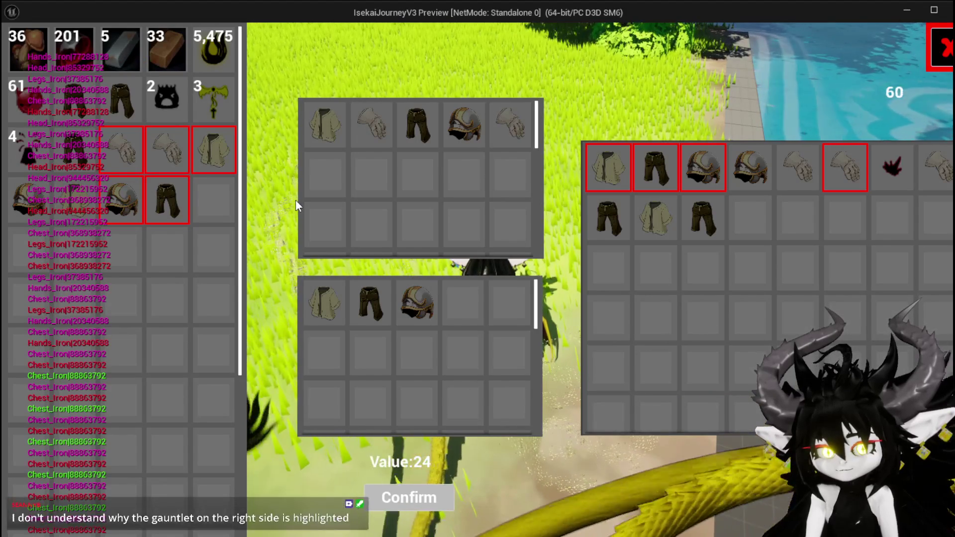
# Step: Test adding and removing the merchant's gauntlet, helmet and trousers from the trade
pyautogui.moveTo(854, 168)
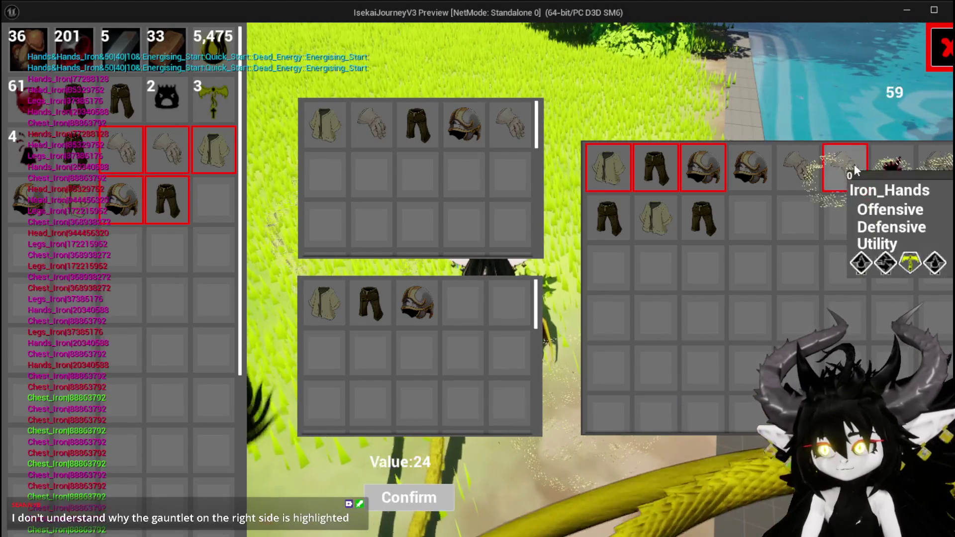
pyautogui.moveTo(344, 309)
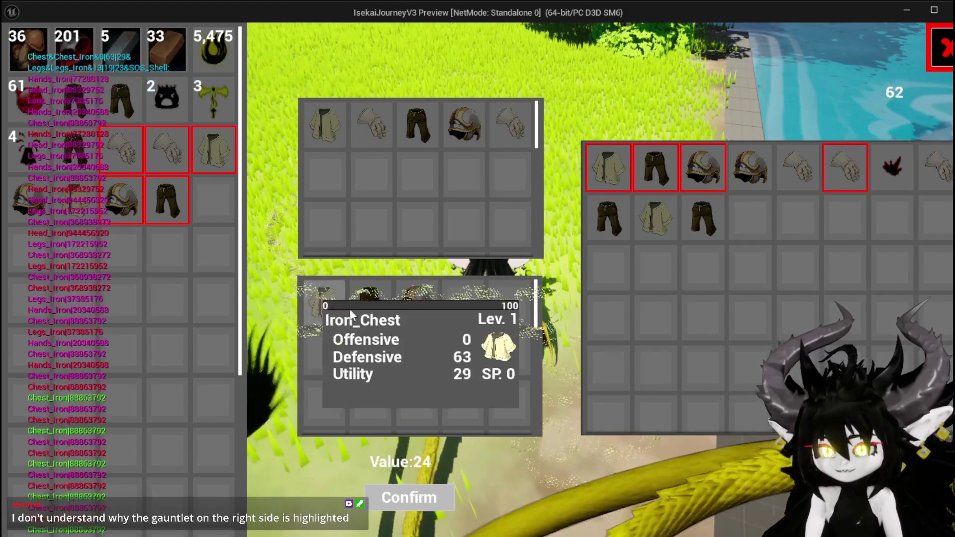
pyautogui.click(407, 307)
pyautogui.click(800, 171)
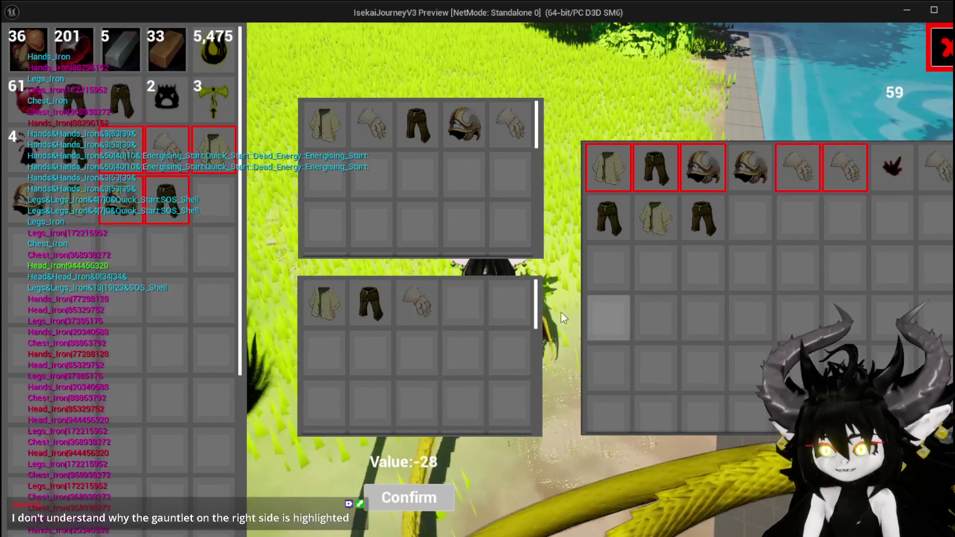
pyautogui.click(416, 302)
pyautogui.click(746, 169)
pyautogui.moveTo(379, 328)
pyautogui.click(416, 303)
pyautogui.click(703, 219)
pyautogui.click(411, 313)
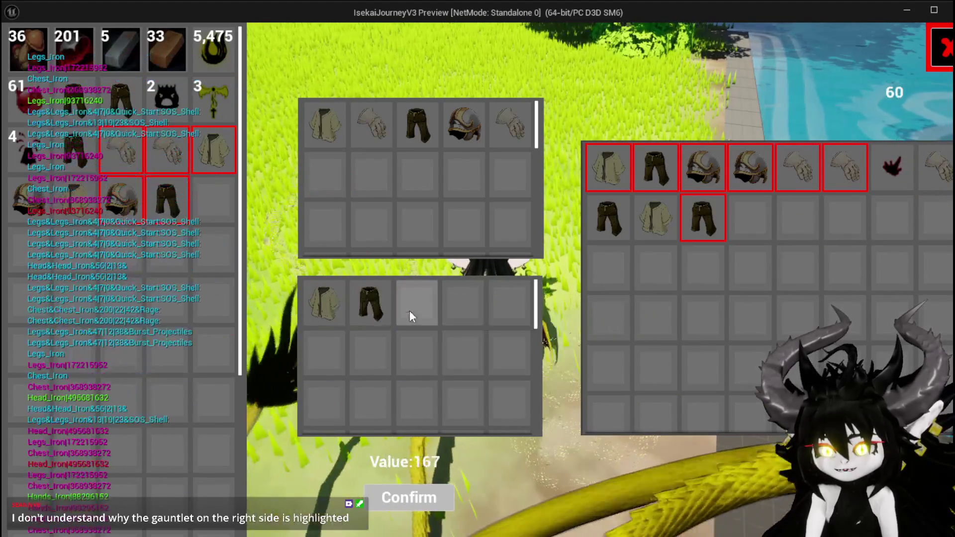
pyautogui.click(370, 304)
# Step: Add the merchant's trousers, chest, gem and gauntlet for a -178 value, then close trade
pyautogui.click(607, 218)
pyautogui.click(651, 227)
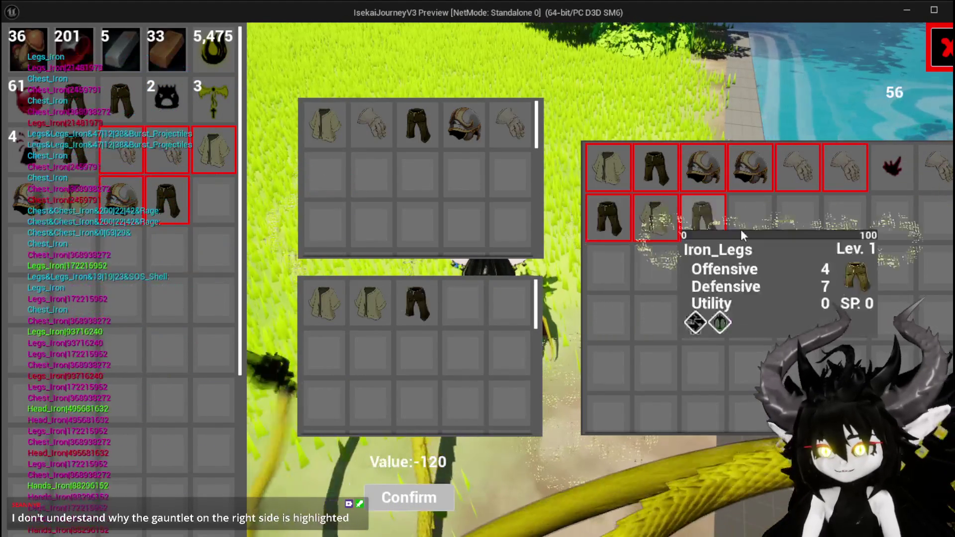
pyautogui.click(892, 166)
pyautogui.click(938, 166)
pyautogui.moveTo(224, 174)
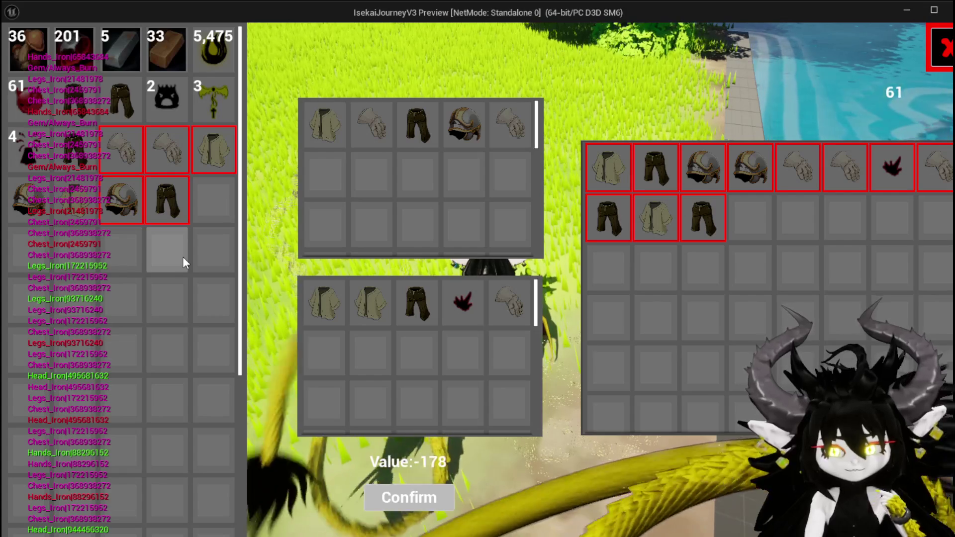
pyautogui.click(189, 208)
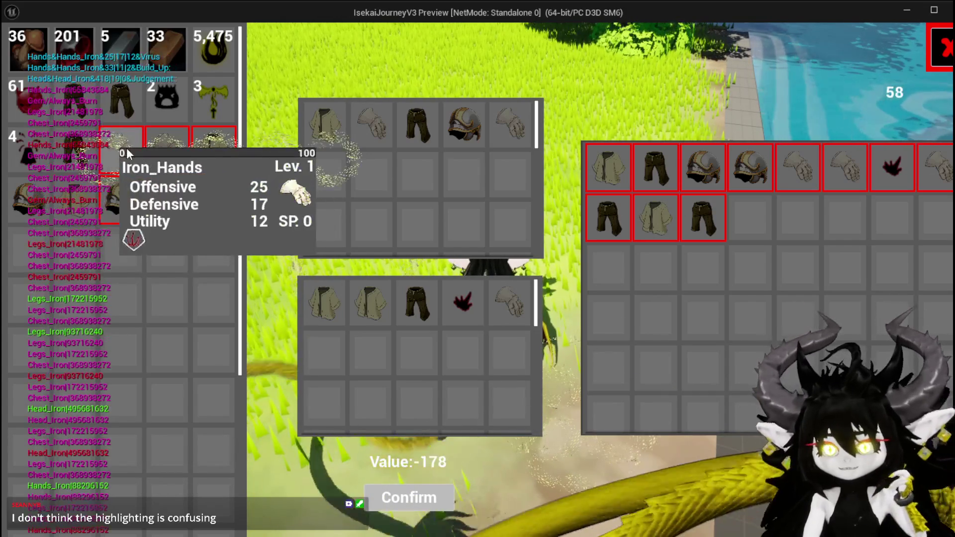
pyautogui.press('Escape')
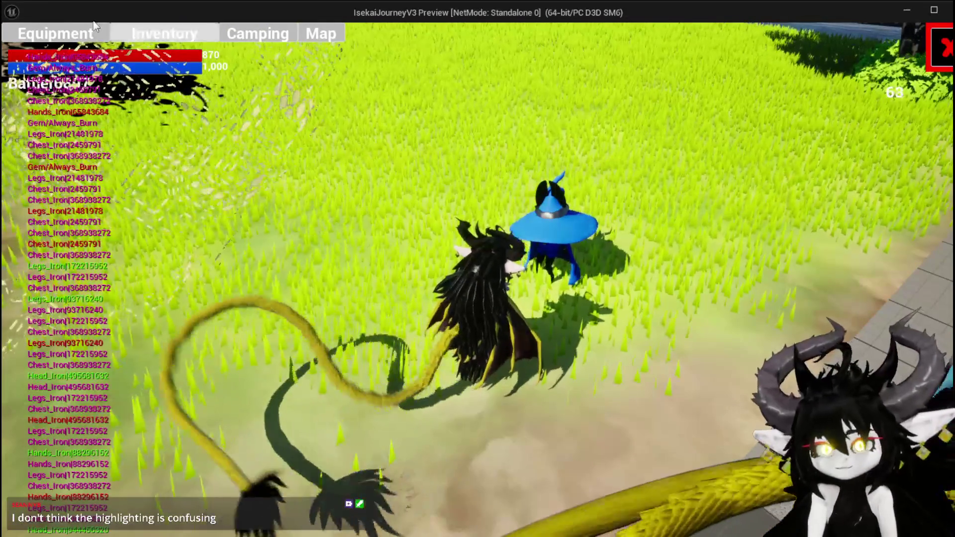
# Step: View the Iron_Chest, Iron_Legs and gauntlet stats in the Equipment inventory, then close it
pyautogui.click(149, 32)
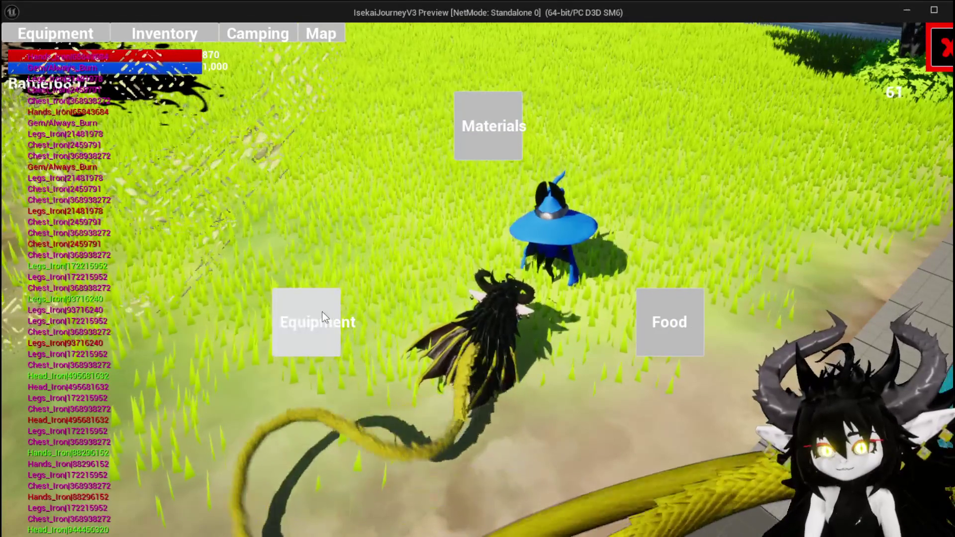
pyautogui.click(323, 312)
pyautogui.click(567, 263)
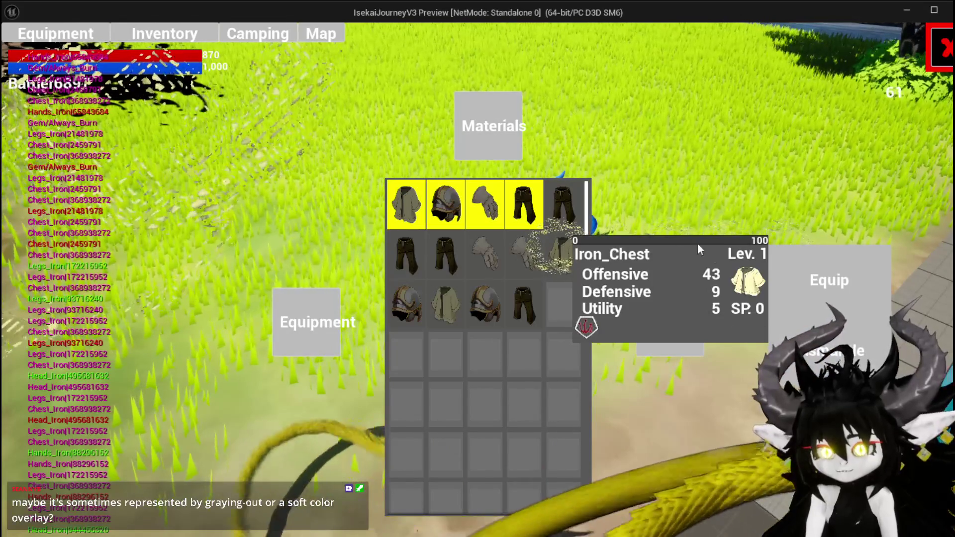
pyautogui.click(562, 208)
pyautogui.click(503, 247)
pyautogui.click(564, 257)
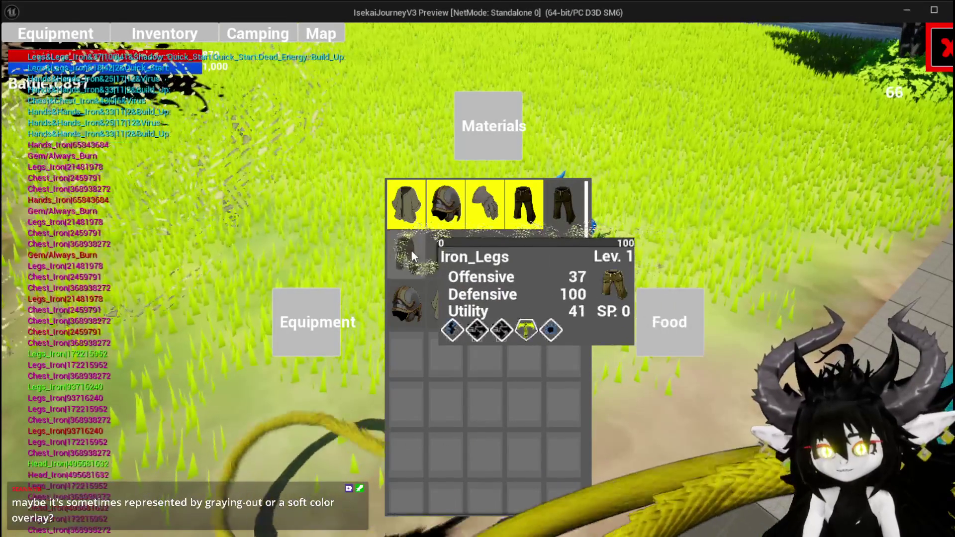
pyautogui.moveTo(529, 303)
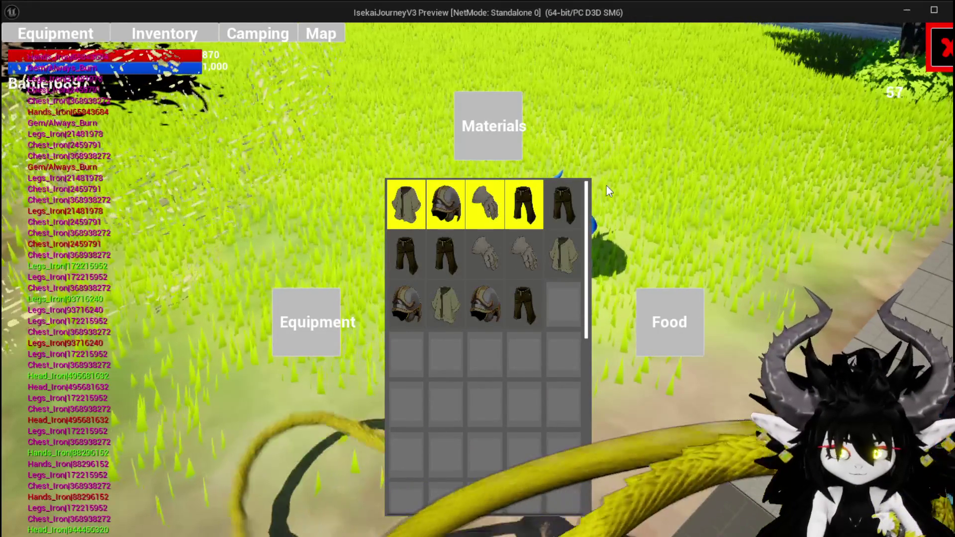
pyautogui.moveTo(551, 185)
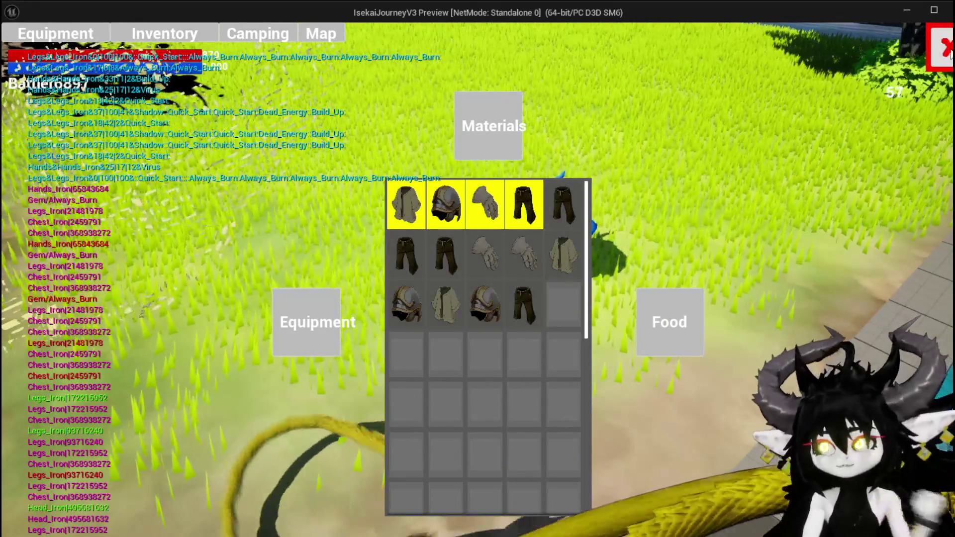
pyautogui.press('Escape')
# Step: Reopen trade and offer the player's chest, gloves and trousers, reaching a value of 189
pyautogui.press('e')
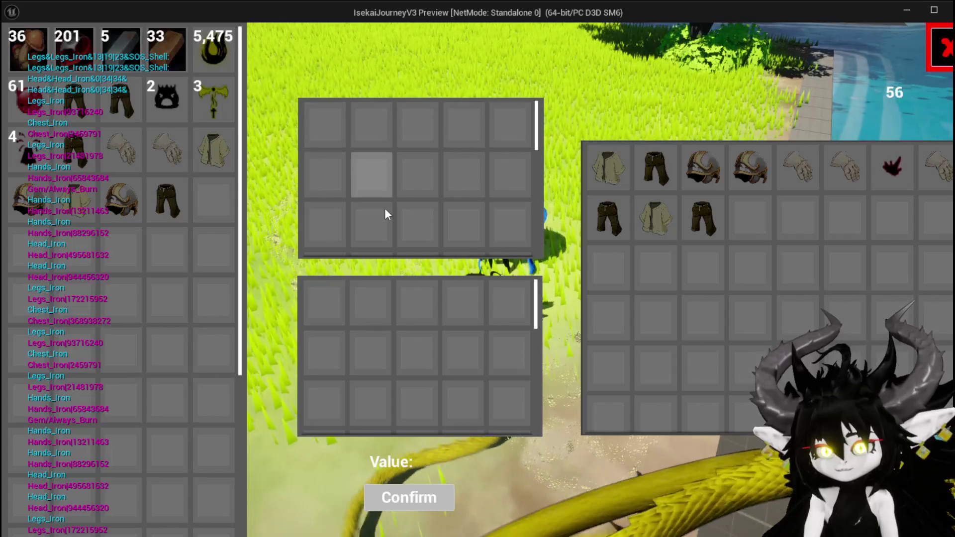
pyautogui.click(214, 149)
pyautogui.click(167, 149)
pyautogui.click(167, 198)
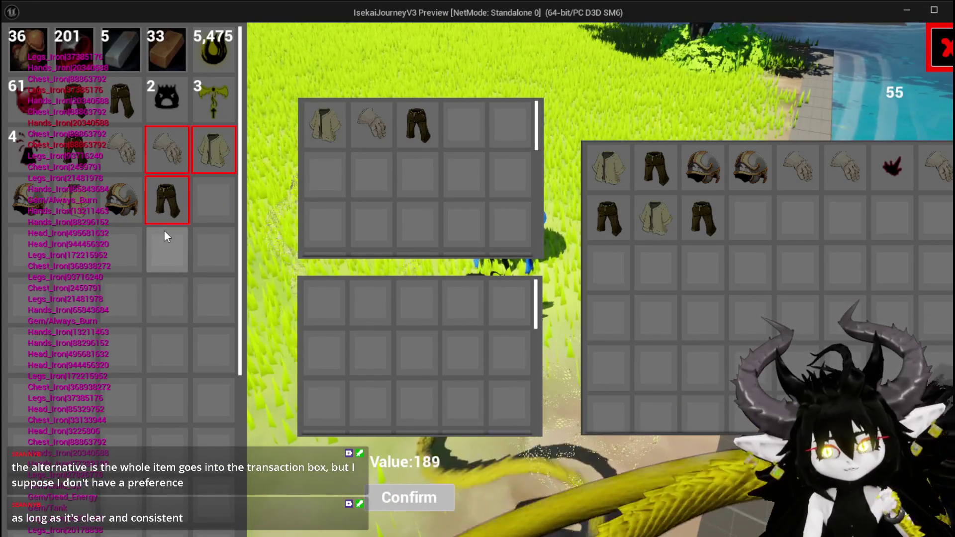
pyautogui.moveTo(168, 138)
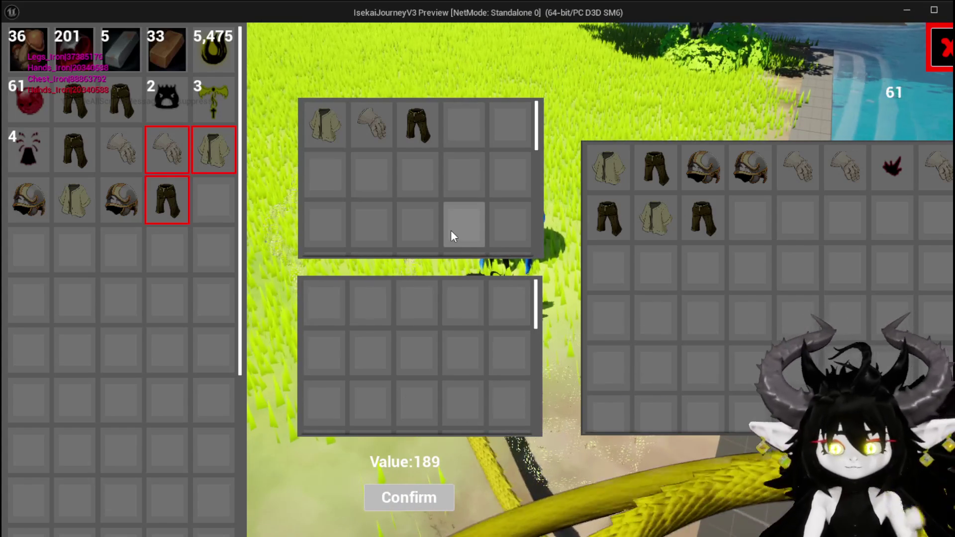
pyautogui.hotkey('alt', 'Tab')
# Step: Stop play, save the level and bring up WP_MerchantHUD's AddItemsToMerchant graph
pyautogui.press('Escape')
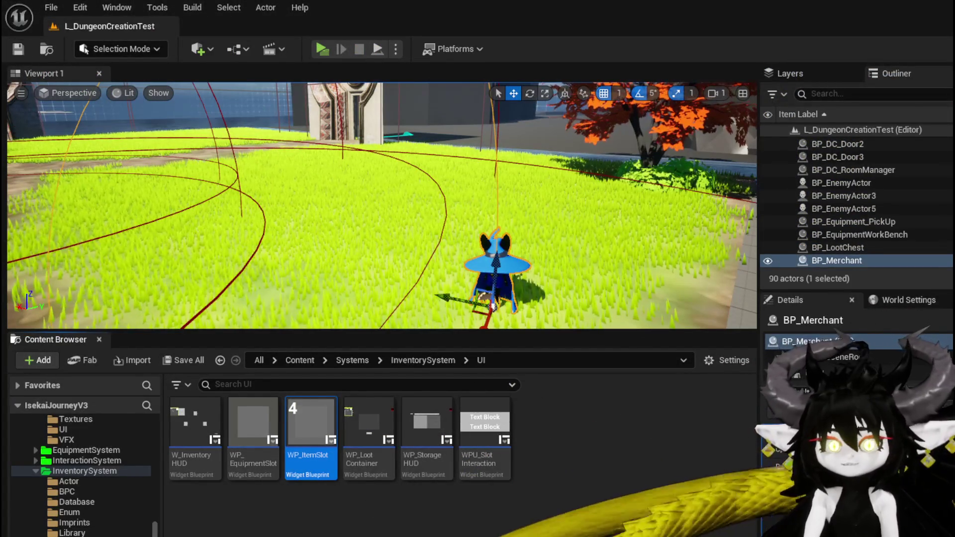
pyautogui.hotkey('ctrl', 's')
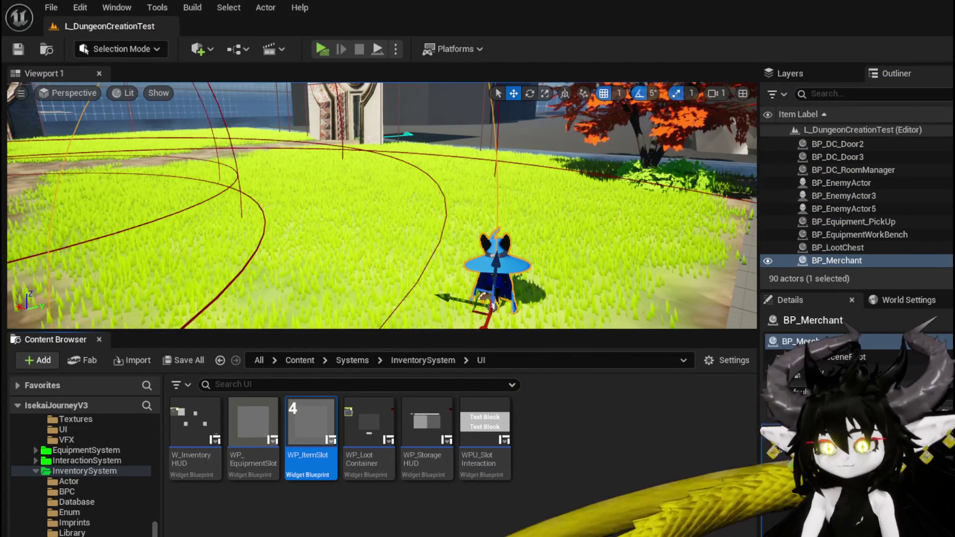
pyautogui.hotkey('alt', 'Tab')
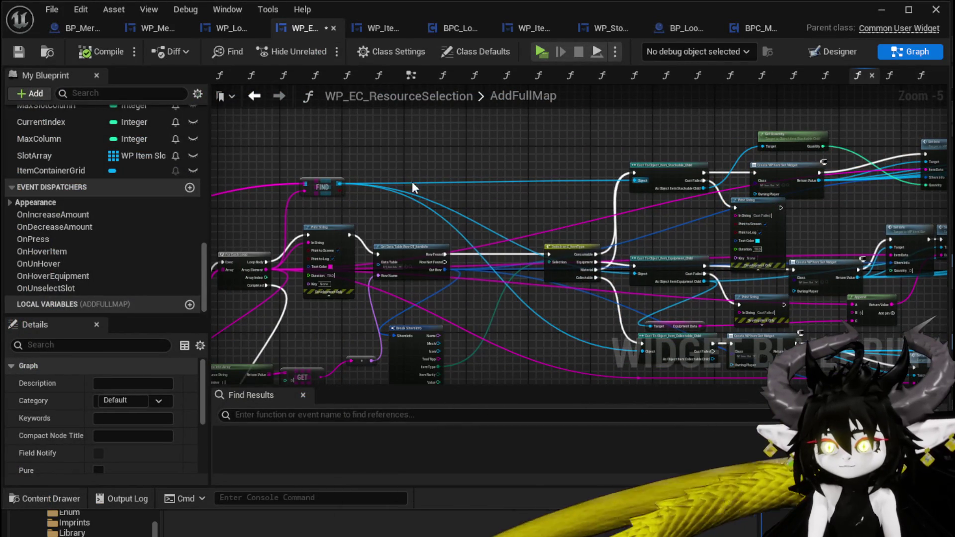
pyautogui.click(236, 30)
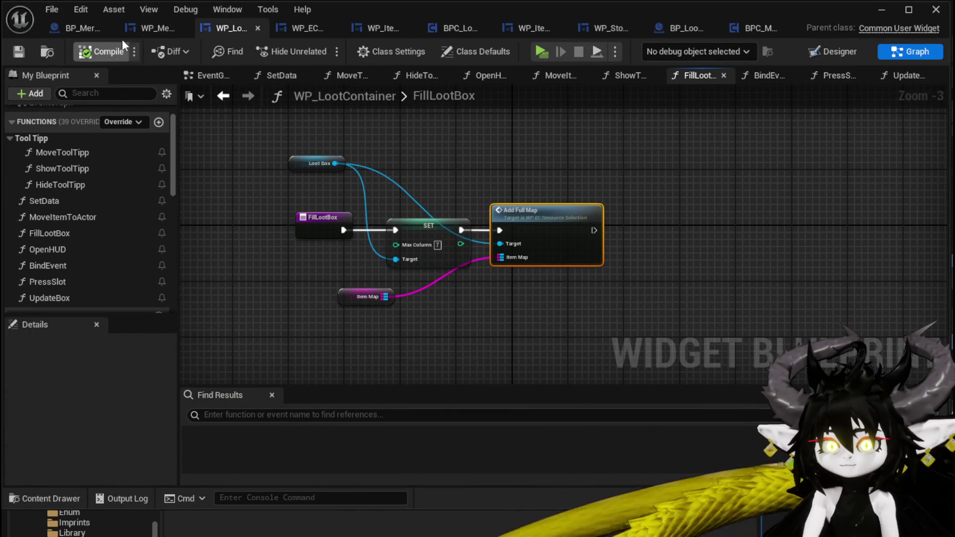
pyautogui.click(149, 27)
pyautogui.scroll(-2, 383, 258)
pyautogui.moveTo(380, 271); pyautogui.dragTo(427, 314)
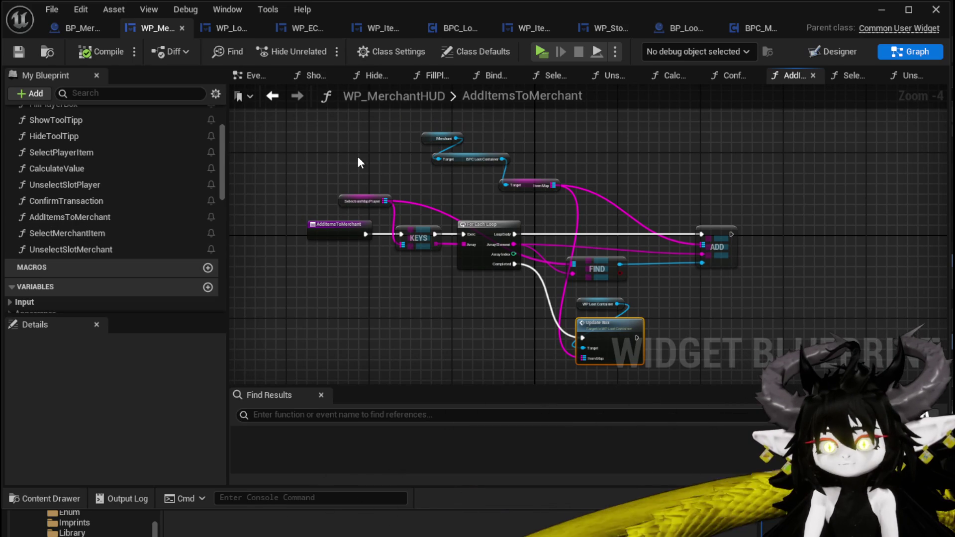
# Step: Inspect the UnselectSlotPlayer graph's nodes, then switch to the SelectPlayerItem function graph
pyautogui.moveTo(706, 360); pyautogui.dragTo(705, 360)
pyautogui.click(432, 291)
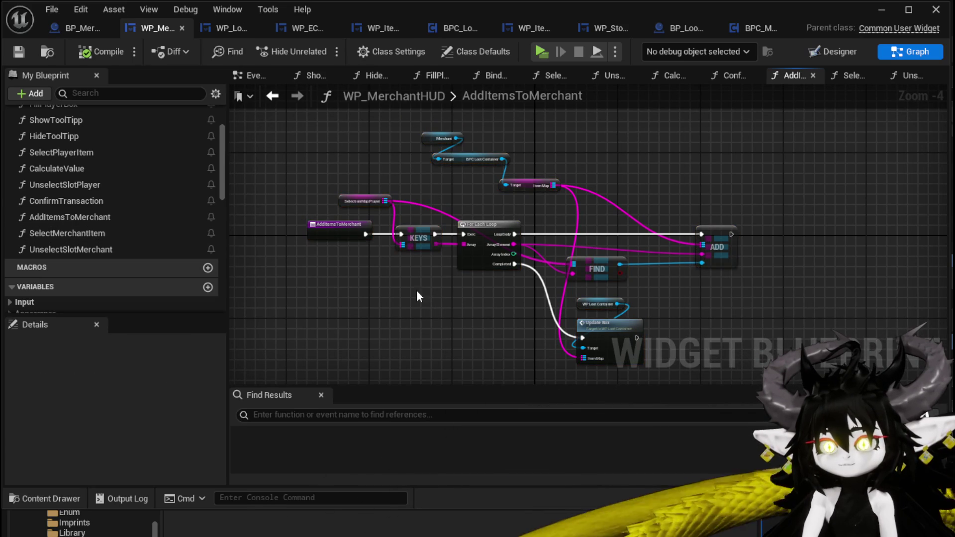
pyautogui.doubleClick(95, 180)
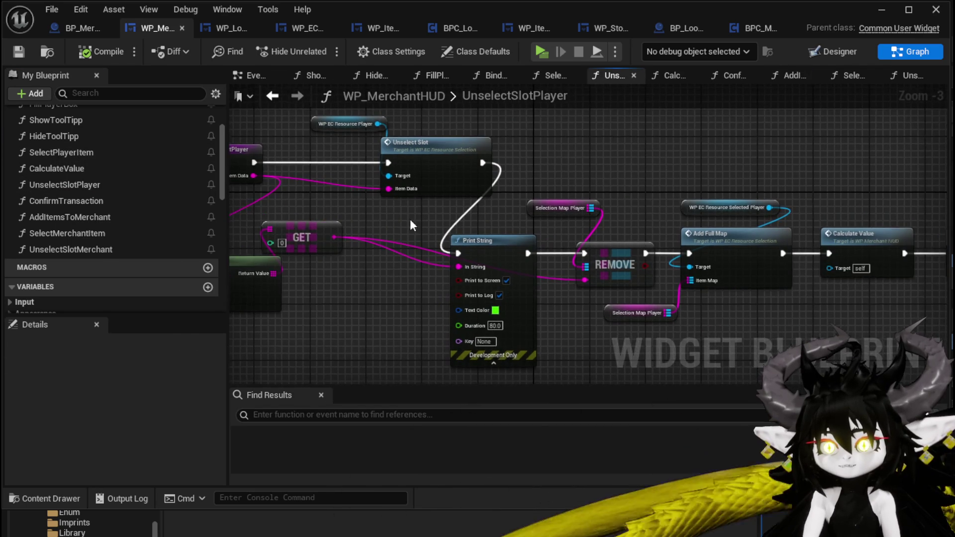
pyautogui.scroll(1, 542, 196)
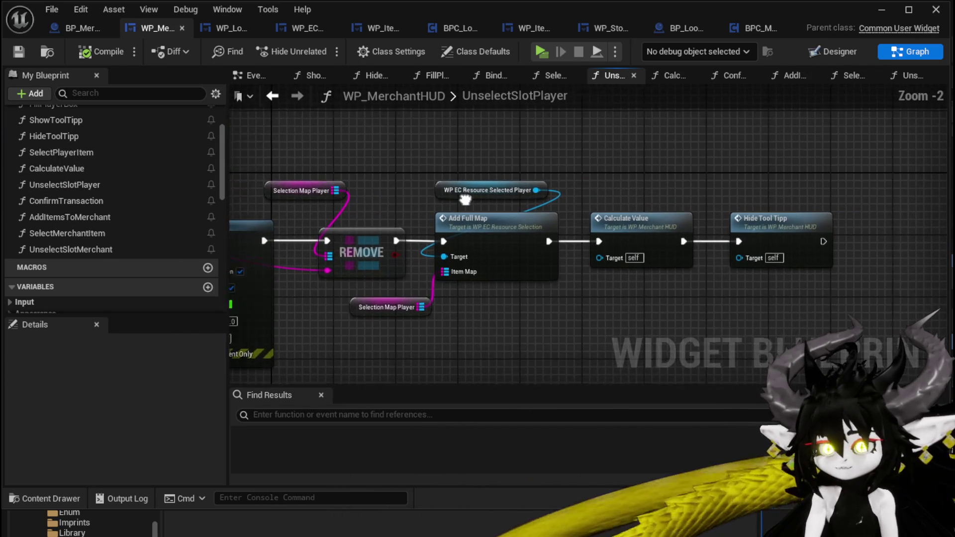
pyautogui.scroll(2, 542, 196)
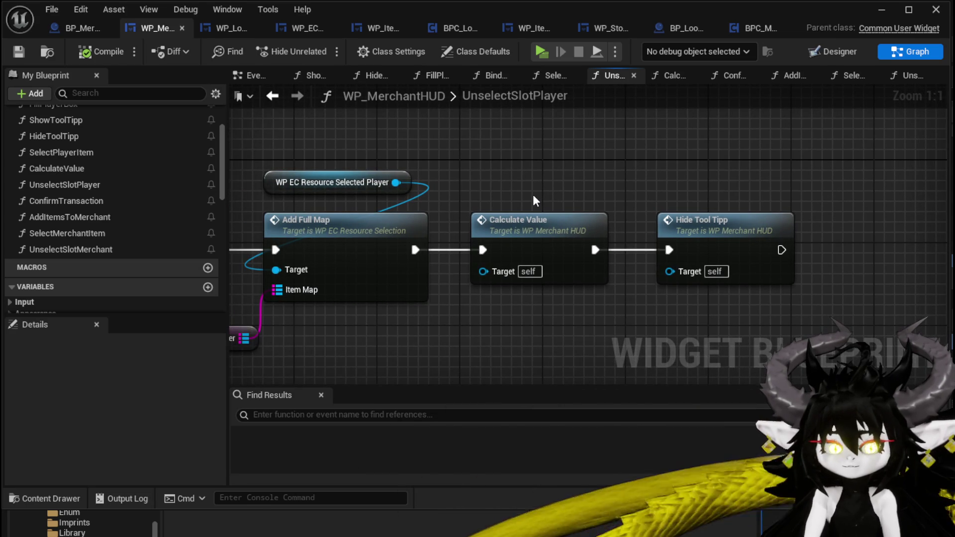
pyautogui.scroll(-2, 533, 195)
pyautogui.moveTo(418, 182); pyautogui.dragTo(695, 225)
pyautogui.moveTo(335, 169); pyautogui.dragTo(421, 176)
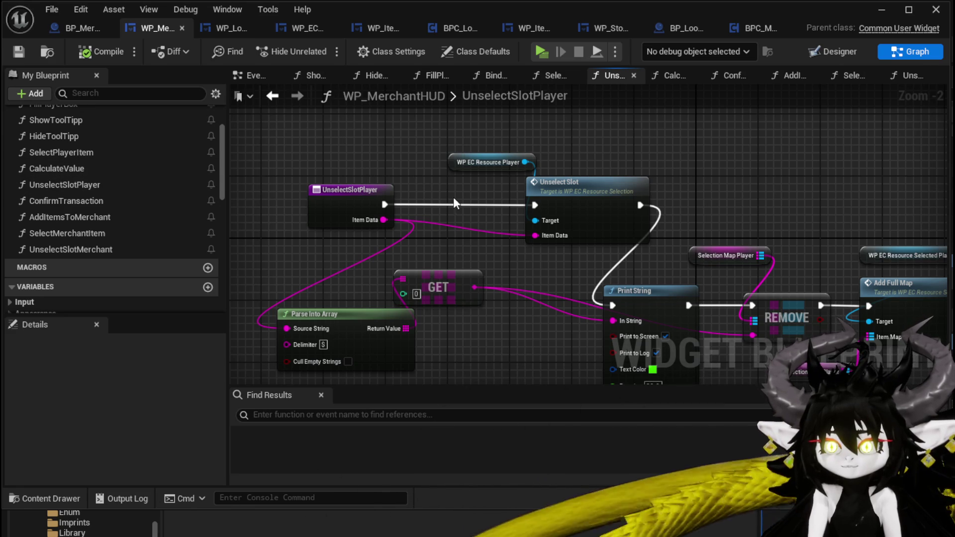
pyautogui.scroll(1, 109, 192)
pyautogui.doubleClick(109, 173)
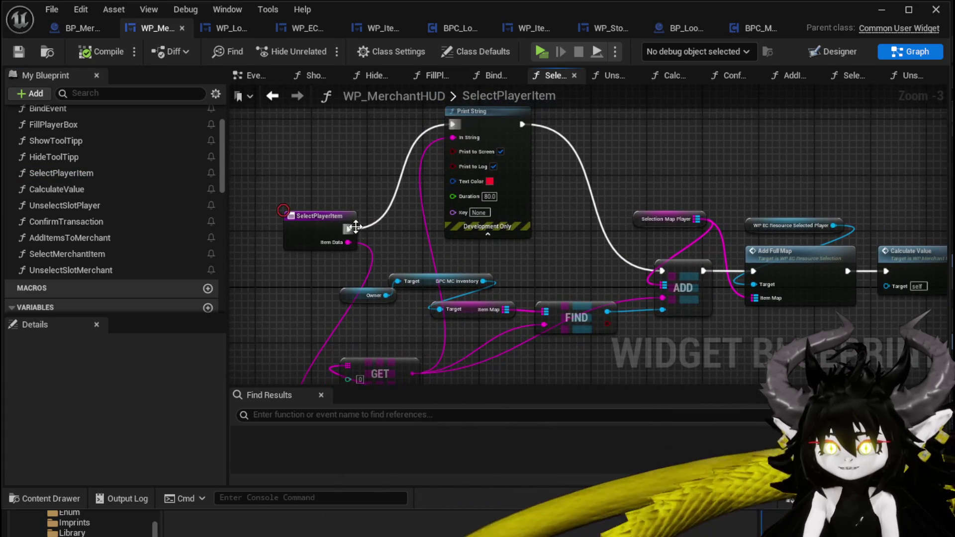
# Step: Wire SelectPlayerItem directly into the ADD node and delete the Print String debug node
pyautogui.moveTo(353, 232); pyautogui.dragTo(463, 236)
pyautogui.moveTo(649, 271)
pyautogui.mouseDown()
pyautogui.moveTo(735, 220)
pyautogui.moveTo(759, 225)
pyautogui.mouseUp()
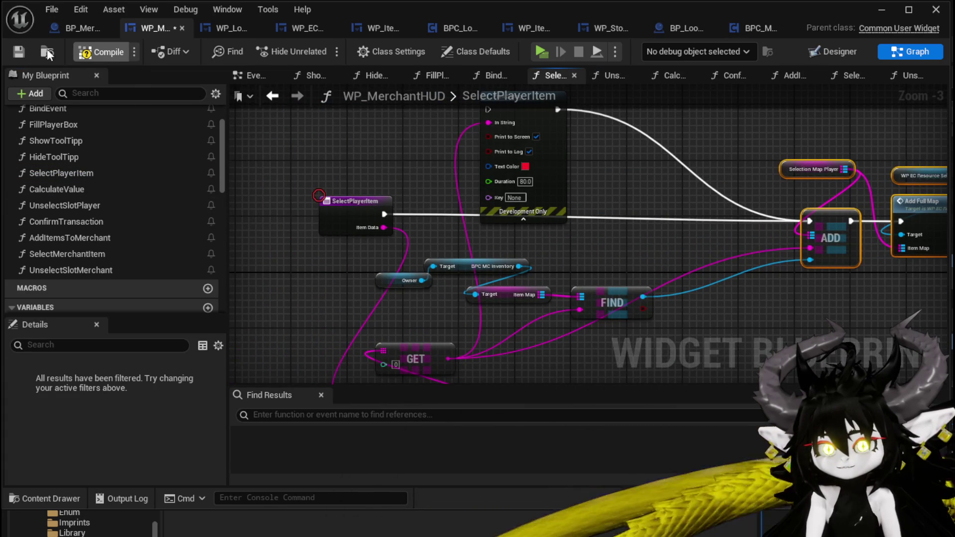
pyautogui.click(542, 137)
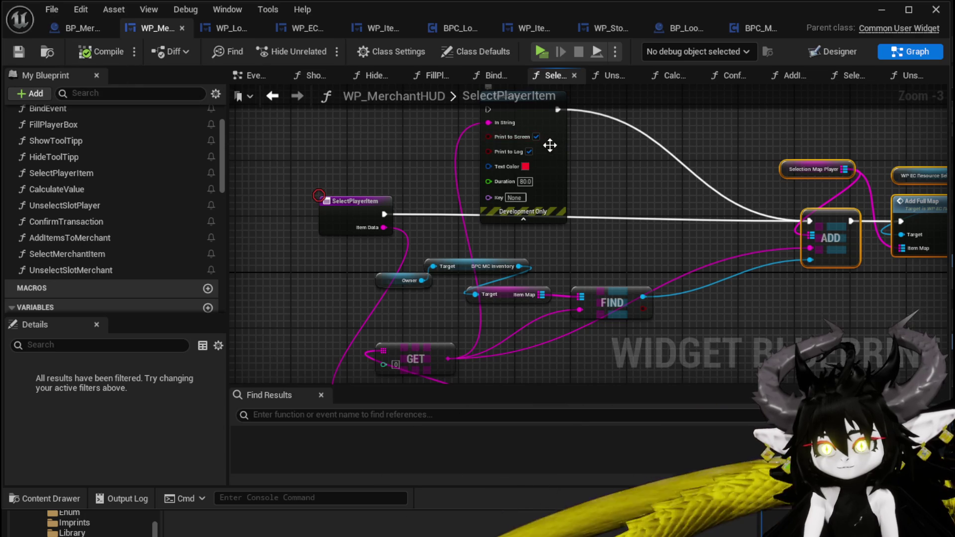
pyautogui.press('Delete')
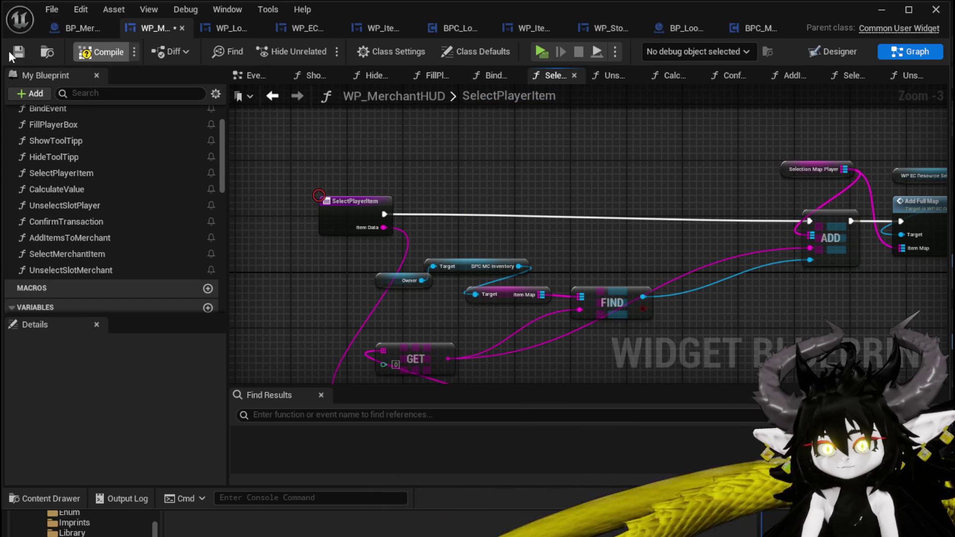
pyautogui.scroll(3, 498, 285)
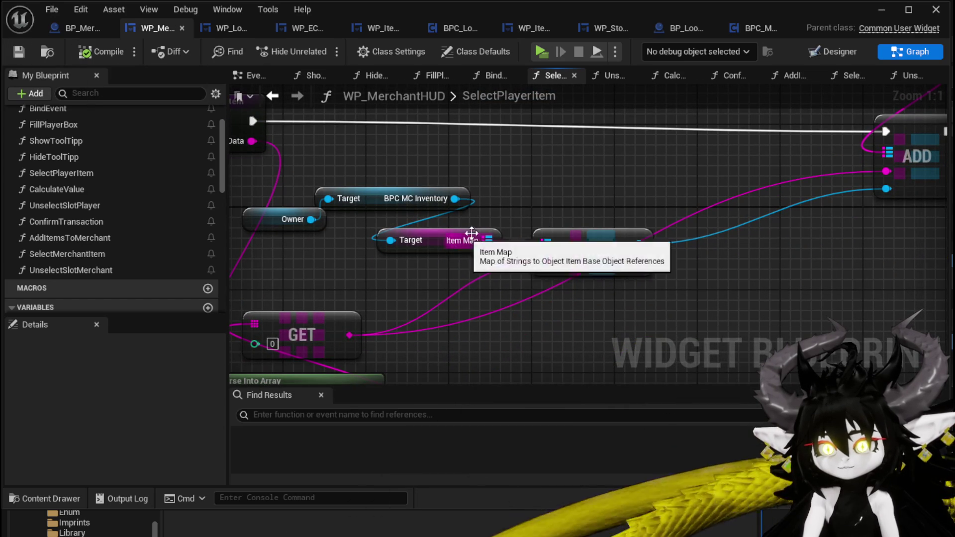
# Step: Add Remove Item on BPC MC Inventory after Calculate Value, followed by Fill Player Box
pyautogui.moveTo(455, 198); pyautogui.dragTo(611, 183)
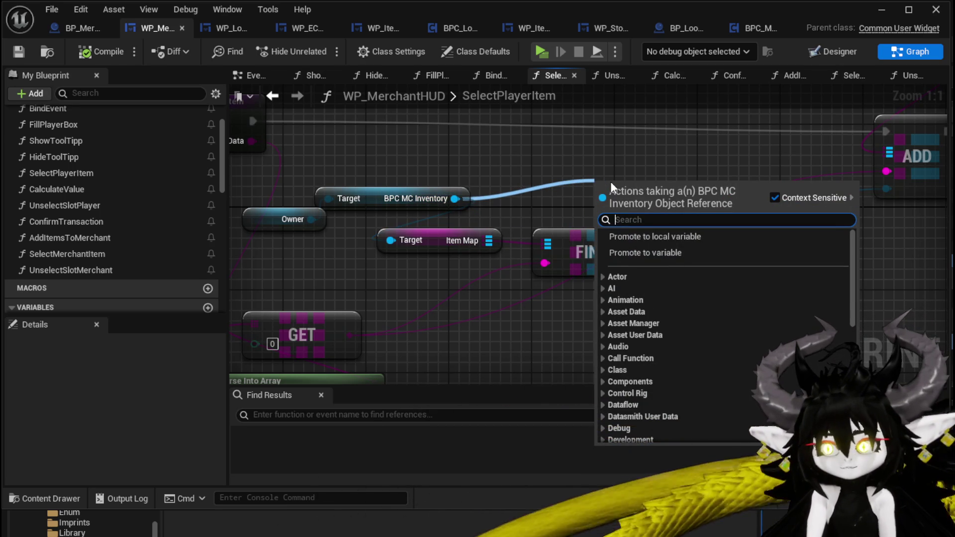
pyautogui.write('Remove')
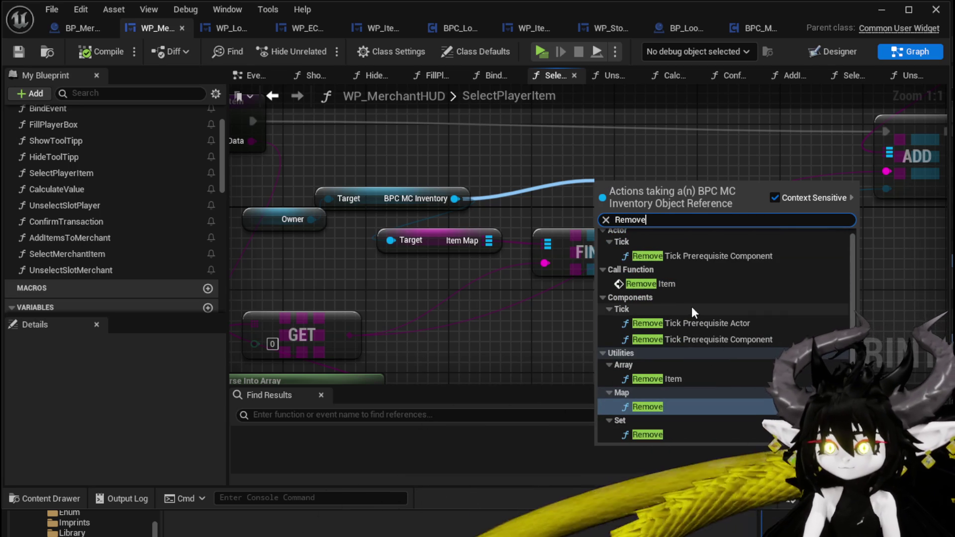
pyautogui.click(672, 284)
pyautogui.moveTo(592, 246)
pyautogui.mouseDown()
pyautogui.moveTo(571, 256)
pyautogui.moveTo(383, 187)
pyautogui.moveTo(707, 233)
pyautogui.mouseUp()
pyautogui.moveTo(722, 162)
pyautogui.mouseDown()
pyautogui.moveTo(604, 170)
pyautogui.moveTo(842, 221)
pyautogui.moveTo(639, 163)
pyautogui.moveTo(640, 142)
pyautogui.mouseUp()
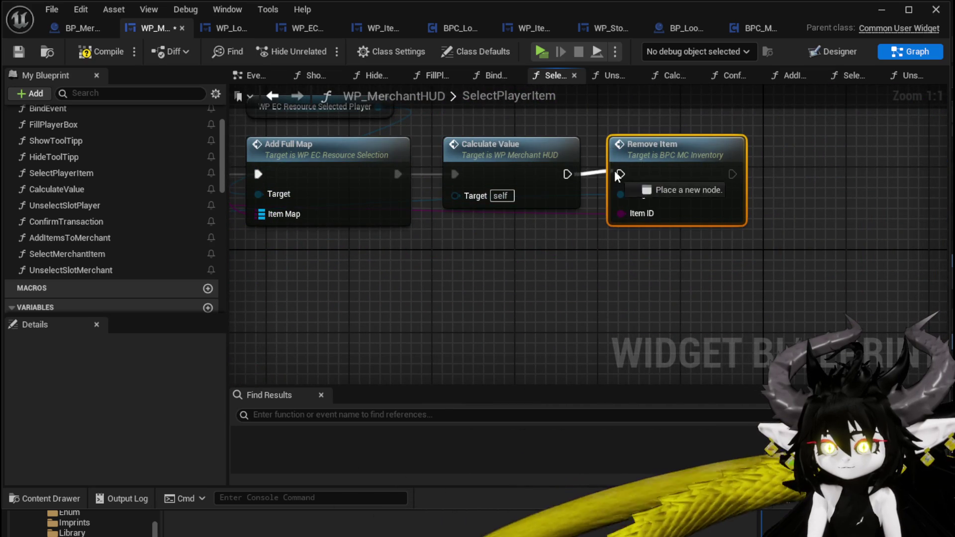
pyautogui.scroll(-2, 611, 201)
pyautogui.moveTo(53, 124)
pyautogui.mouseDown()
pyautogui.moveTo(612, 190)
pyautogui.moveTo(746, 170)
pyautogui.moveTo(730, 184)
pyautogui.moveTo(779, 185)
pyautogui.moveTo(773, 182)
pyautogui.mouseUp()
pyautogui.click(746, 236)
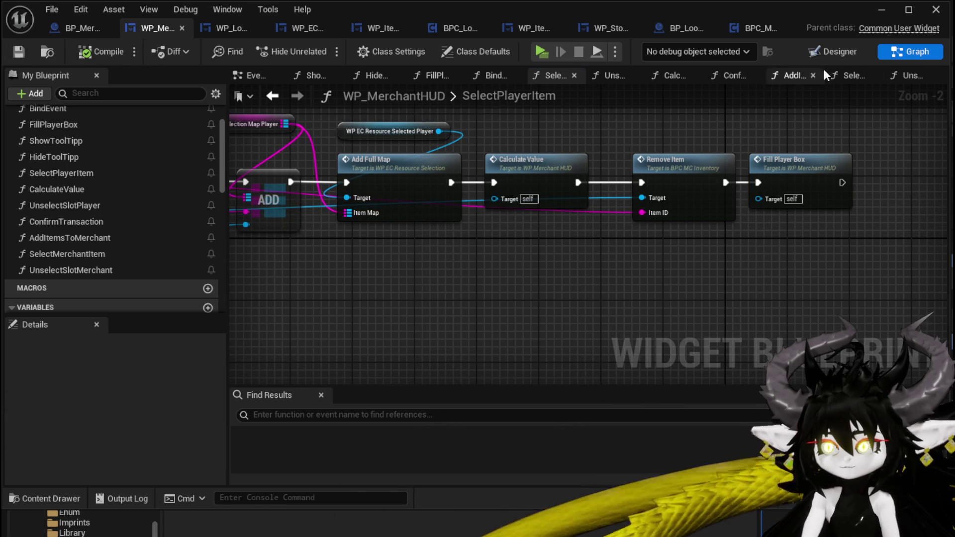
pyautogui.click(881, 11)
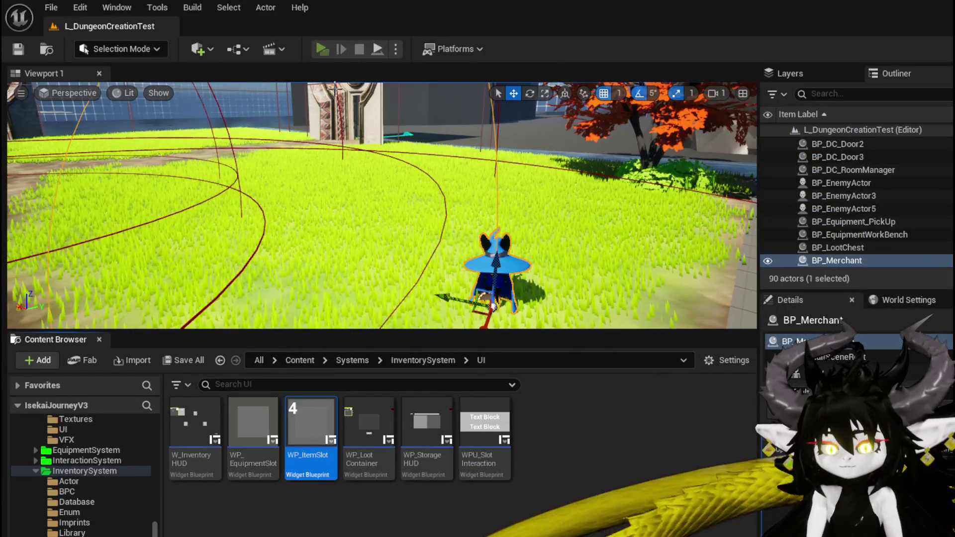
# Step: In the preview, offer a chest, two iron gloves and another chest to the merchant (value 372), then quit
pyautogui.hotkey('alt', 'p')
pyautogui.press('w')
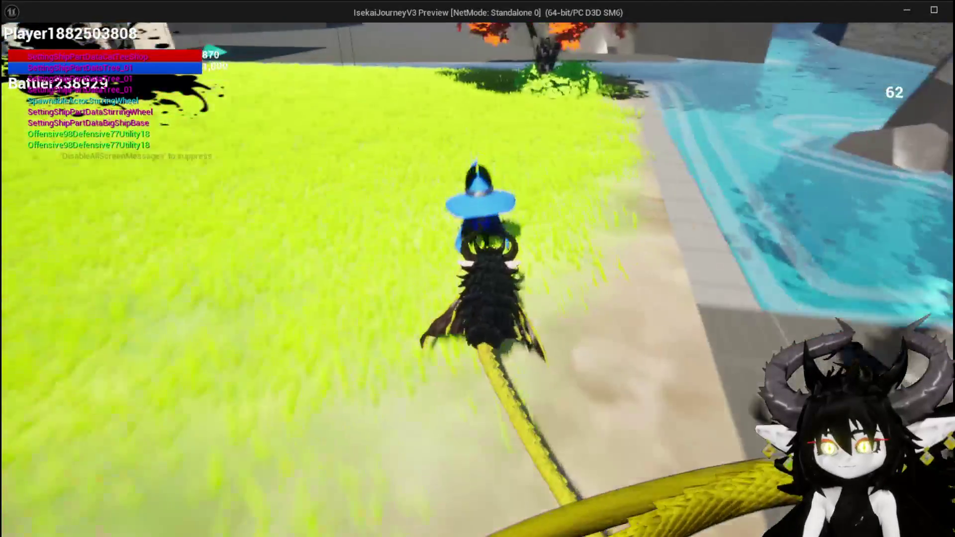
pyautogui.press('e')
pyautogui.moveTo(214, 199)
pyautogui.mouseDown()
pyautogui.moveTo(264, 234)
pyautogui.moveTo(311, 228)
pyautogui.mouseUp()
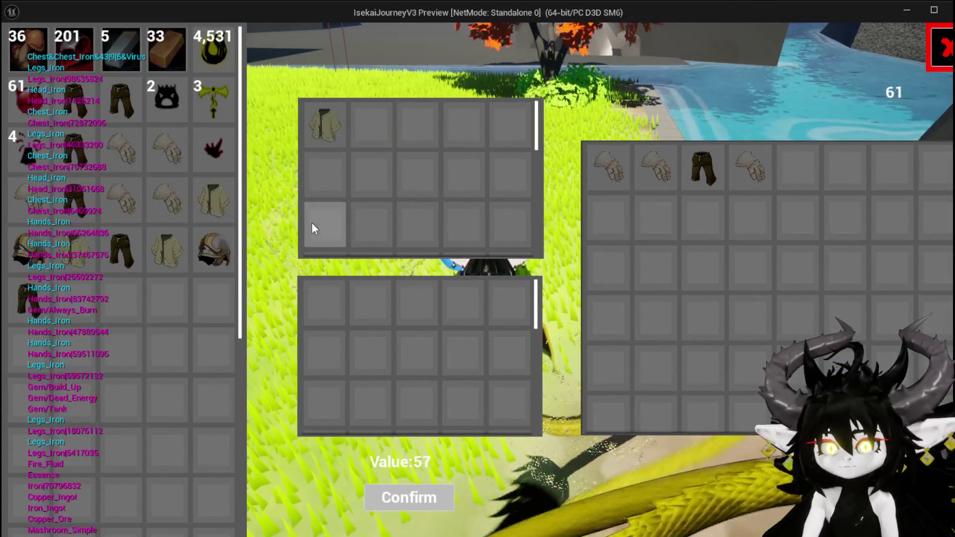
pyautogui.click(171, 187)
pyautogui.click(210, 246)
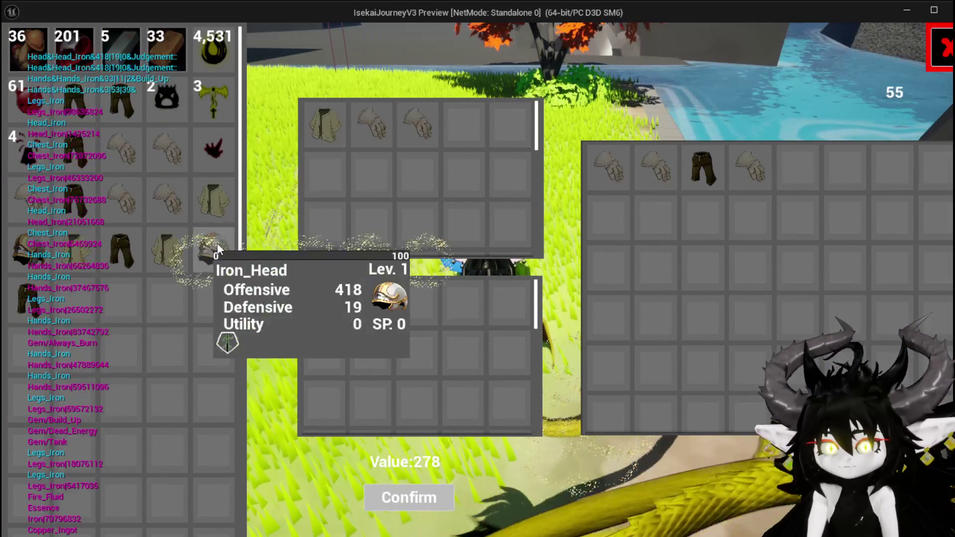
pyautogui.click(177, 227)
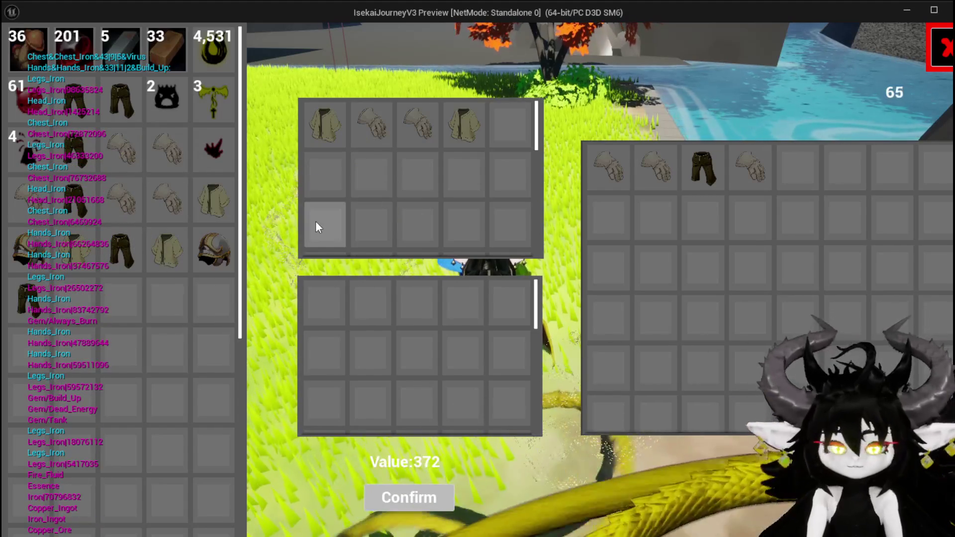
pyautogui.press('Escape')
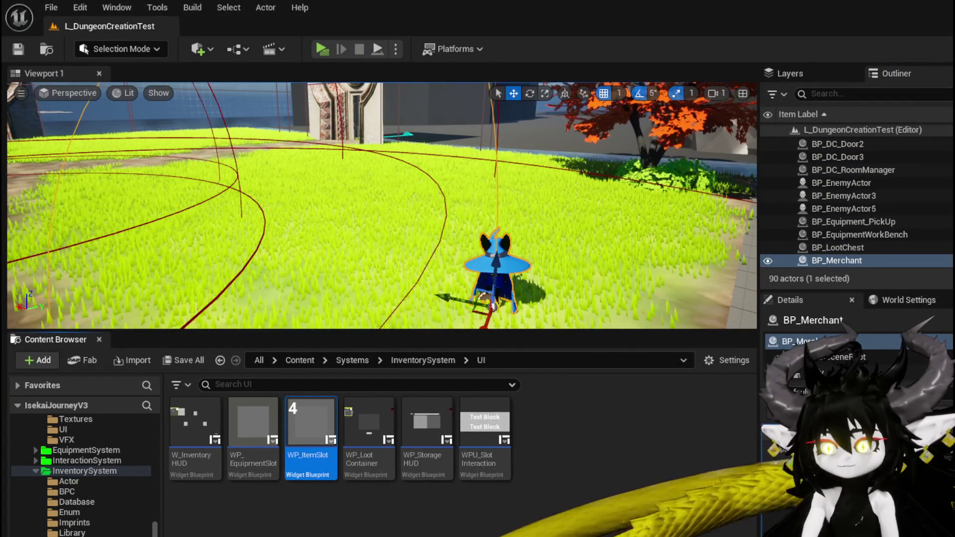
# Step: Wire the GET result into Remove Item's Item ID pin in SelectPlayerItem
pyautogui.hotkey('alt', 'Tab')
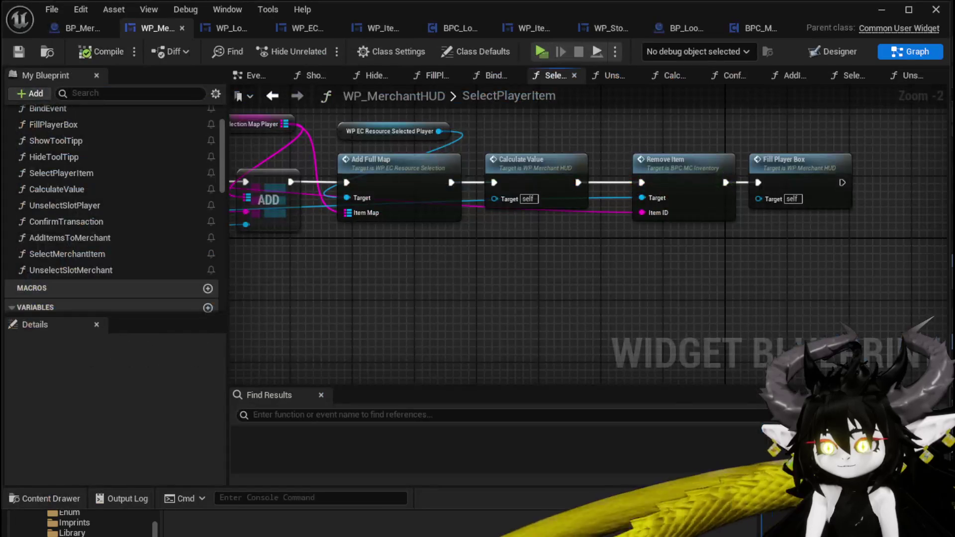
pyautogui.moveTo(531, 359)
pyautogui.mouseDown()
pyautogui.moveTo(661, 285)
pyautogui.moveTo(709, 290)
pyautogui.mouseUp()
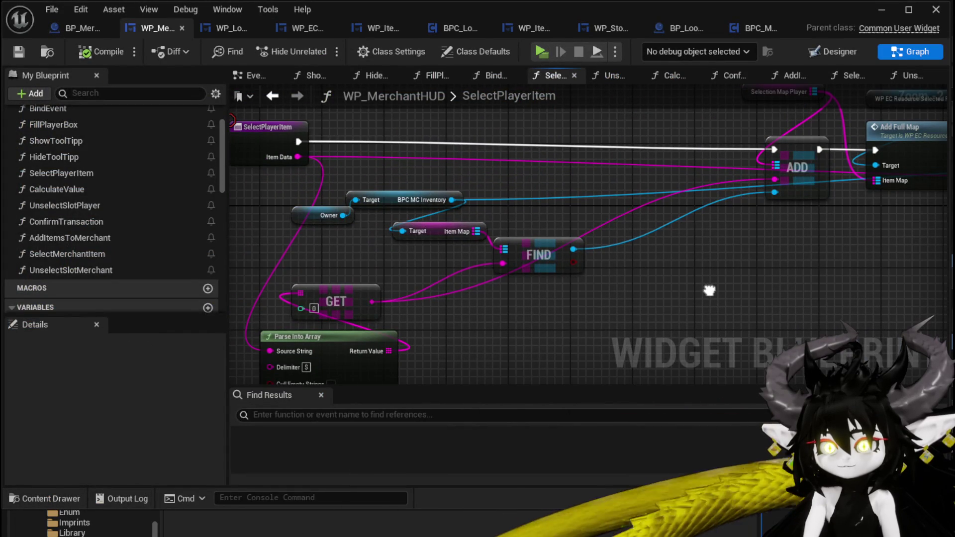
pyautogui.moveTo(371, 302)
pyautogui.mouseDown()
pyautogui.moveTo(885, 207)
pyautogui.moveTo(884, 216)
pyautogui.moveTo(771, 184)
pyautogui.moveTo(925, 202)
pyautogui.moveTo(718, 178)
pyautogui.mouseUp()
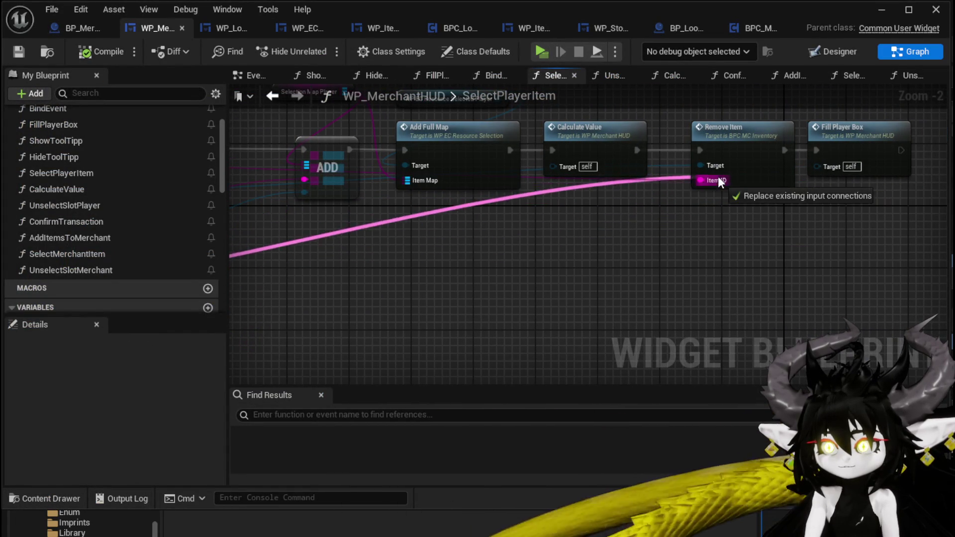
pyautogui.scroll(-2, 532, 256)
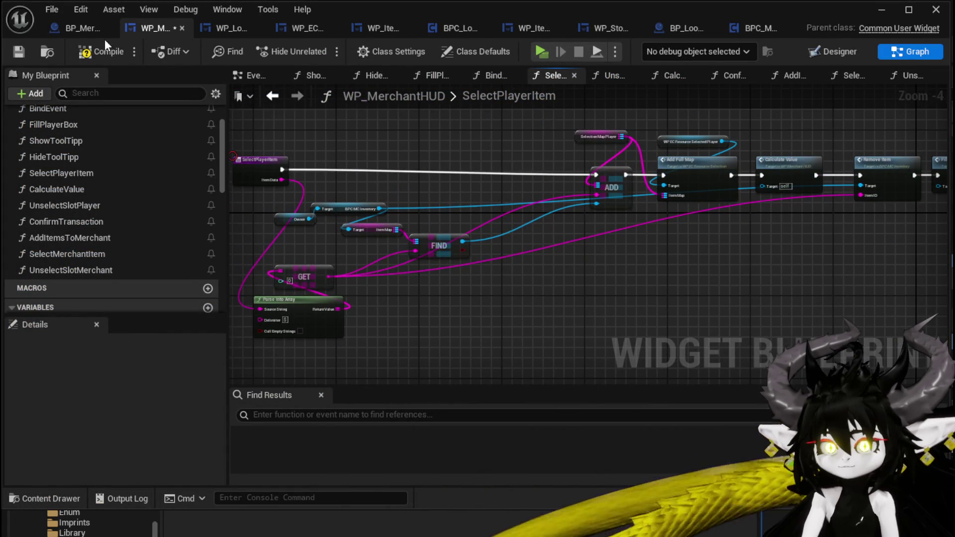
# Step: Compile and save WP_MerchantHUD, then start the game preview again
pyautogui.click(15, 51)
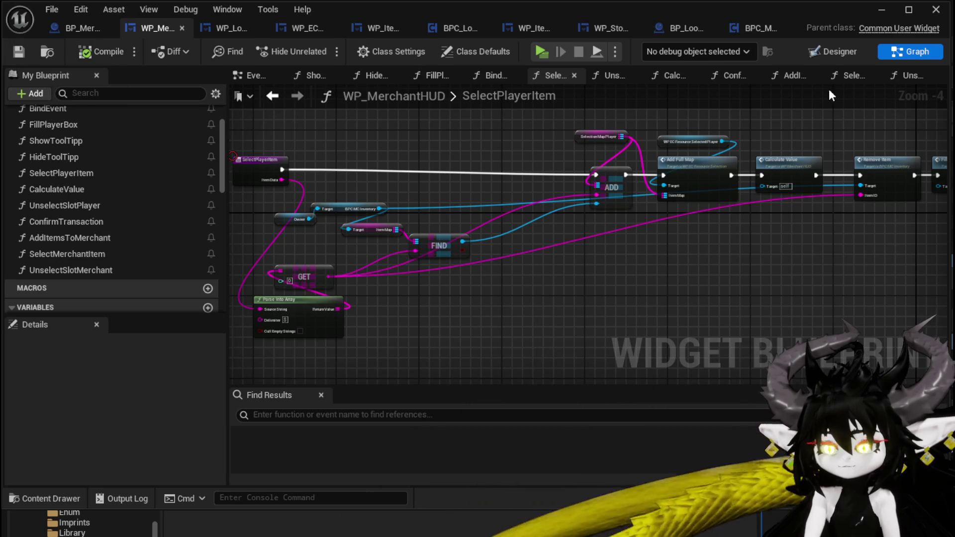
pyautogui.click(887, 12)
pyautogui.click(317, 48)
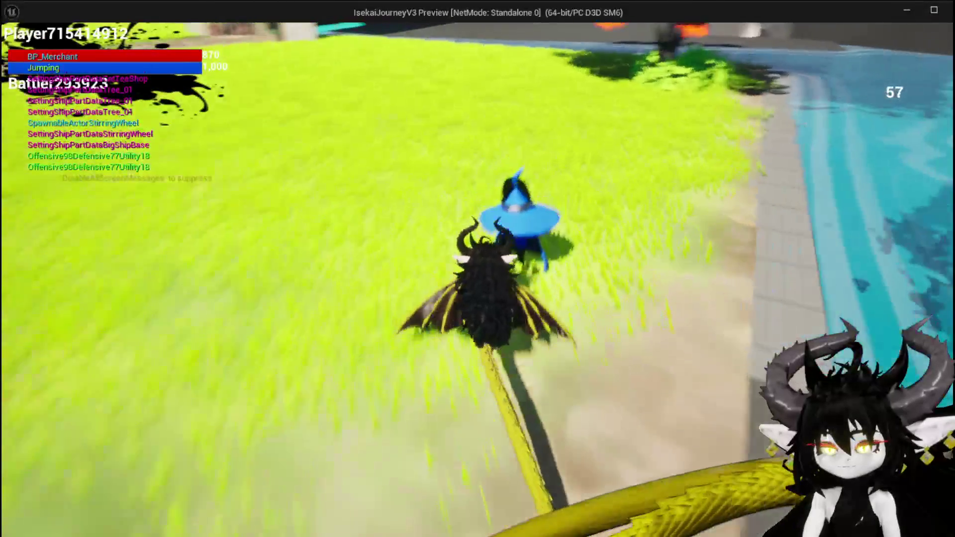
# Step: Open the merchant trade screen and move iron chest, iron gloves and another iron chest into the trade grid
pyautogui.press('i')
pyautogui.moveTo(218, 199)
pyautogui.moveTo(217, 198); pyautogui.dragTo(333, 190)
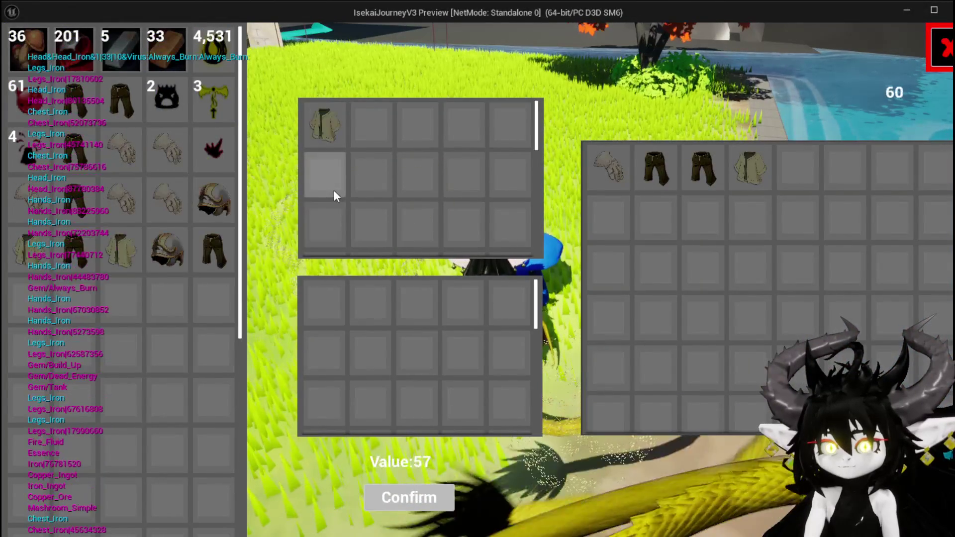
pyautogui.moveTo(169, 199); pyautogui.dragTo(397, 234)
pyautogui.click(225, 213)
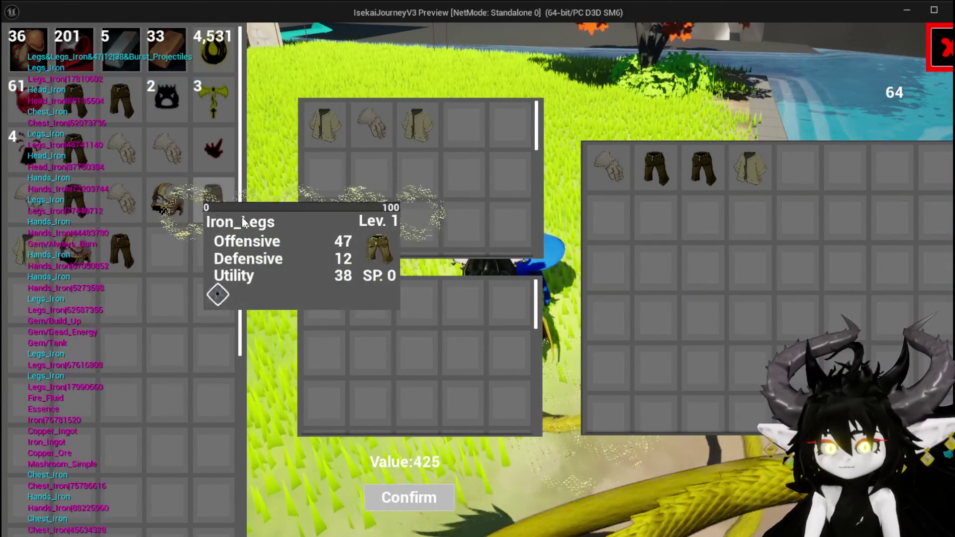
# Step: Unselect the three traded items back to inventory, then close the game and save the level
pyautogui.click(320, 136)
pyautogui.click(320, 135)
pyautogui.click(318, 136)
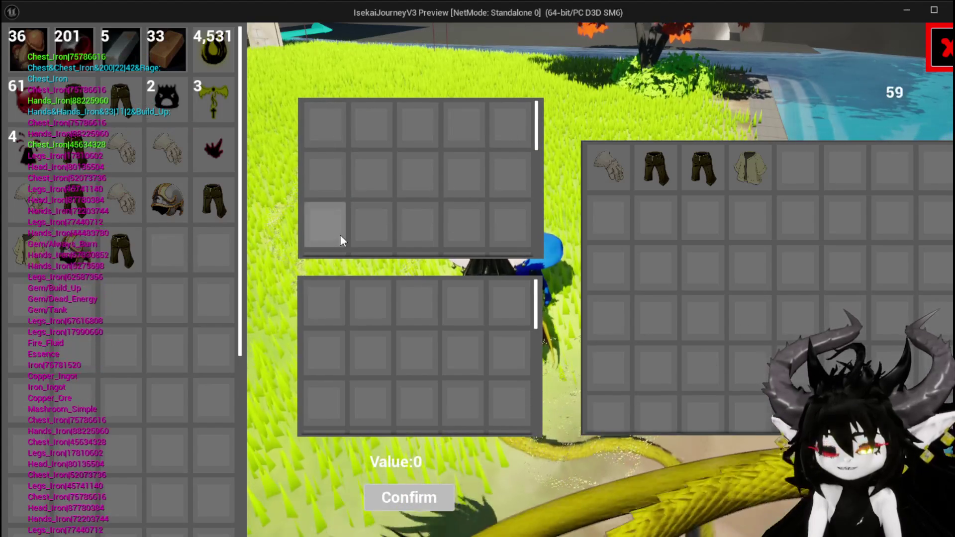
pyautogui.press('Escape')
pyautogui.click(23, 55)
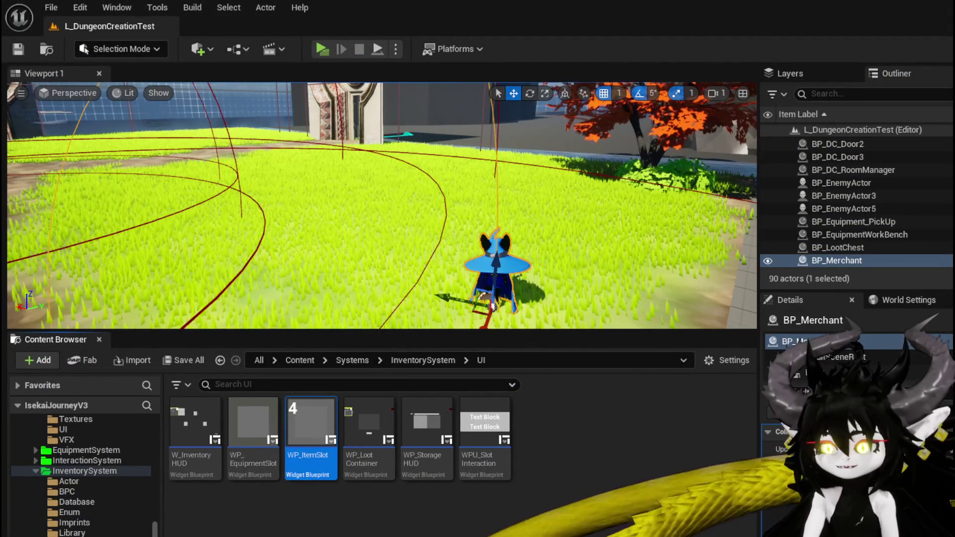
# Step: Open the UnselectSlotPlayer function graph and move the Unselect Slot node up out of the way
pyautogui.hotkey('alt', 'Tab')
pyautogui.moveTo(640, 392)
pyautogui.mouseDown()
pyautogui.moveTo(390, 324)
pyautogui.moveTo(448, 292)
pyautogui.moveTo(297, 244)
pyautogui.mouseUp()
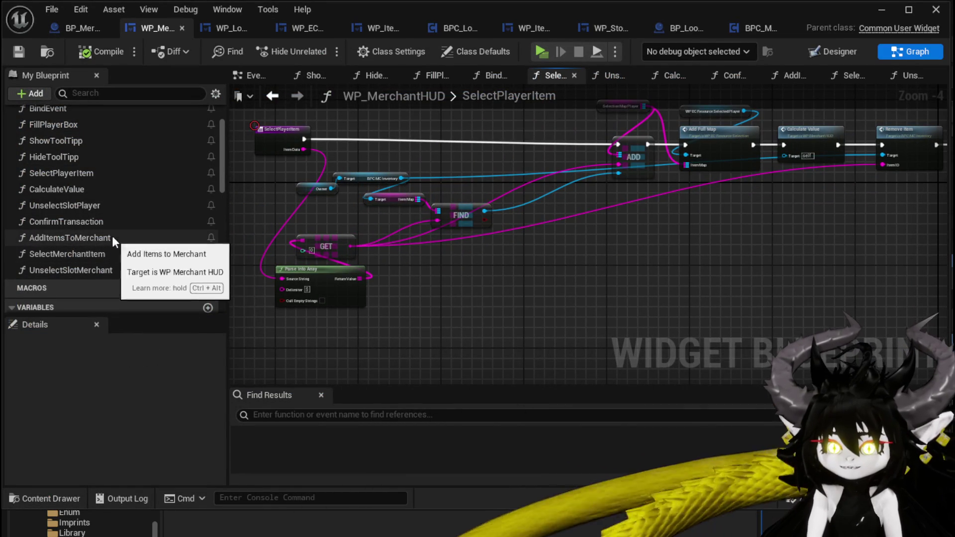
pyautogui.doubleClick(106, 205)
pyautogui.moveTo(488, 261)
pyautogui.mouseDown()
pyautogui.moveTo(406, 233)
pyautogui.moveTo(420, 242)
pyautogui.mouseUp()
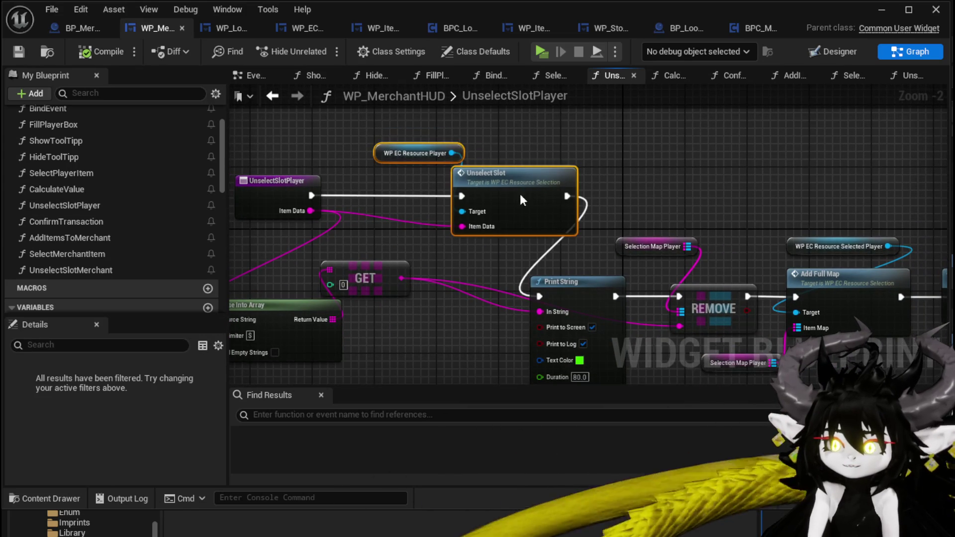
pyautogui.moveTo(520, 195); pyautogui.dragTo(512, 116)
# Step: Wire the entry's execution straight into Print String and move GET and Parse Into Array above the entry
pyautogui.moveTo(311, 195); pyautogui.dragTo(314, 201)
pyautogui.moveTo(536, 296); pyautogui.dragTo(537, 296)
pyautogui.moveTo(680, 372)
pyautogui.mouseDown()
pyautogui.moveTo(540, 312)
pyautogui.moveTo(464, 300)
pyautogui.moveTo(527, 249)
pyautogui.mouseUp()
pyautogui.moveTo(500, 219)
pyautogui.mouseDown()
pyautogui.moveTo(418, 172)
pyautogui.moveTo(297, 223)
pyautogui.moveTo(272, 273)
pyautogui.mouseUp()
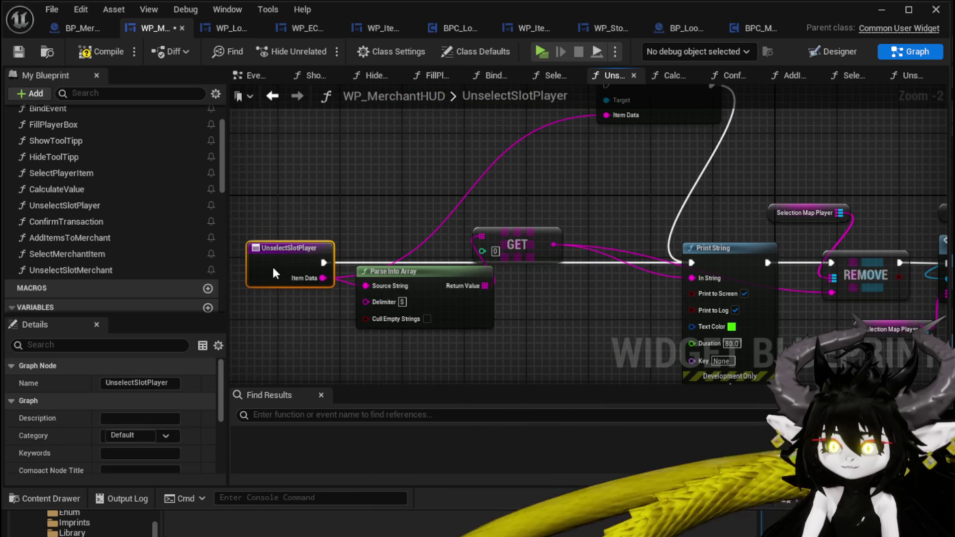
pyautogui.moveTo(464, 187)
pyautogui.mouseDown()
pyautogui.moveTo(494, 285)
pyautogui.moveTo(359, 159)
pyautogui.moveTo(375, 184)
pyautogui.mouseUp()
pyautogui.moveTo(619, 189)
pyautogui.mouseDown()
pyautogui.moveTo(523, 157)
pyautogui.moveTo(504, 174)
pyautogui.moveTo(260, 268)
pyautogui.mouseUp()
# Step: Place an Owner variable getter in the UnselectSlotPlayer graph
pyautogui.scroll(3, 137, 213)
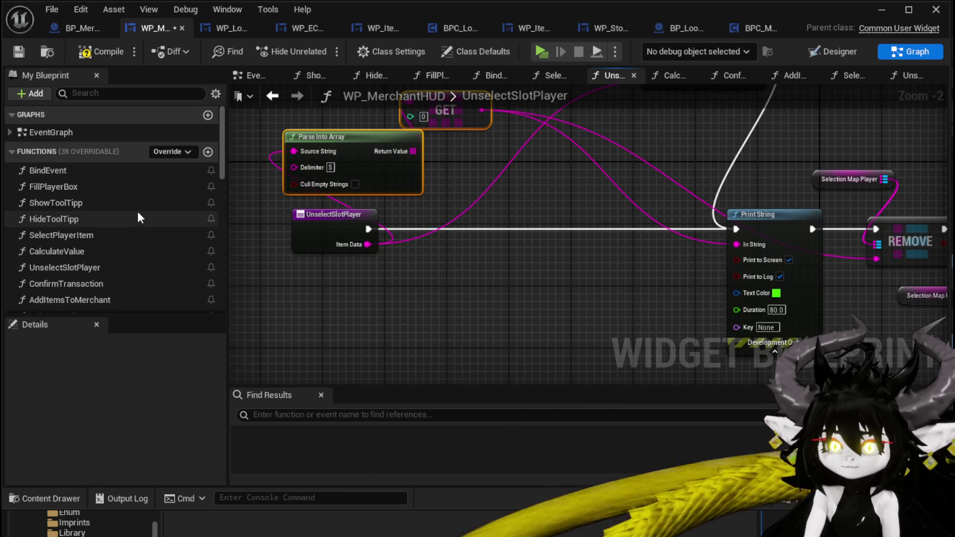
pyautogui.scroll(-8, 137, 210)
pyautogui.scroll(-3, 138, 211)
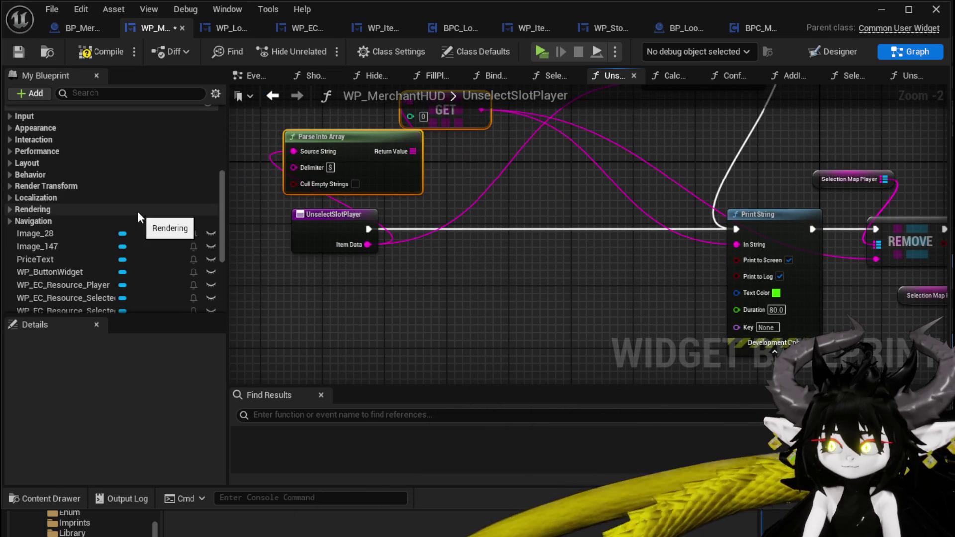
pyautogui.scroll(-10, 137, 213)
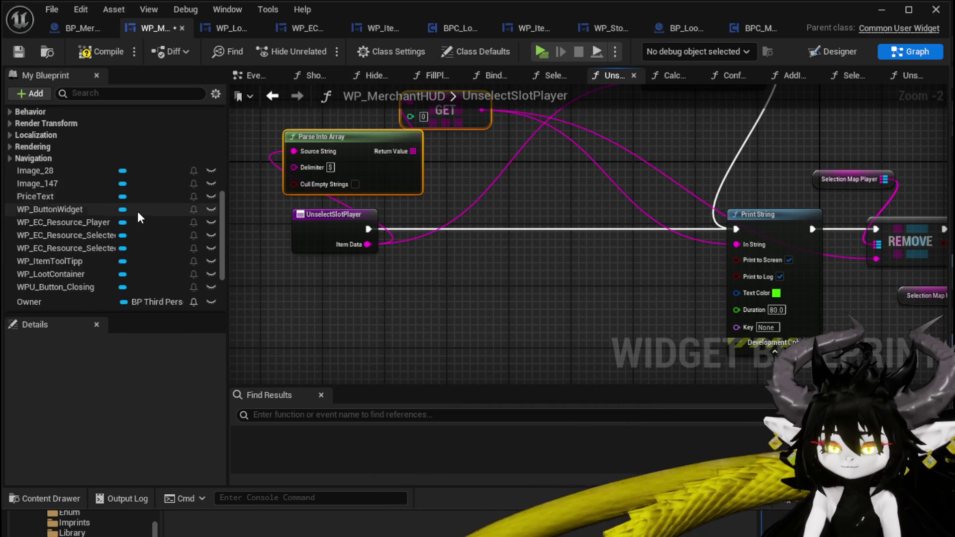
pyautogui.scroll(-3, 132, 214)
pyautogui.moveTo(40, 248)
pyautogui.mouseDown()
pyautogui.moveTo(210, 260)
pyautogui.moveTo(72, 253)
pyautogui.moveTo(56, 227)
pyautogui.moveTo(75, 234)
pyautogui.mouseUp()
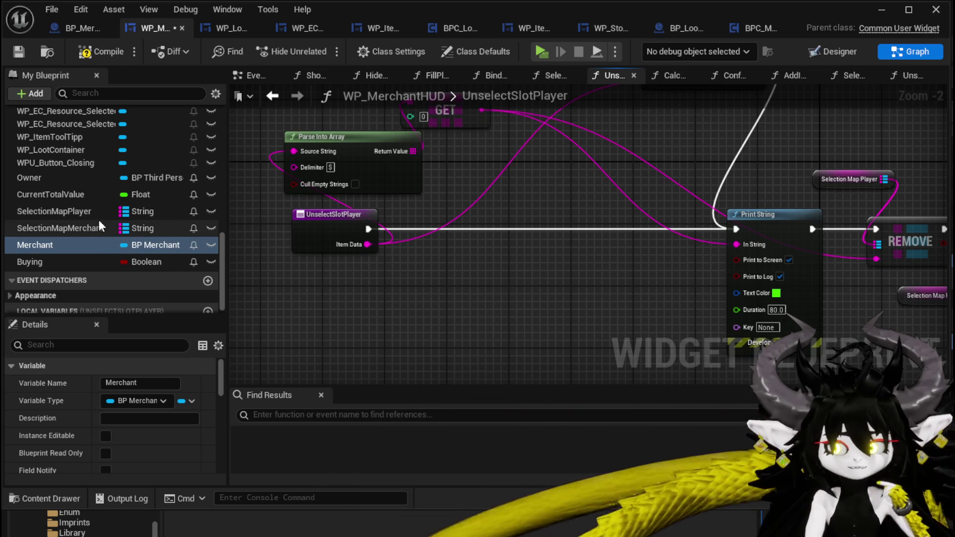
pyautogui.scroll(5, 98, 225)
pyautogui.scroll(-2, 80, 239)
pyautogui.moveTo(69, 243)
pyautogui.mouseDown()
pyautogui.moveTo(325, 306)
pyautogui.moveTo(440, 295)
pyautogui.mouseUp()
pyautogui.click(348, 318)
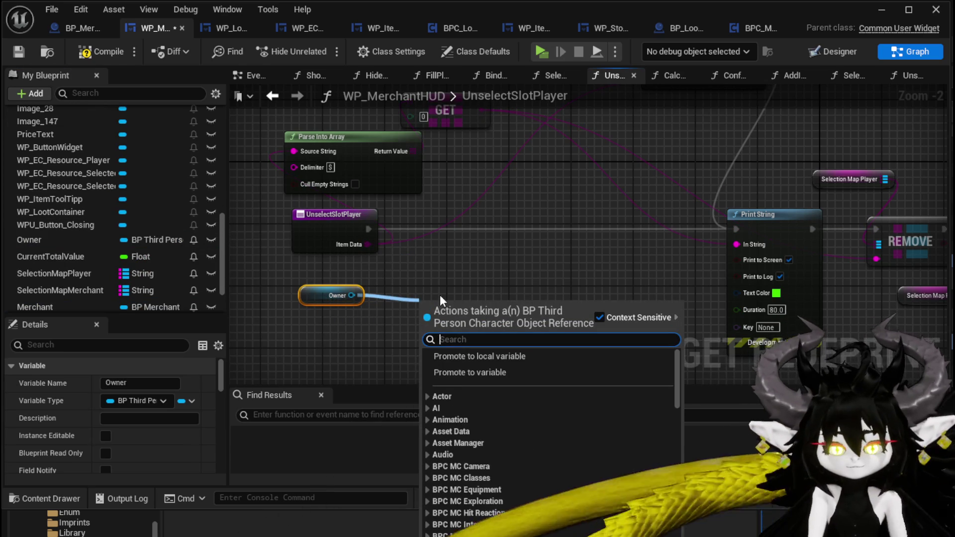
# Step: Get the owner's BPC MC Inventory reference, discarding an unwanted Add Item node
pyautogui.write('Inventory')
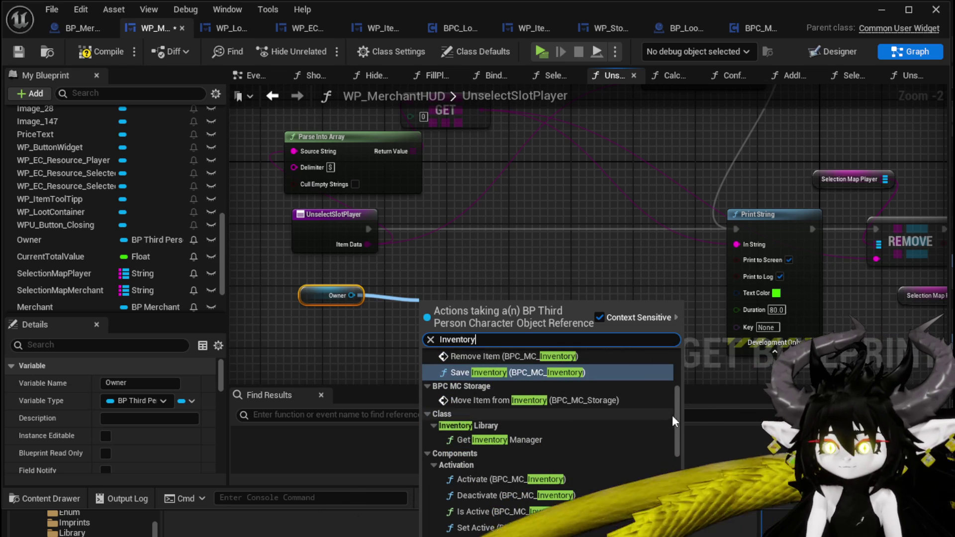
pyautogui.scroll(-5, 671, 415)
pyautogui.click(498, 477)
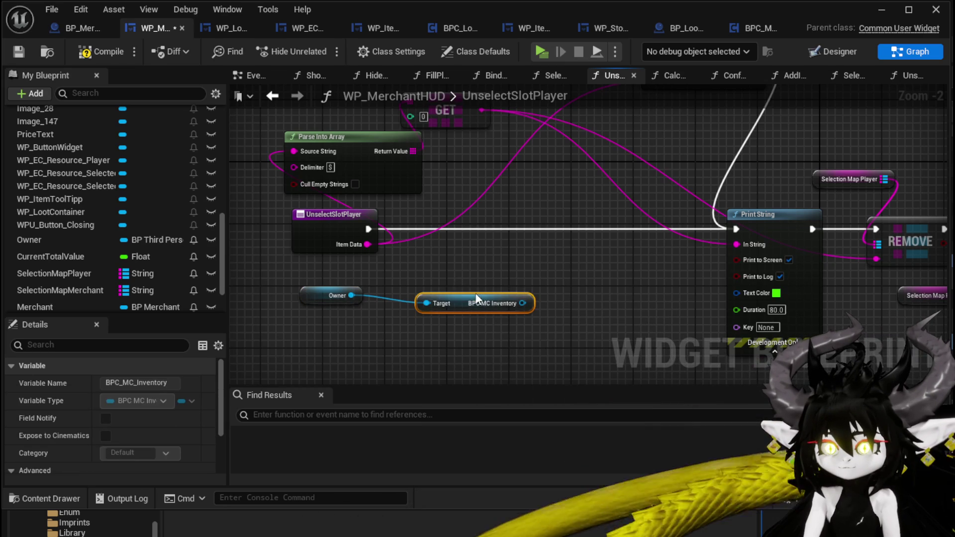
pyautogui.moveTo(476, 299)
pyautogui.mouseDown()
pyautogui.moveTo(321, 322)
pyautogui.moveTo(542, 290)
pyautogui.mouseUp()
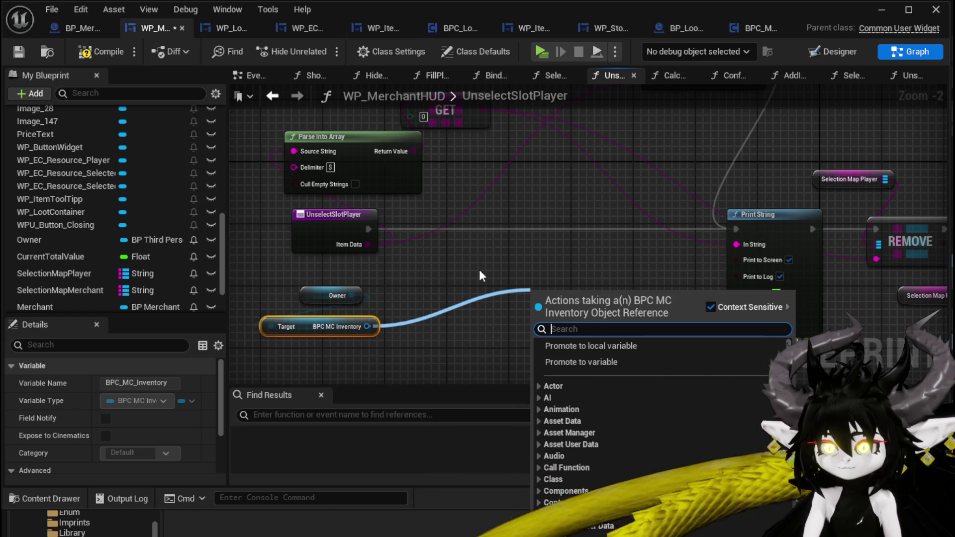
pyautogui.write('add')
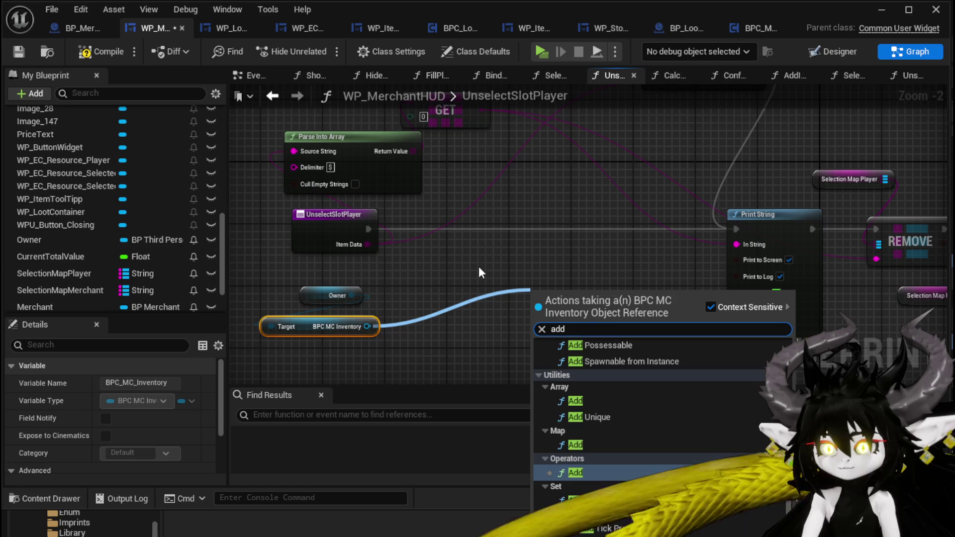
pyautogui.scroll(10, 738, 424)
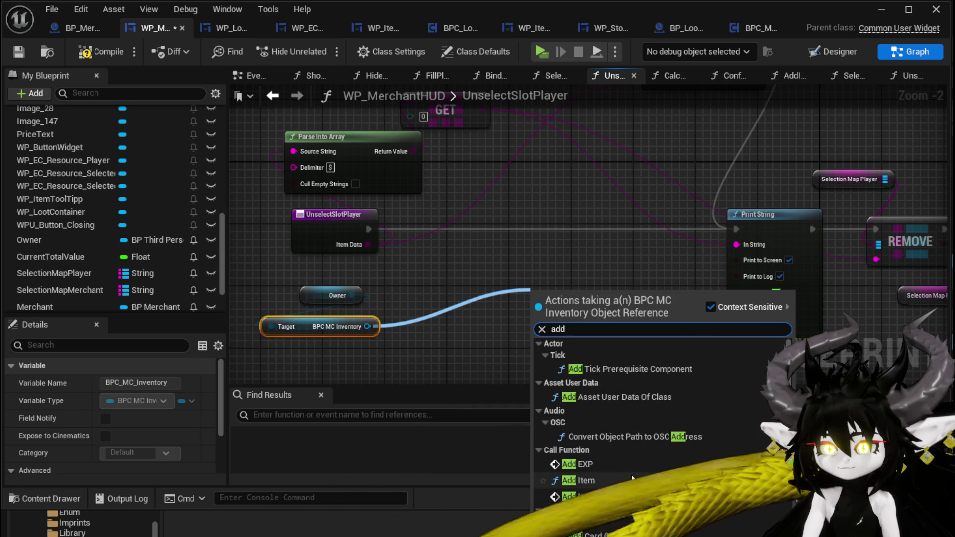
pyautogui.click(578, 480)
pyautogui.moveTo(593, 331); pyautogui.dragTo(576, 278)
pyautogui.moveTo(356, 299); pyautogui.dragTo(266, 278)
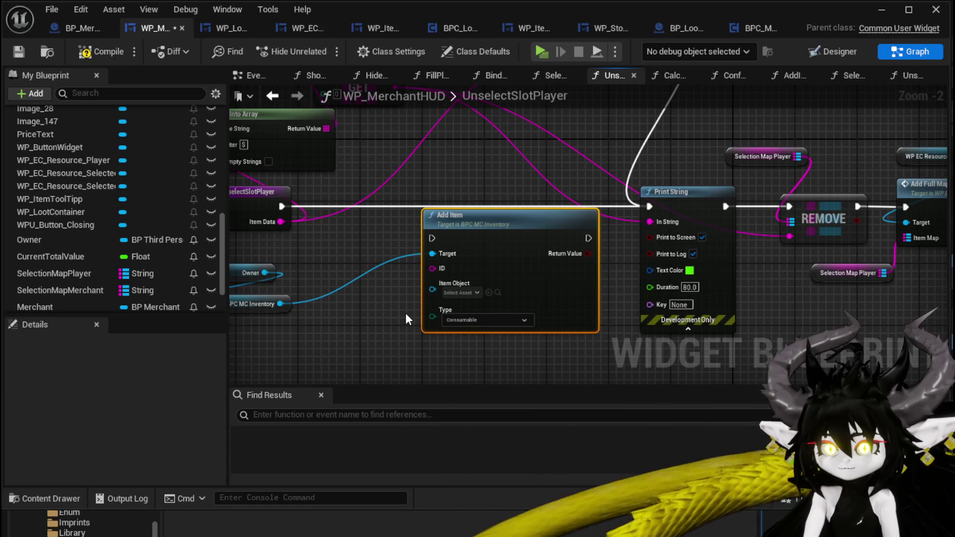
pyautogui.press('Delete')
# Step: Get the inventory's Item Map and place a Map ADD node before Print String
pyautogui.moveTo(280, 304); pyautogui.dragTo(421, 280)
pyautogui.write('itemmap')
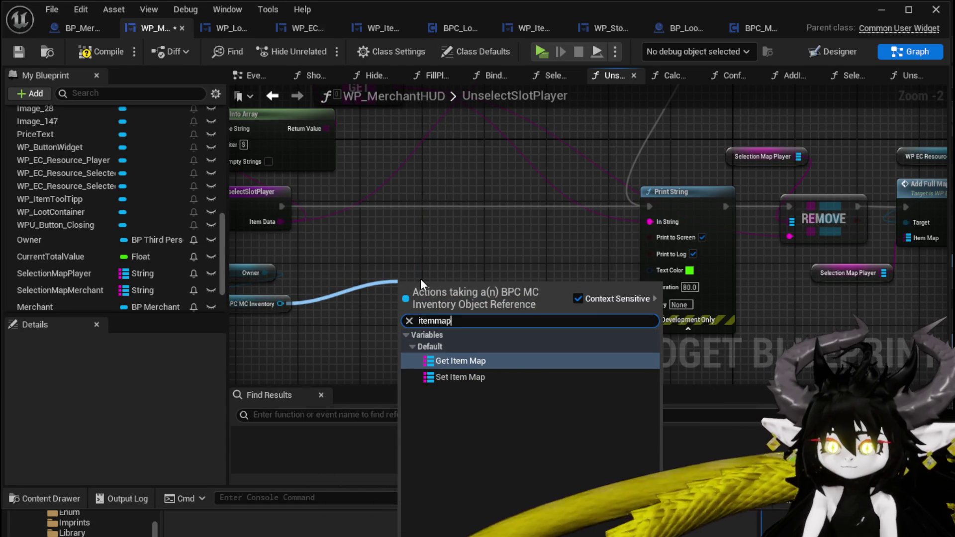
pyautogui.click(453, 360)
pyautogui.write('a')
pyautogui.moveTo(466, 293)
pyautogui.mouseDown()
pyautogui.moveTo(568, 265)
pyautogui.moveTo(522, 213)
pyautogui.mouseUp()
pyautogui.click(612, 353)
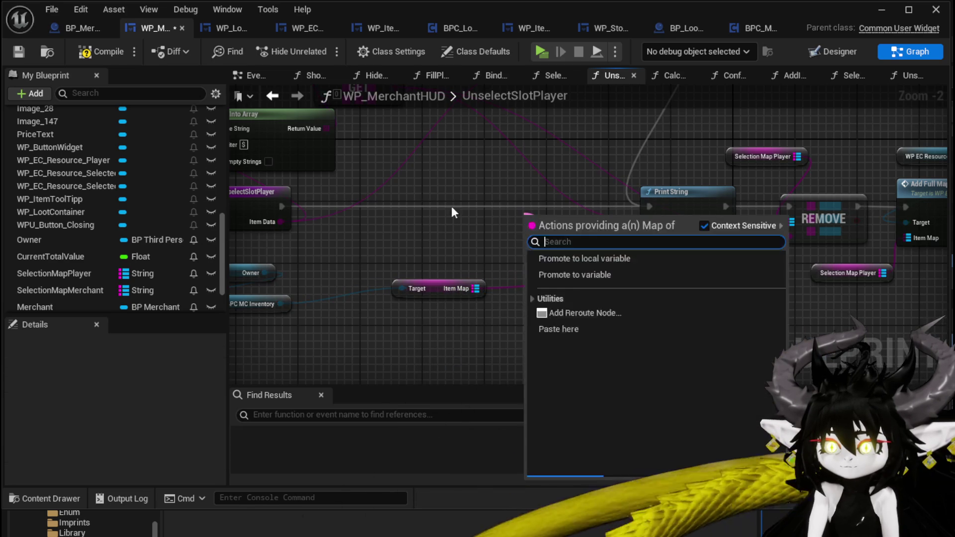
pyautogui.press('Escape')
pyautogui.moveTo(646, 277); pyautogui.dragTo(574, 221)
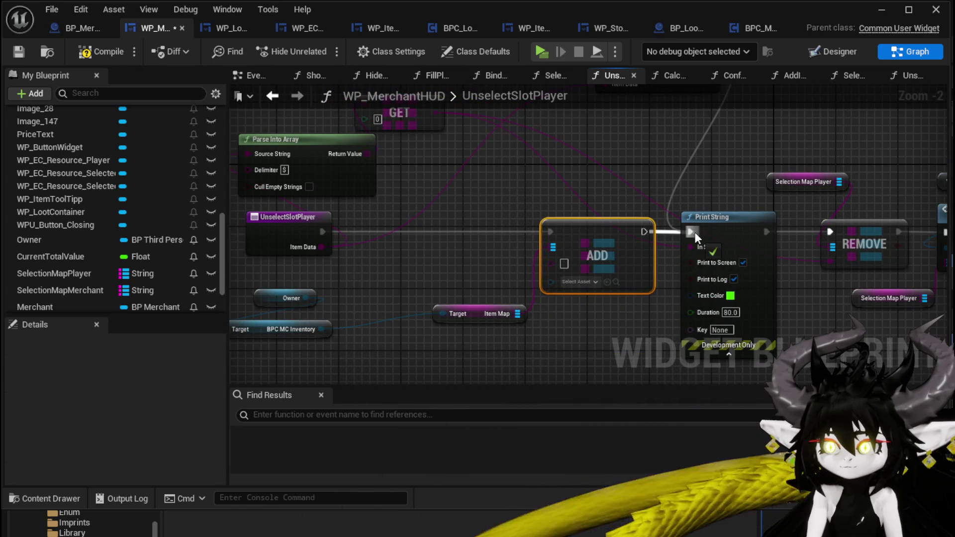
# Step: Add a Map FIND on Selection Map Player keyed by Item Data
pyautogui.moveTo(780, 191); pyautogui.dragTo(351, 177)
pyautogui.moveTo(450, 181); pyautogui.dragTo(528, 185)
pyautogui.write('Fi')
pyautogui.press('Return')
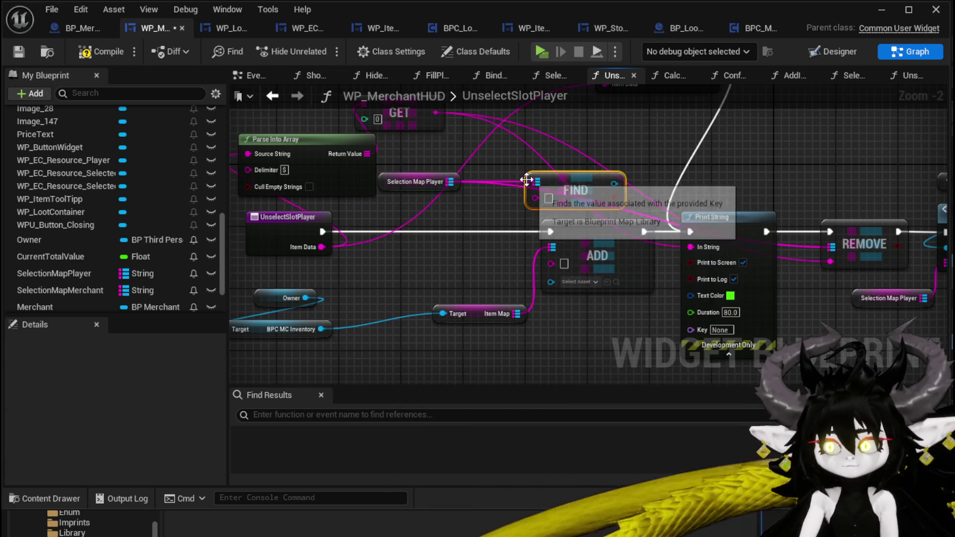
pyautogui.moveTo(568, 195)
pyautogui.mouseDown()
pyautogui.moveTo(409, 275)
pyautogui.moveTo(331, 291)
pyautogui.mouseUp()
pyautogui.moveTo(264, 231)
pyautogui.mouseDown()
pyautogui.moveTo(347, 238)
pyautogui.moveTo(234, 232)
pyautogui.moveTo(317, 248)
pyautogui.mouseUp()
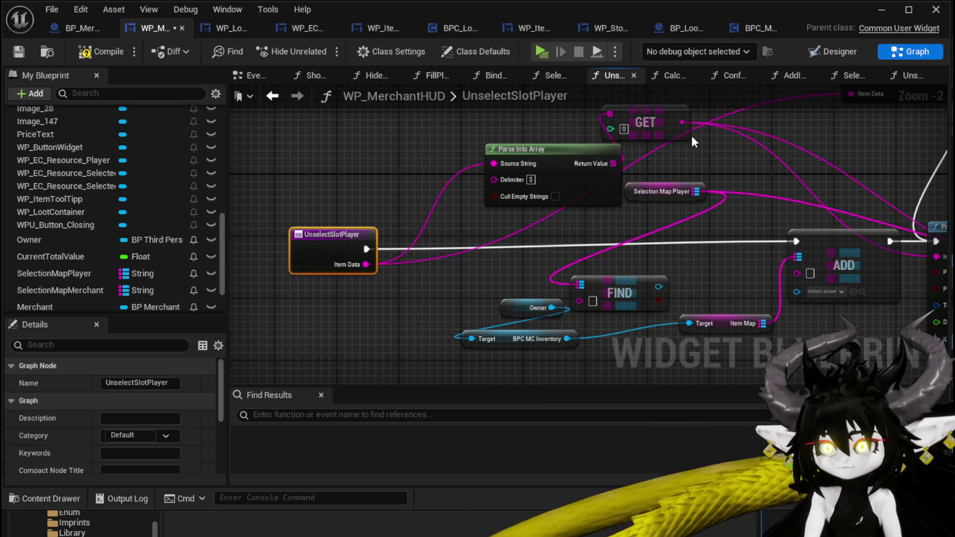
# Step: Tidy the nodes and feed the item key and FIND's found value into ADD
pyautogui.moveTo(562, 155); pyautogui.dragTo(304, 110)
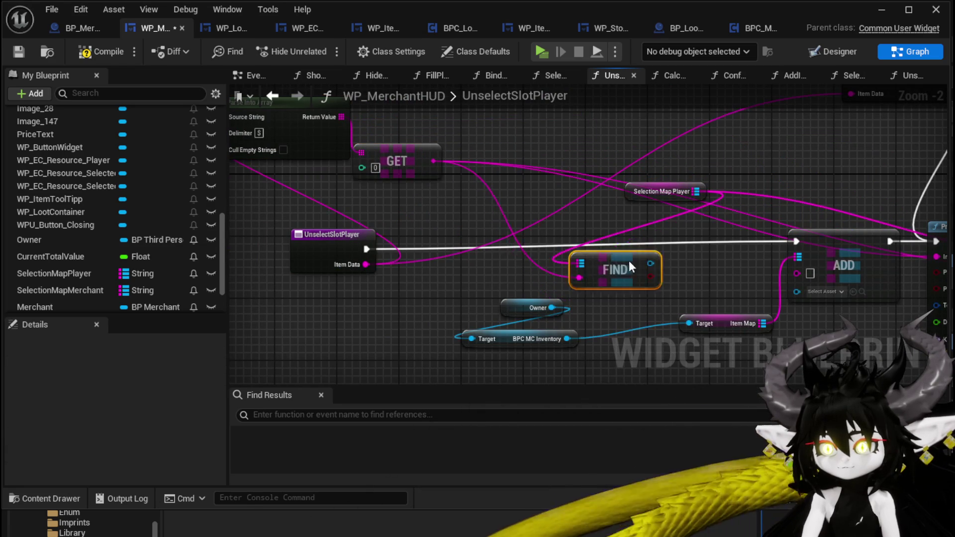
pyautogui.moveTo(631, 268); pyautogui.dragTo(471, 229)
pyautogui.moveTo(498, 155); pyautogui.dragTo(371, 157)
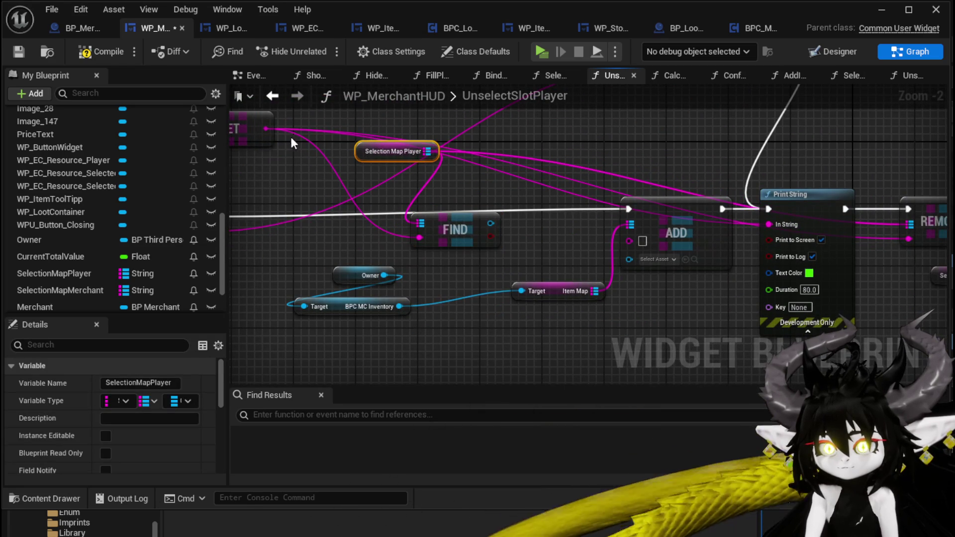
pyautogui.moveTo(663, 258); pyautogui.dragTo(627, 240)
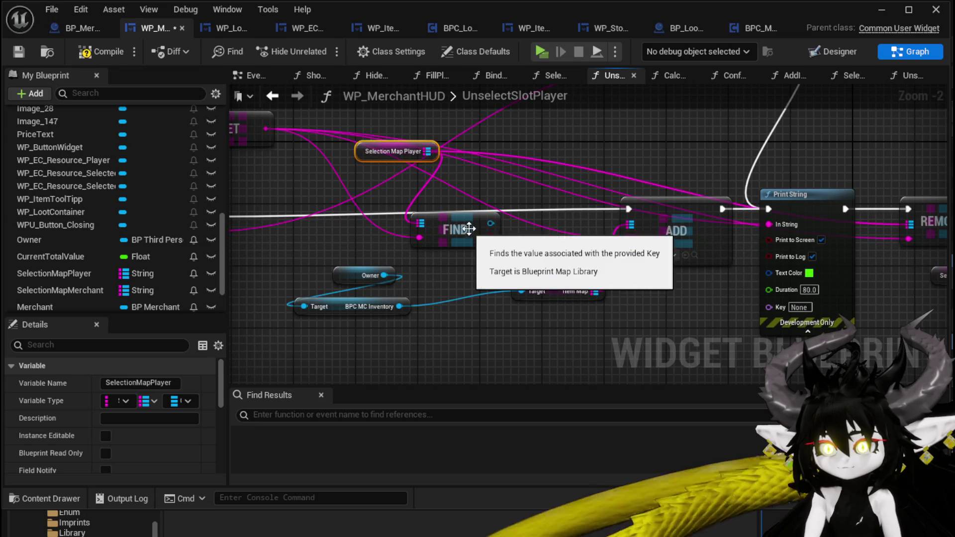
pyautogui.moveTo(491, 225); pyautogui.dragTo(629, 252)
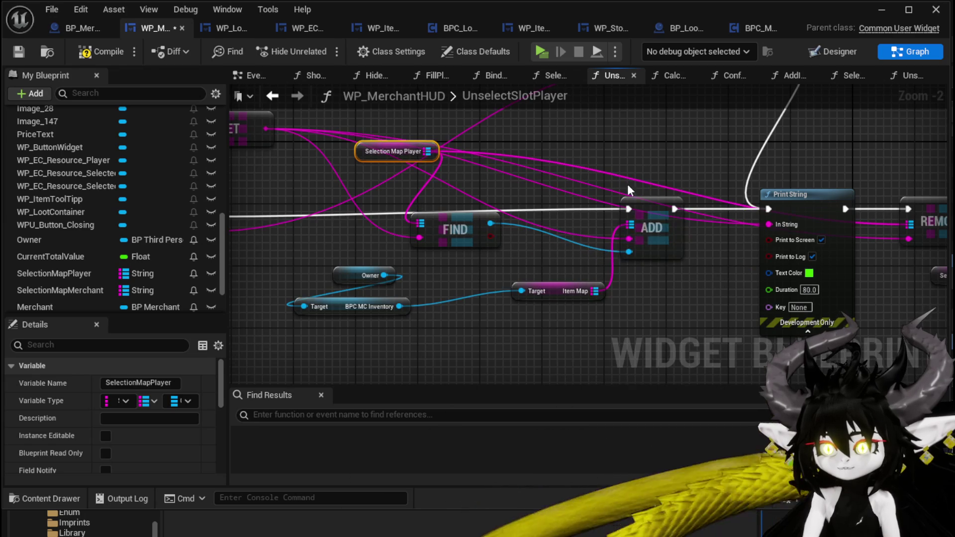
pyautogui.click(647, 208)
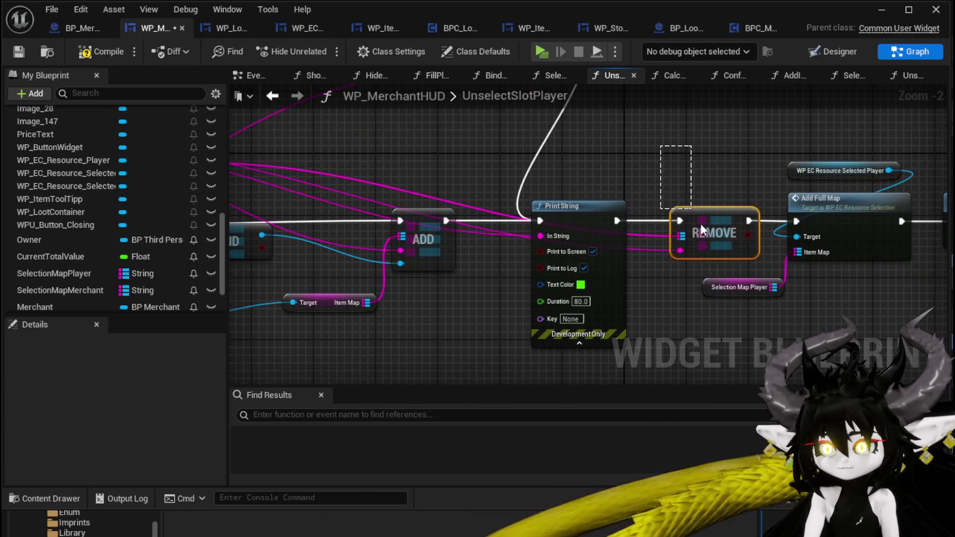
# Step: Pan and zoom out to view the whole rewired UnselectSlotPlayer function
pyautogui.moveTo(745, 169); pyautogui.dragTo(499, 160)
pyautogui.moveTo(758, 164); pyautogui.dragTo(526, 168)
pyautogui.scroll(5, 112, 122)
pyautogui.scroll(4, 111, 164)
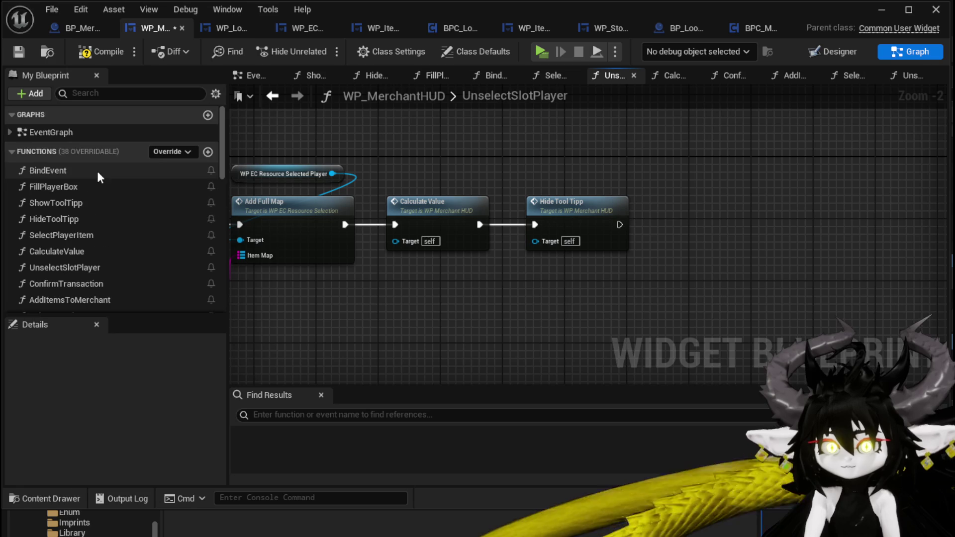
pyautogui.moveTo(79, 187); pyautogui.dragTo(435, 215)
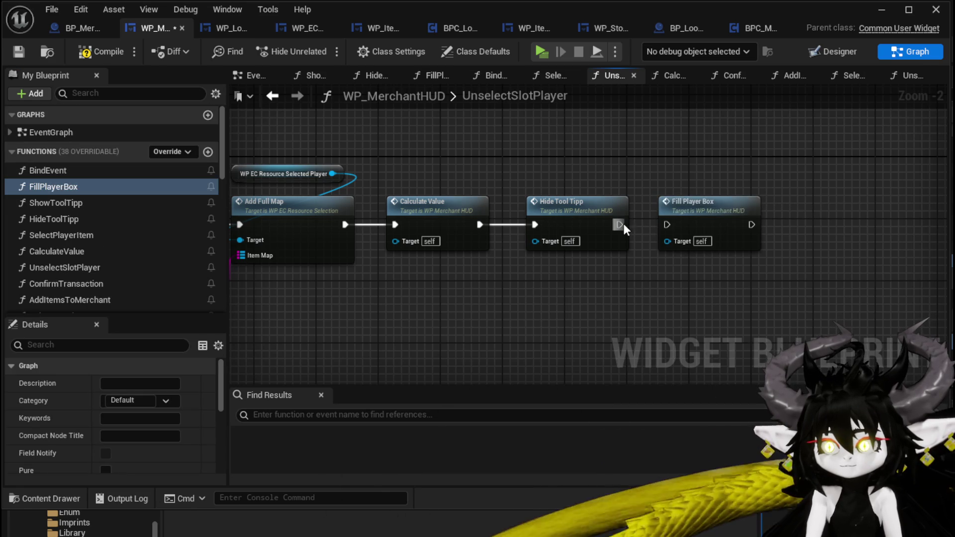
pyautogui.scroll(-2, 667, 231)
pyautogui.moveTo(378, 208)
pyautogui.mouseDown()
pyautogui.moveTo(686, 177)
pyautogui.moveTo(806, 203)
pyautogui.mouseUp()
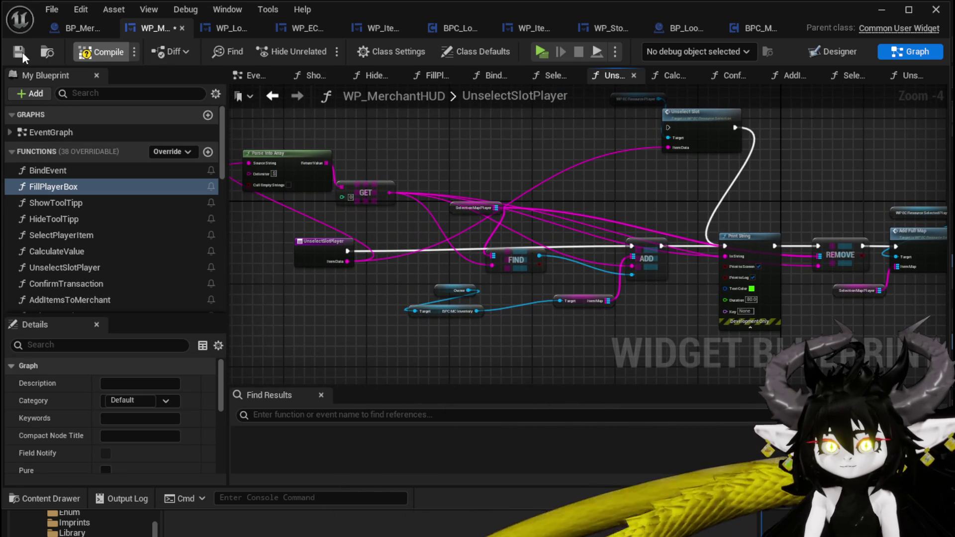
pyautogui.click(880, 11)
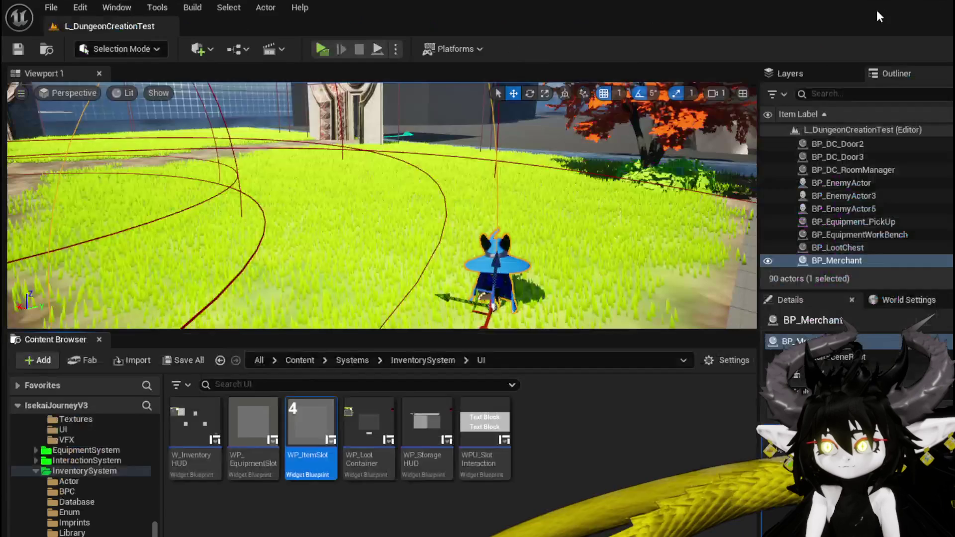
pyautogui.click(322, 49)
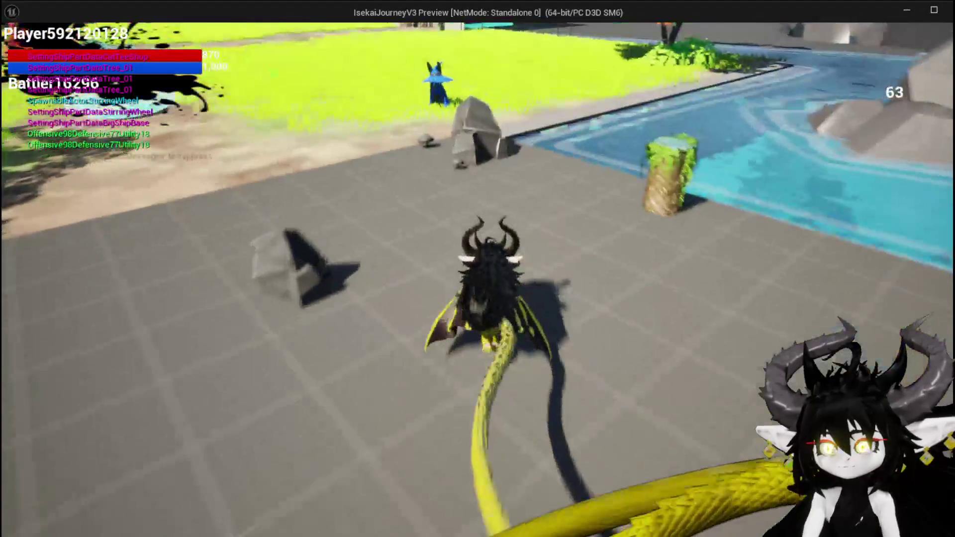
pyautogui.press('e')
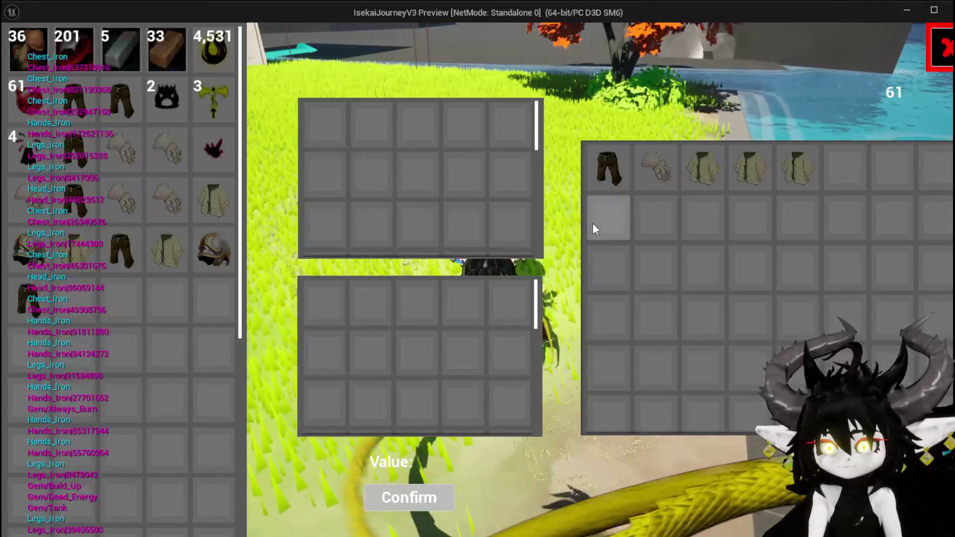
pyautogui.click(213, 199)
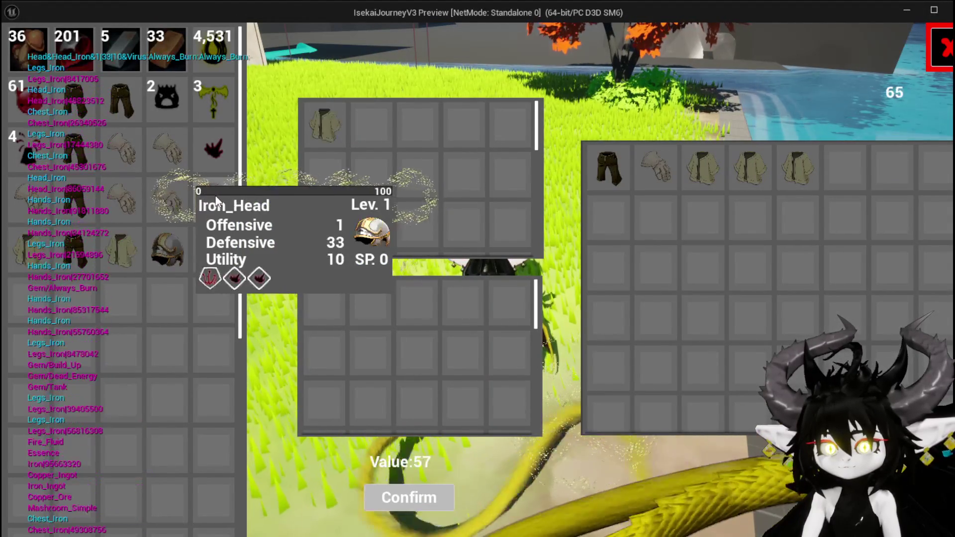
pyautogui.click(338, 130)
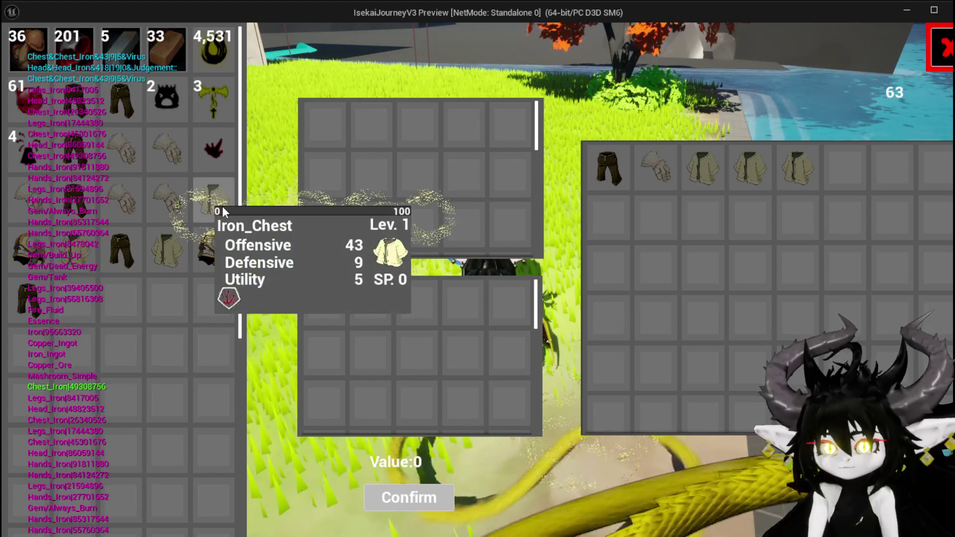
pyautogui.click(222, 206)
pyautogui.click(328, 133)
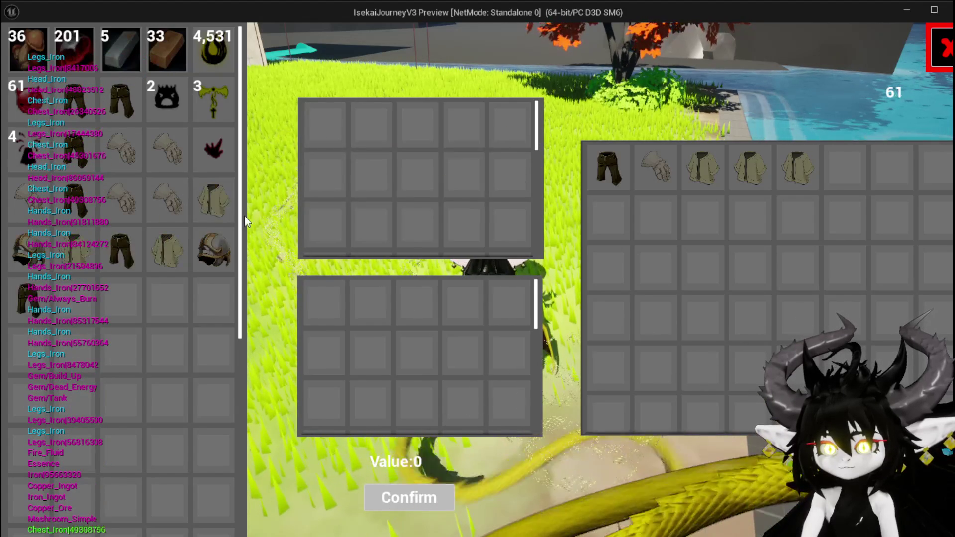
pyautogui.click(208, 198)
pyautogui.click(323, 126)
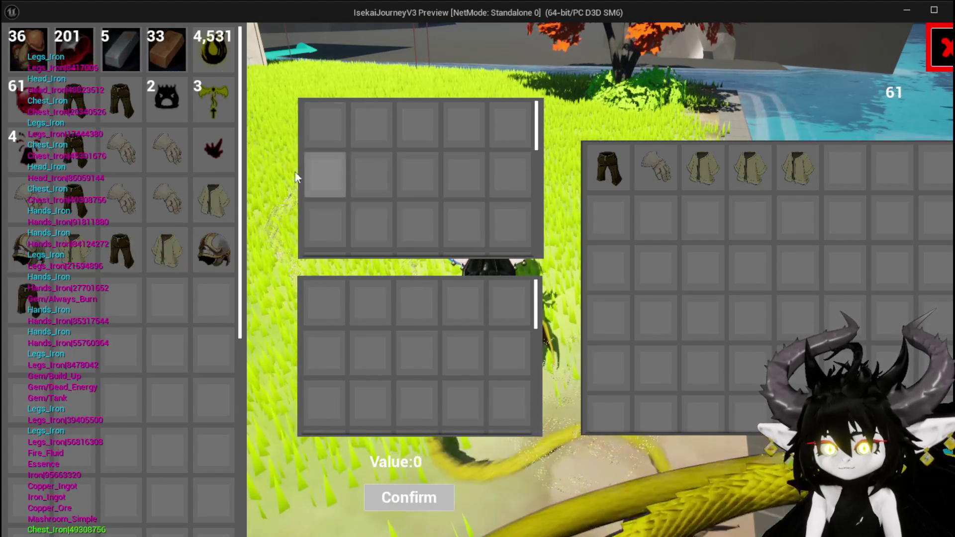
pyautogui.click(217, 201)
pyautogui.click(335, 130)
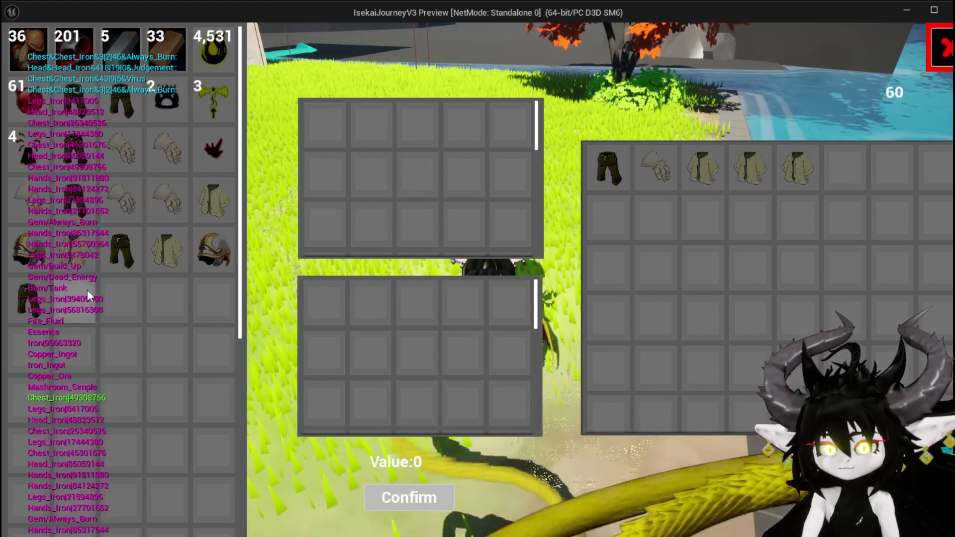
pyautogui.moveTo(129, 262); pyautogui.dragTo(327, 150)
pyautogui.click(332, 143)
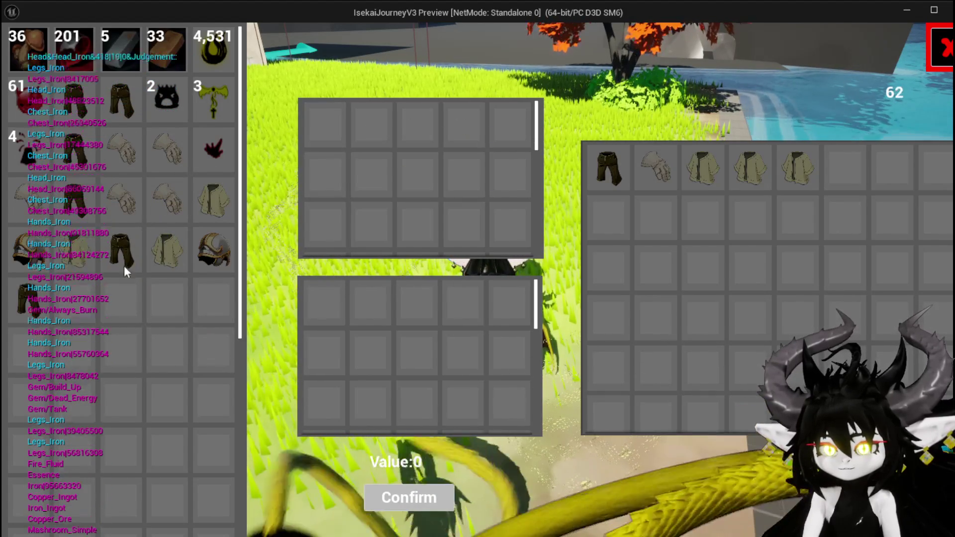
pyautogui.moveTo(42, 314)
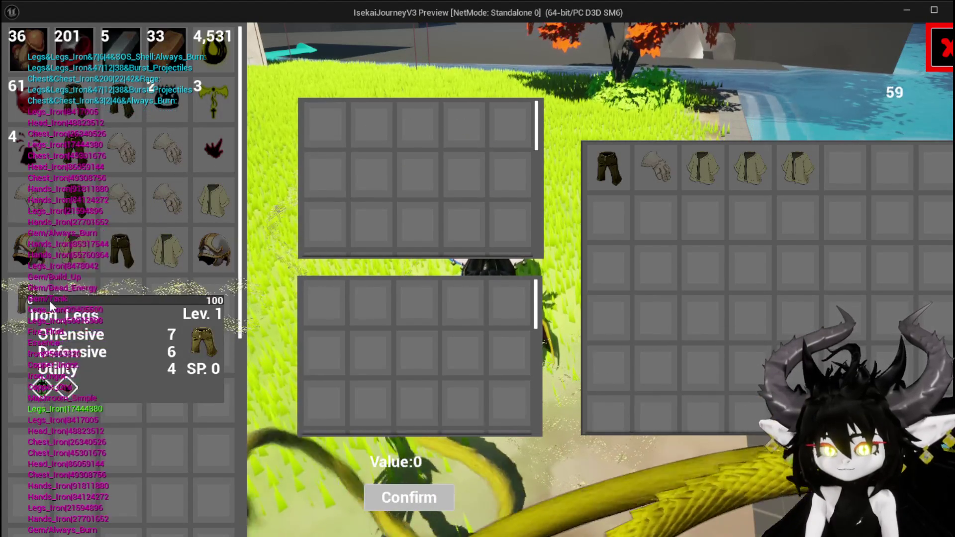
pyautogui.moveTo(131, 247); pyautogui.dragTo(333, 115)
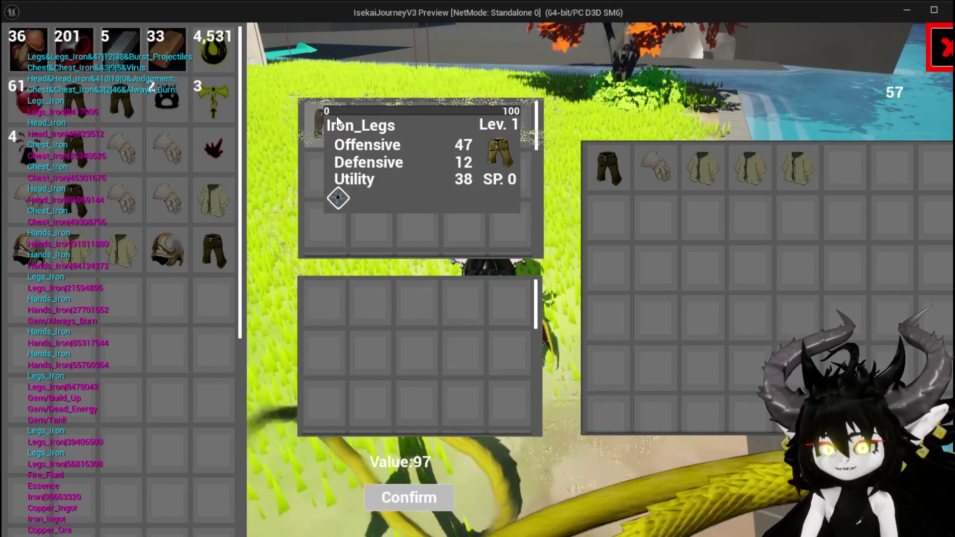
pyautogui.click(336, 115)
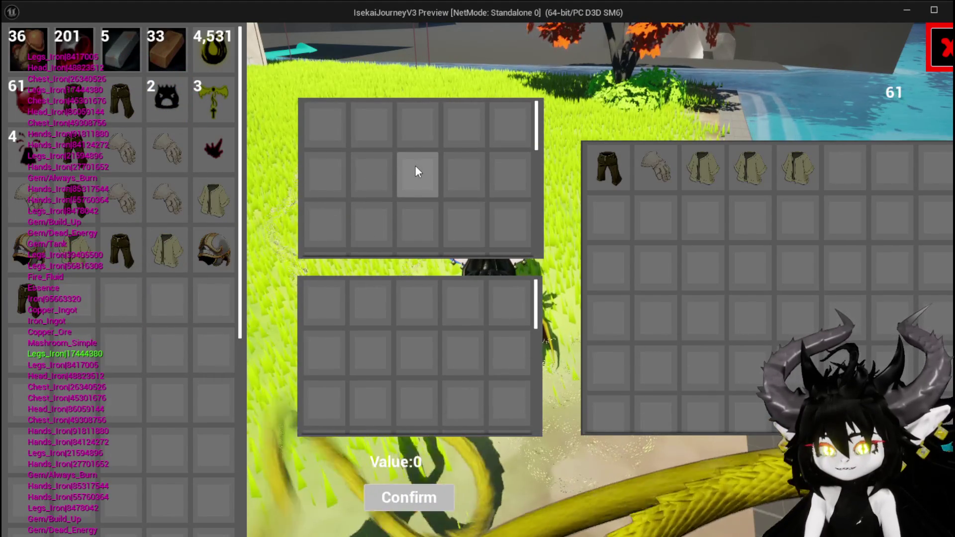
pyautogui.moveTo(211, 252)
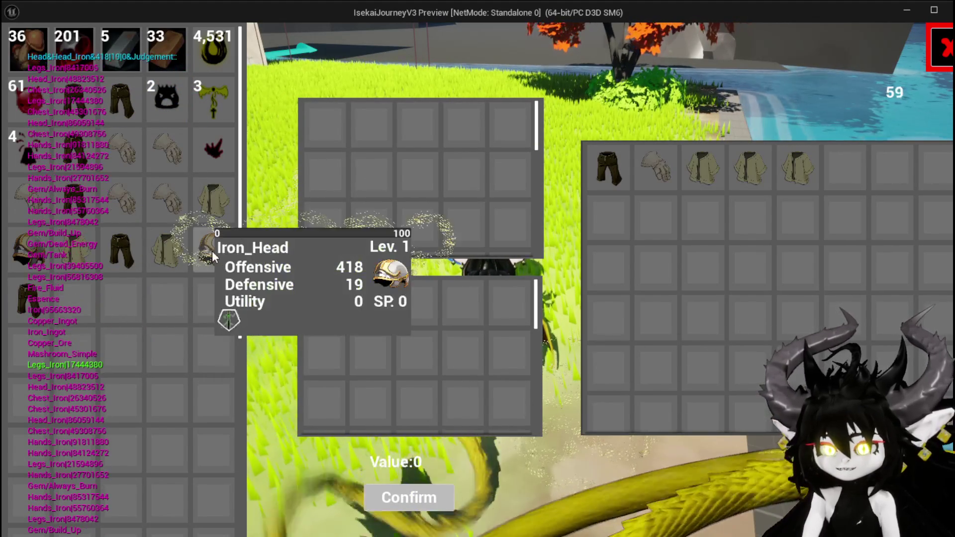
pyautogui.moveTo(165, 251)
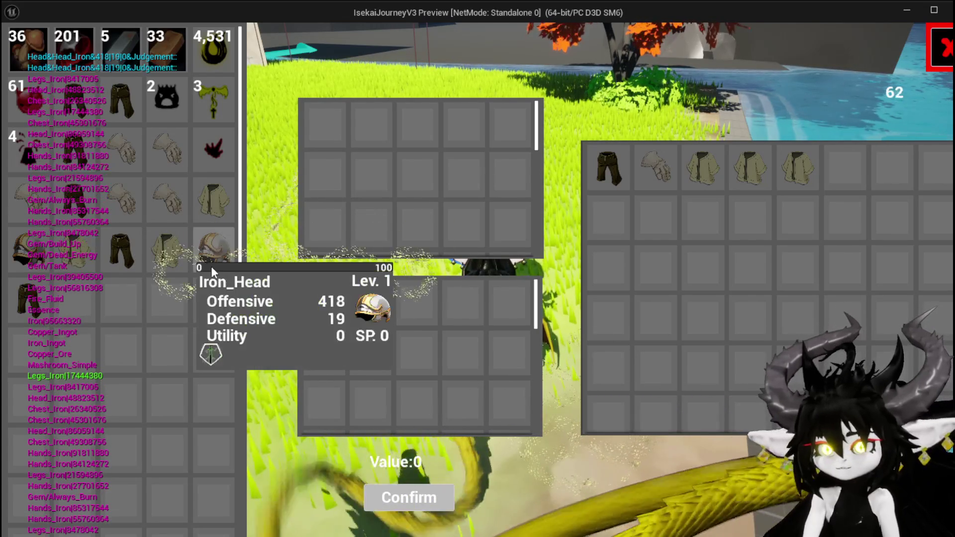
pyautogui.moveTo(214, 207)
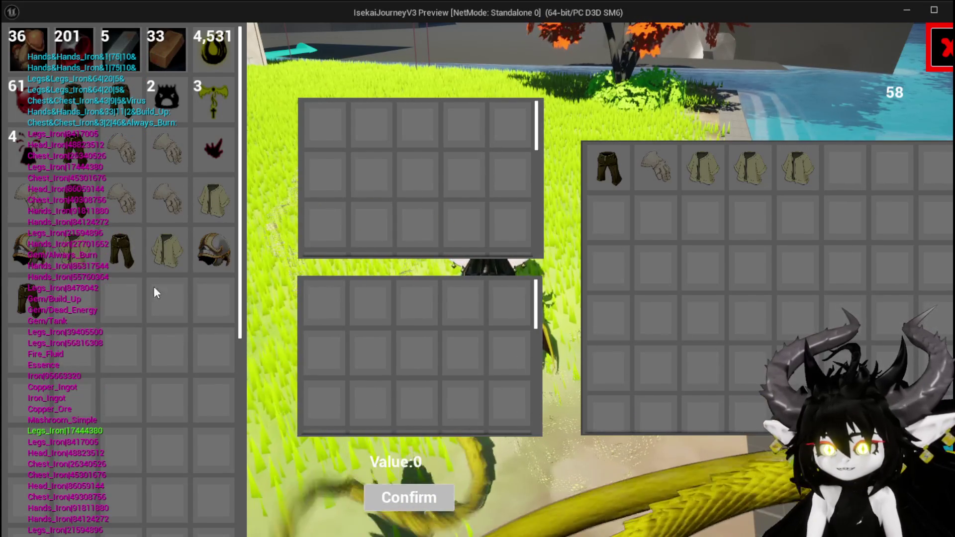
pyautogui.moveTo(124, 263)
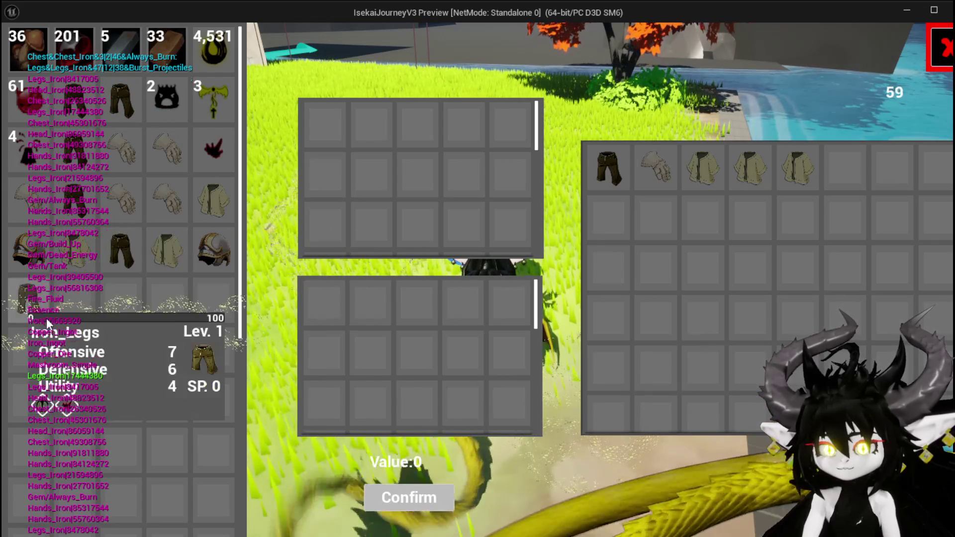
pyautogui.moveTo(45, 269)
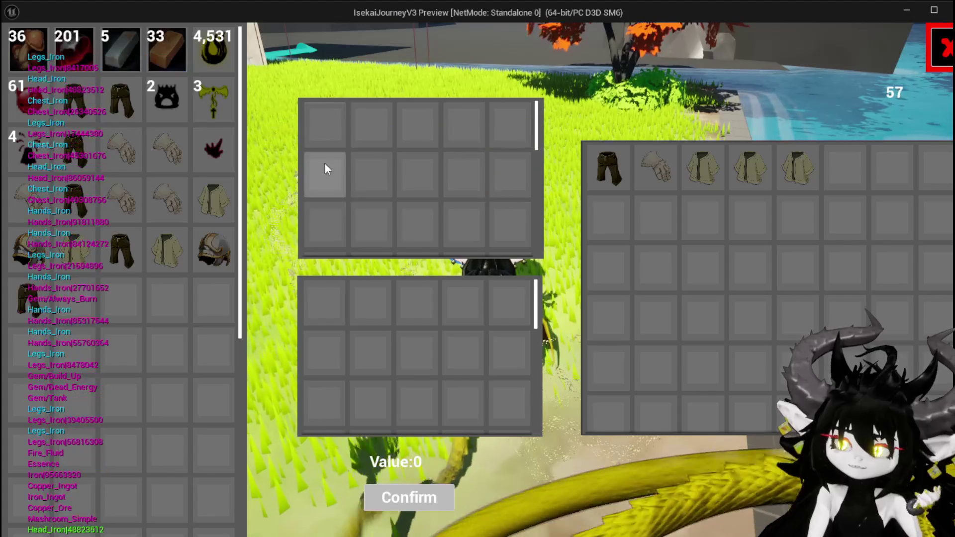
# Step: Close the merchant trade screen and open the character equipment screen from the inventory
pyautogui.click(945, 60)
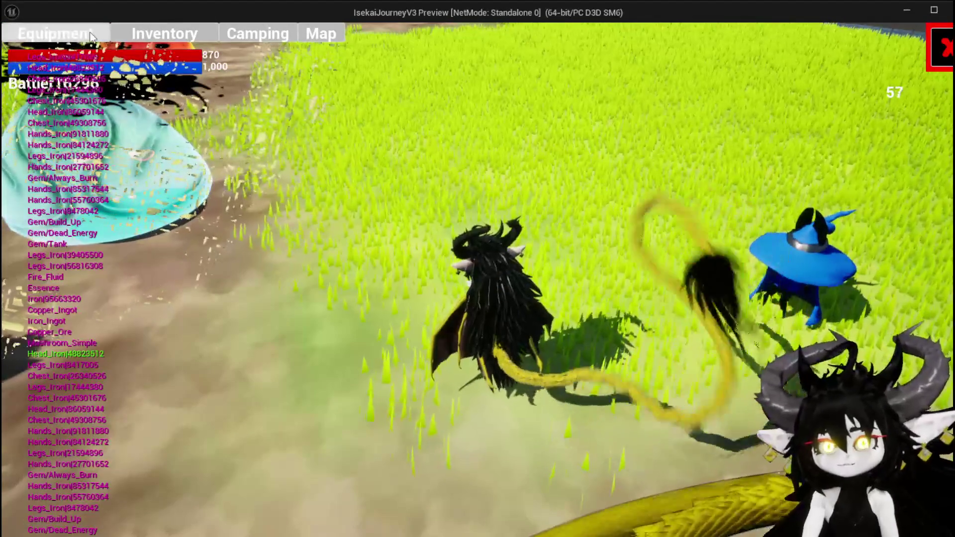
pyautogui.click(107, 33)
pyautogui.click(301, 318)
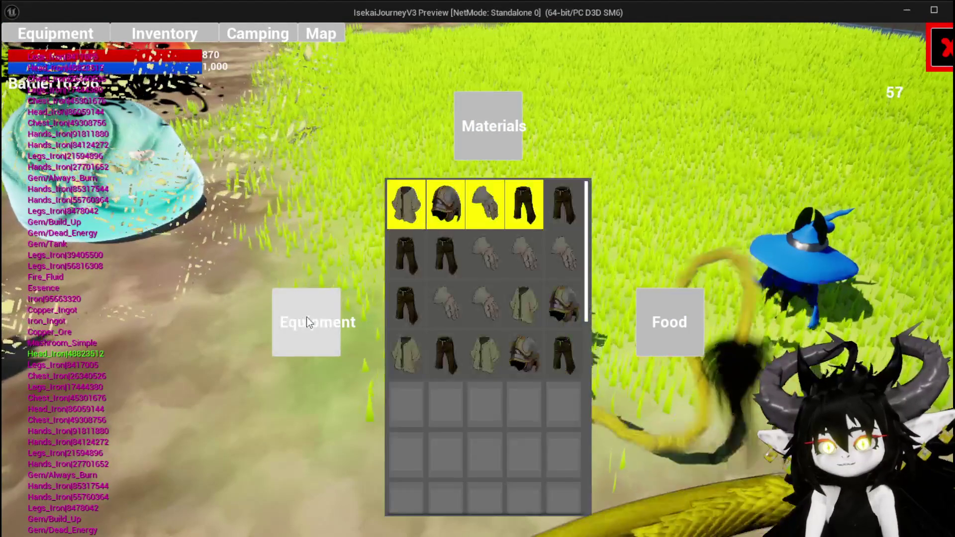
pyautogui.moveTo(530, 373)
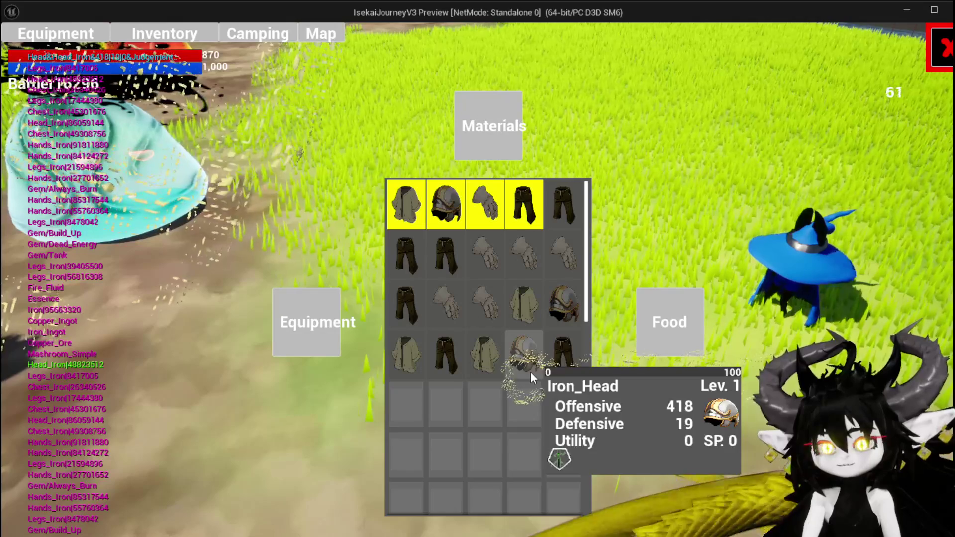
pyautogui.click(6, 40)
# Step: Equip the Iron_Head with 418 offensive, then swap to the level 3 Iron_Head
pyautogui.click(630, 177)
pyautogui.moveTo(146, 159)
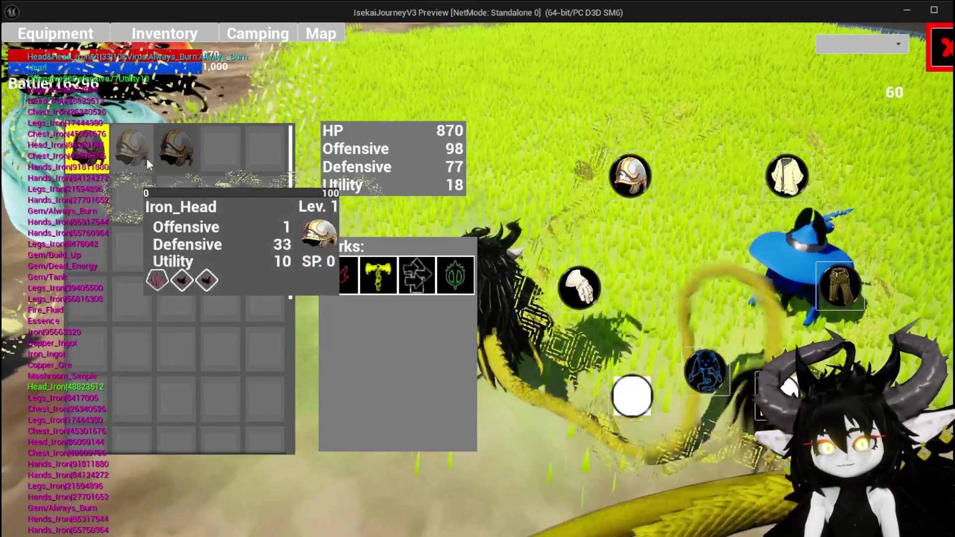
pyautogui.click(175, 150)
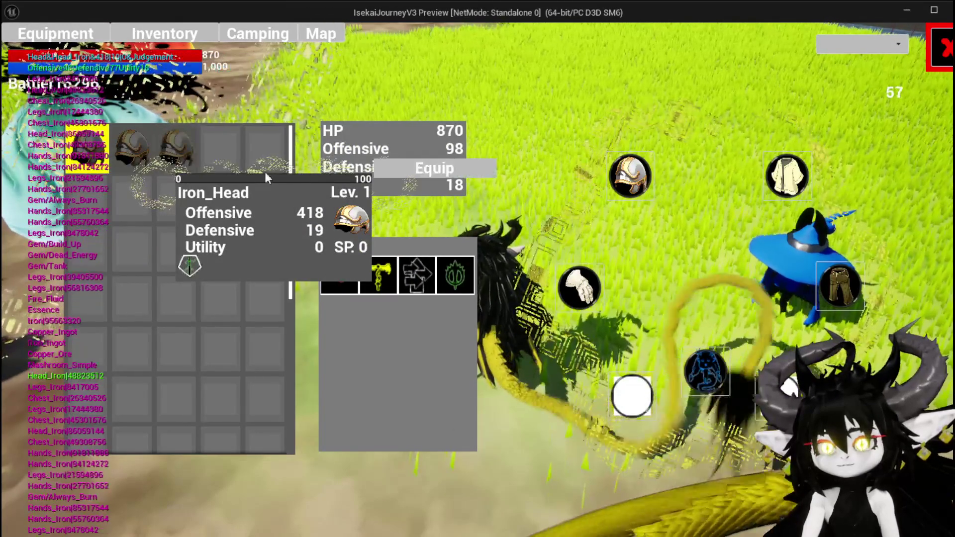
pyautogui.click(432, 169)
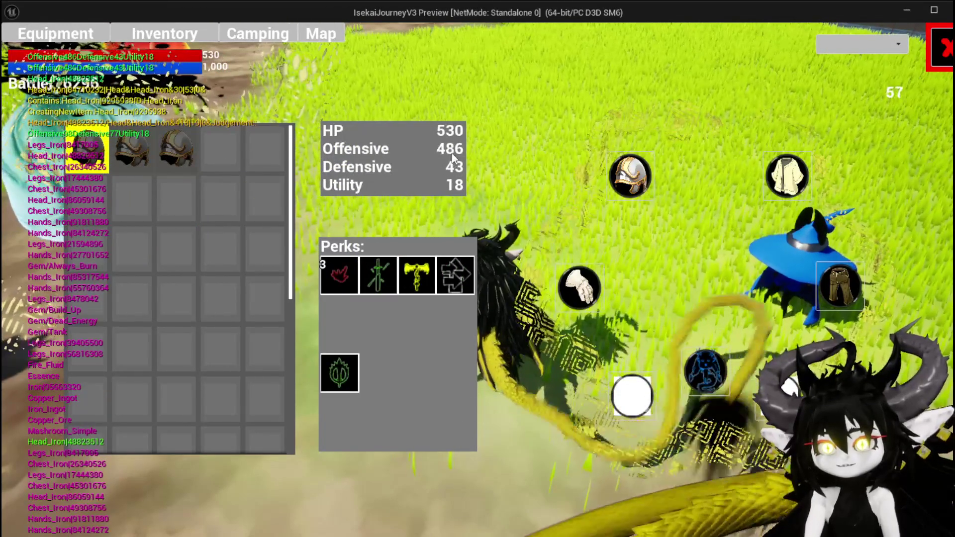
pyautogui.moveTo(182, 152)
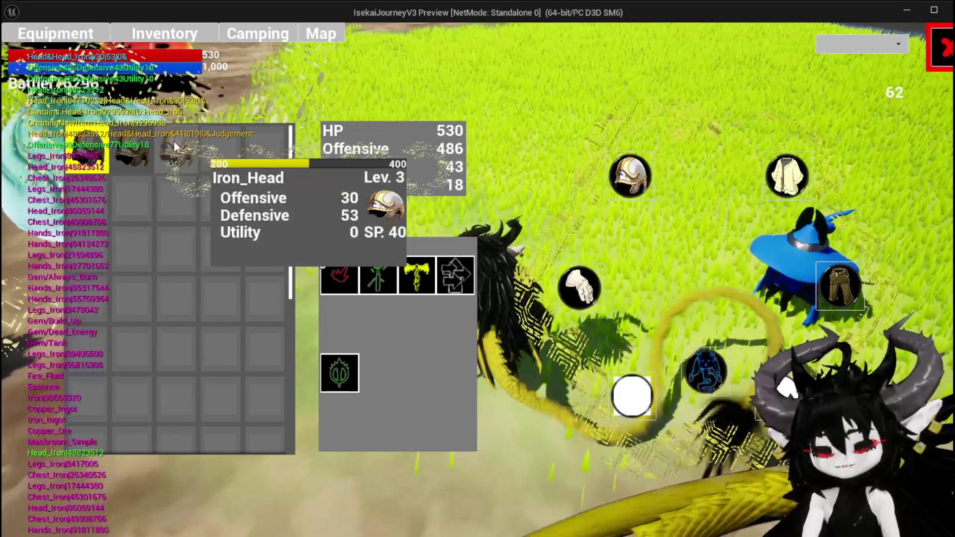
pyautogui.click(191, 148)
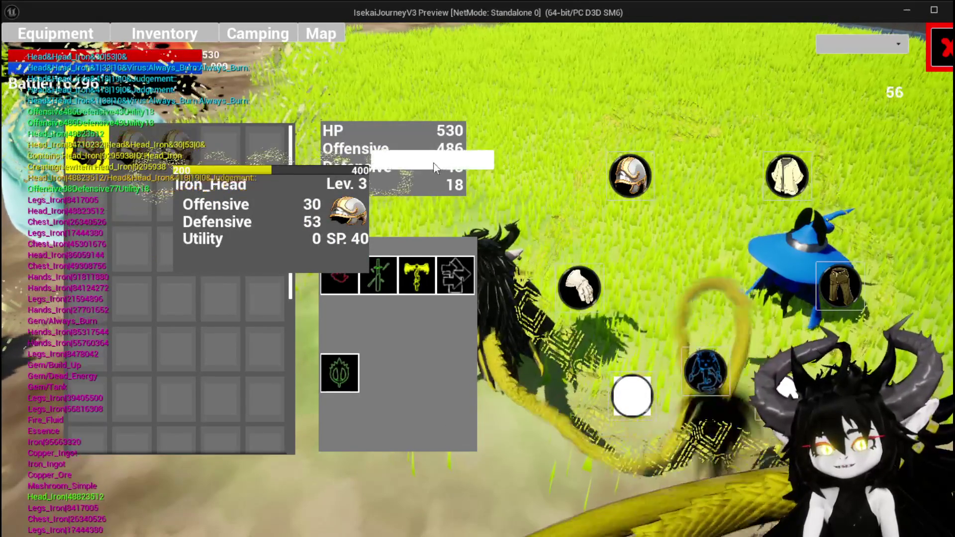
pyautogui.click(381, 160)
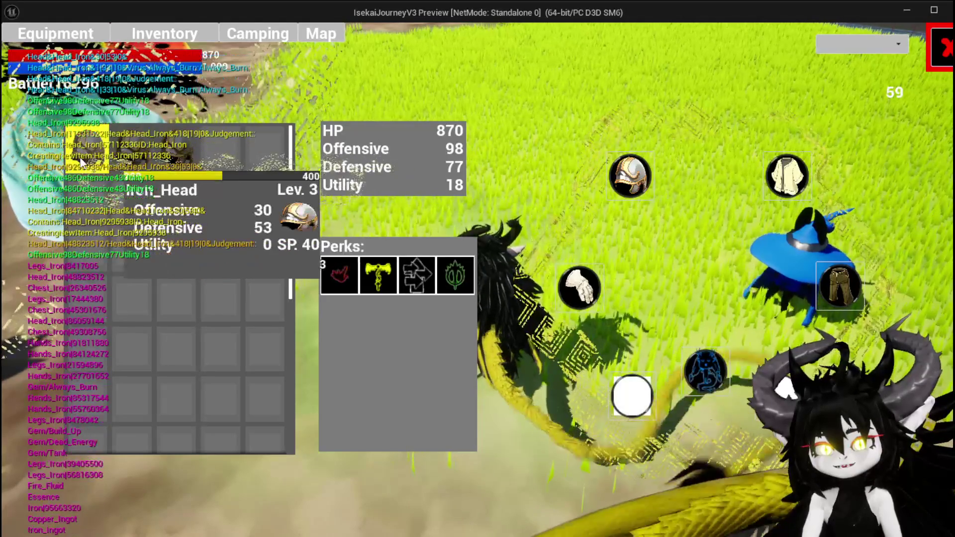
# Step: Equip the three-perk-gem Iron_Head (HP 670, Offensive 69, Defensive 57, Utility 28), then list gloves
pyautogui.moveTo(133, 156)
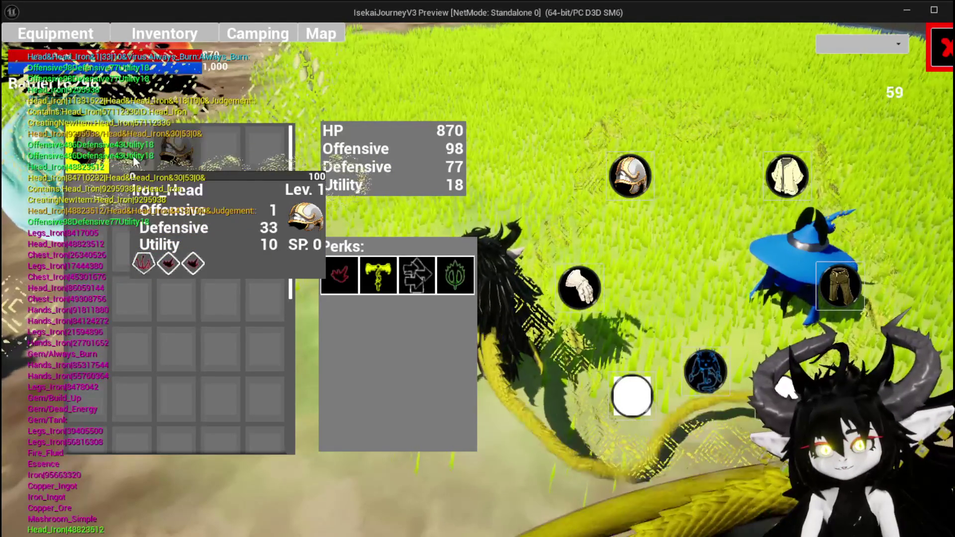
pyautogui.click(178, 168)
pyautogui.click(386, 166)
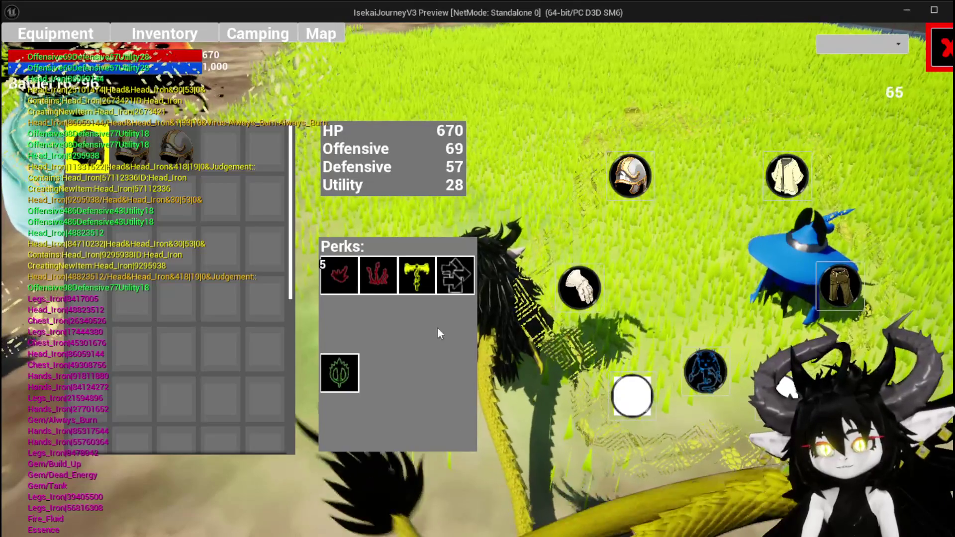
pyautogui.moveTo(169, 152)
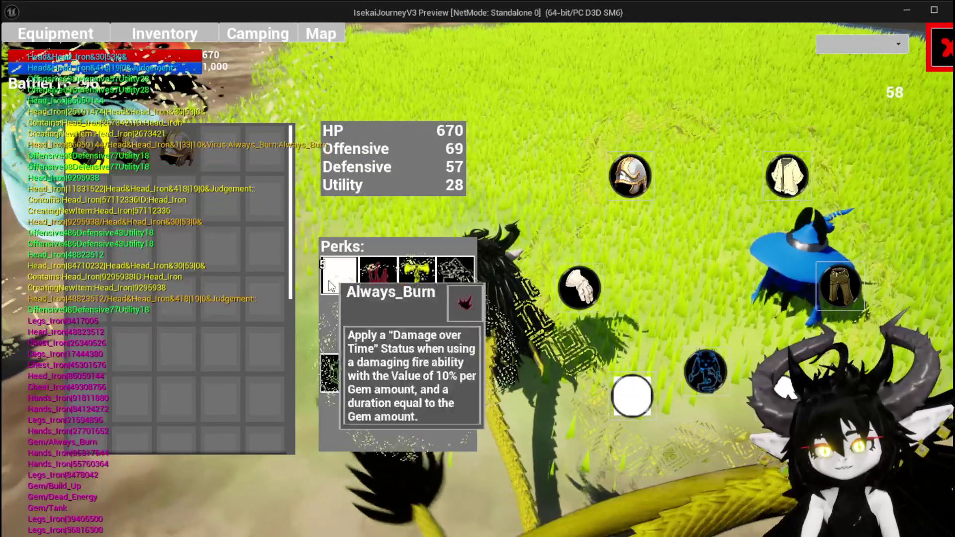
pyautogui.moveTo(151, 135)
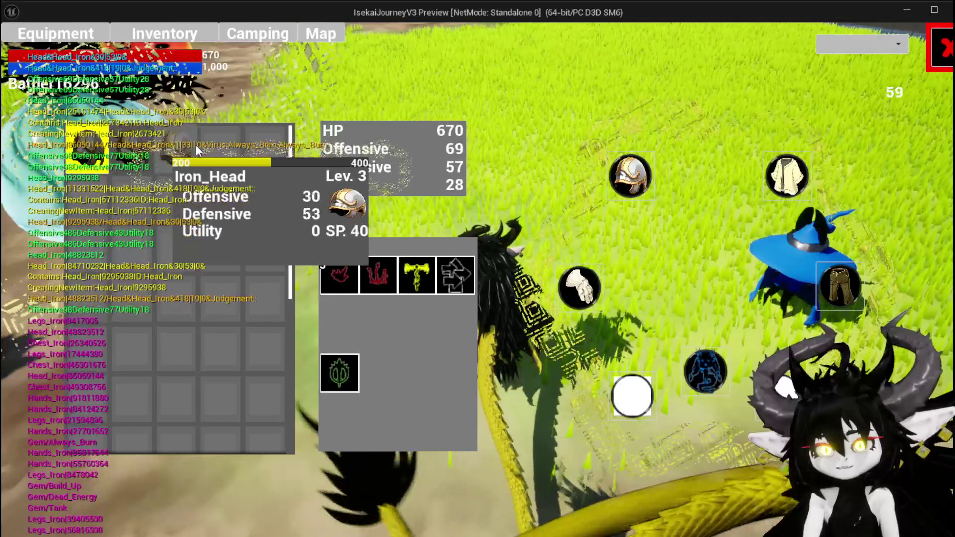
pyautogui.click(587, 293)
pyautogui.moveTo(153, 170)
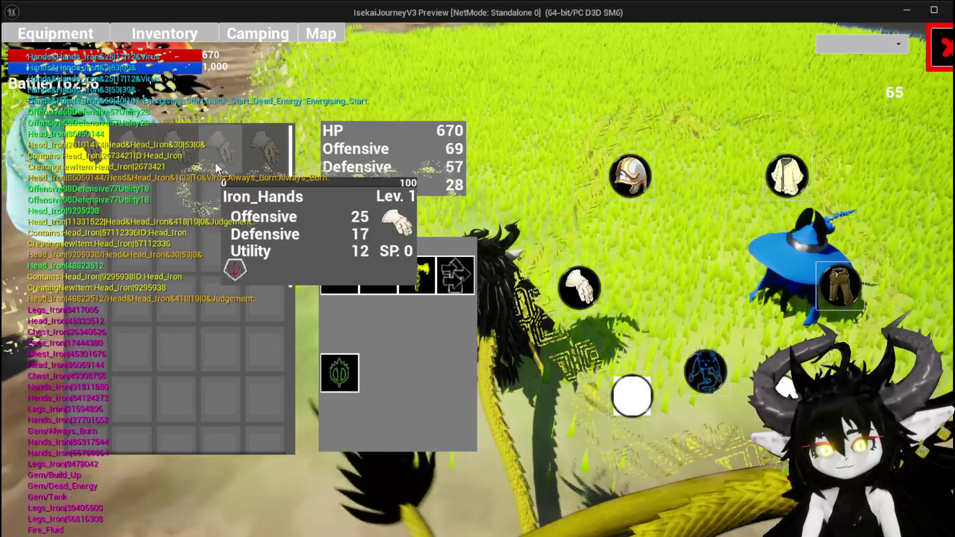
# Step: Equip the Iron_Hands gloves and an Iron_Chest piece
pyautogui.click(214, 162)
pyautogui.click(477, 171)
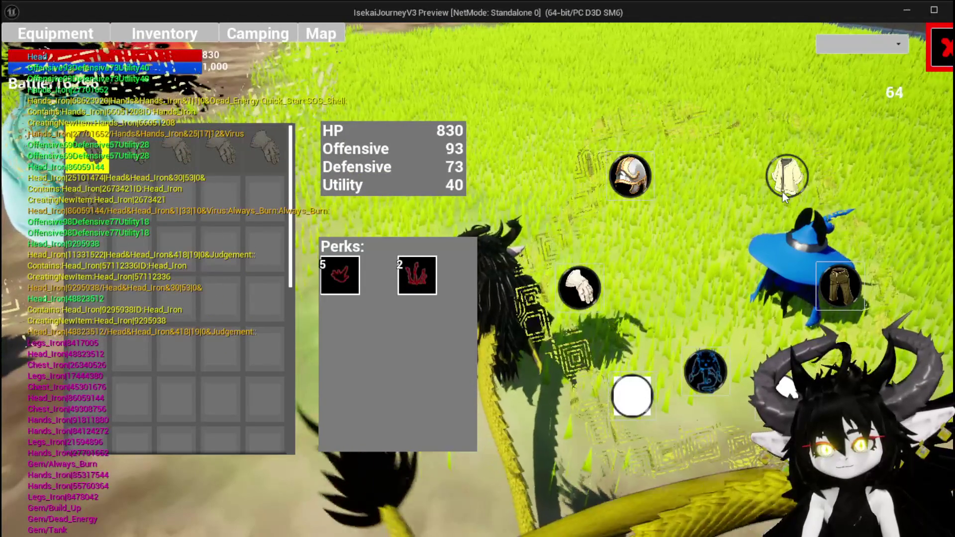
pyautogui.click(782, 191)
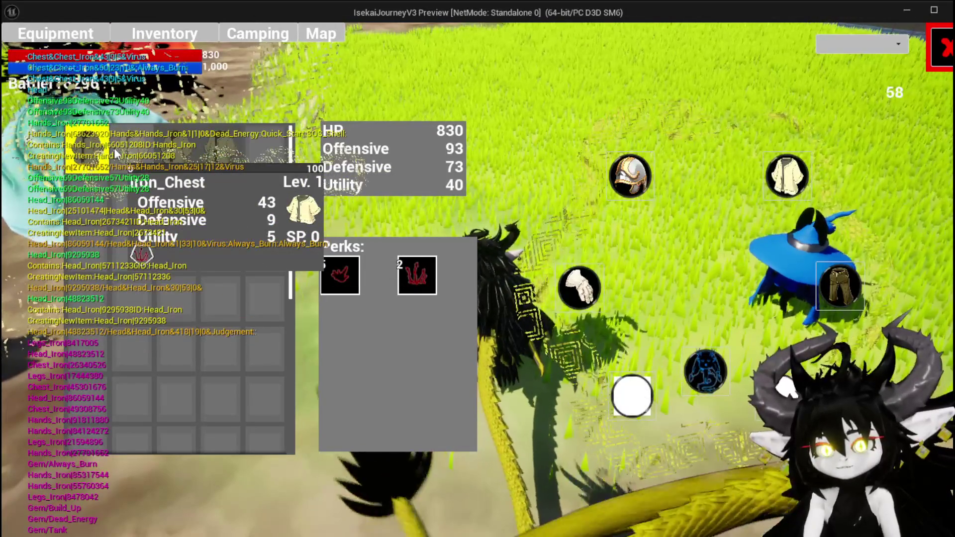
pyautogui.click(114, 147)
pyautogui.click(390, 156)
pyautogui.moveTo(340, 273)
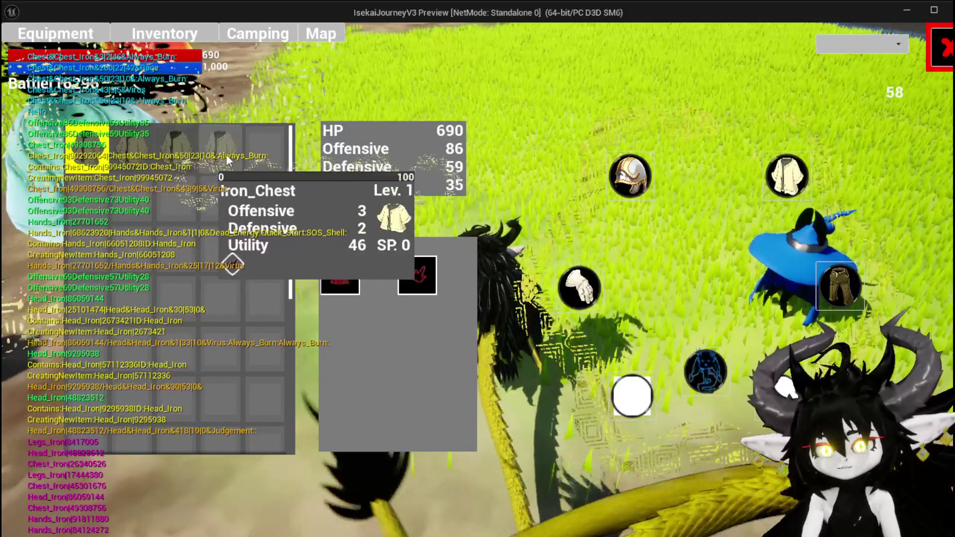
# Step: Equip the Iron_Legs with 100 defensive and close the equipment screen
pyautogui.click(839, 286)
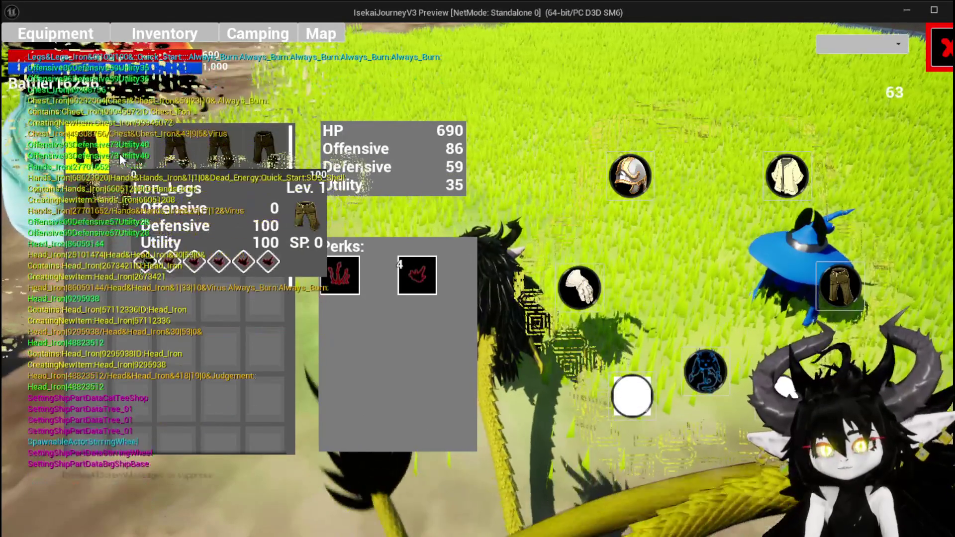
pyautogui.click(120, 157)
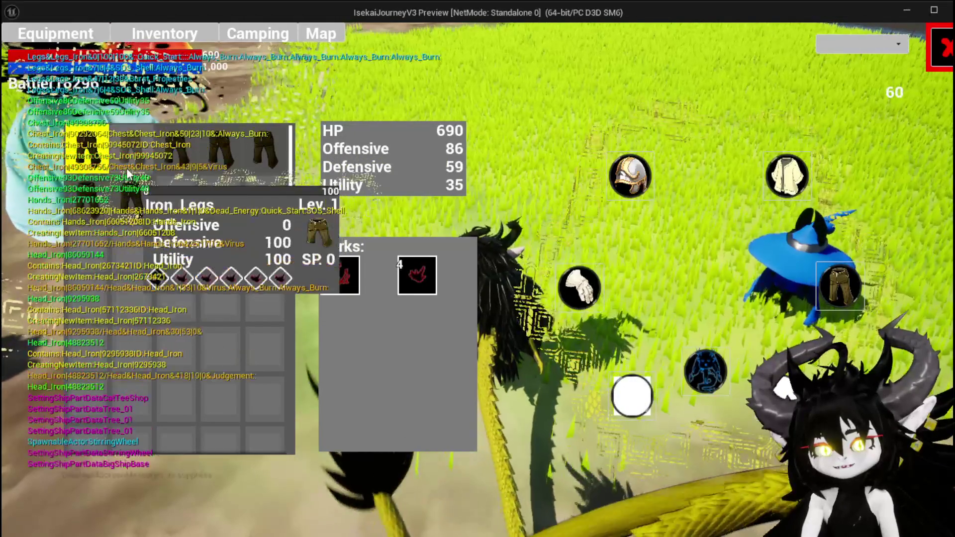
pyautogui.click(124, 164)
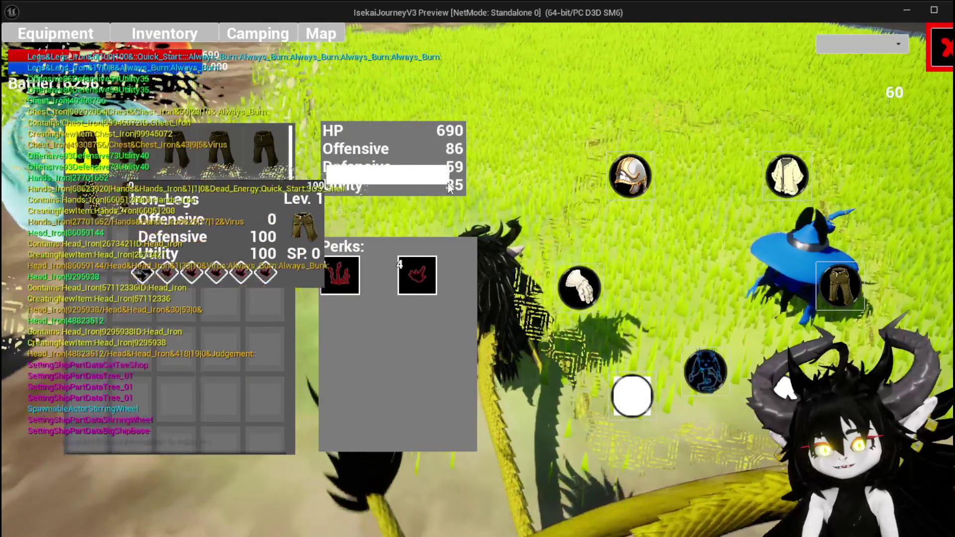
pyautogui.click(449, 185)
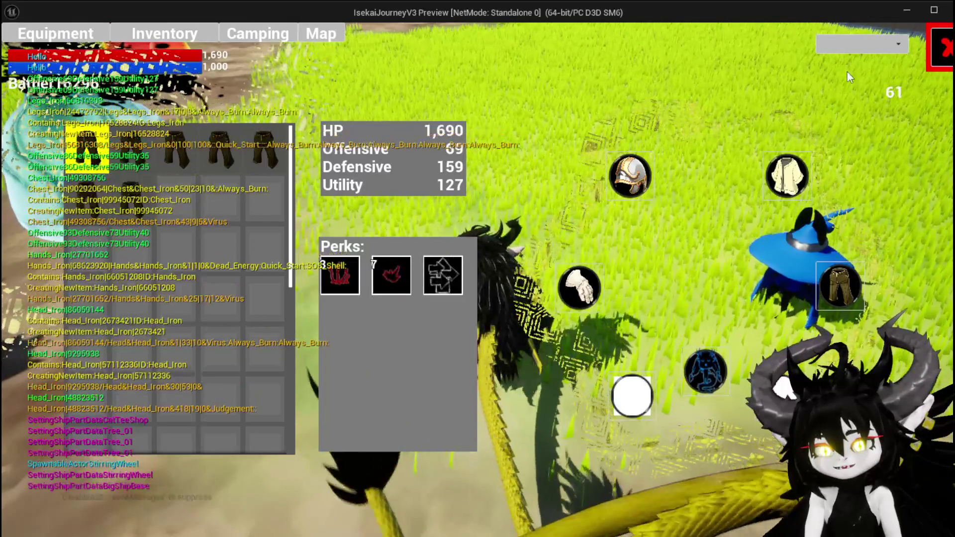
pyautogui.click(941, 47)
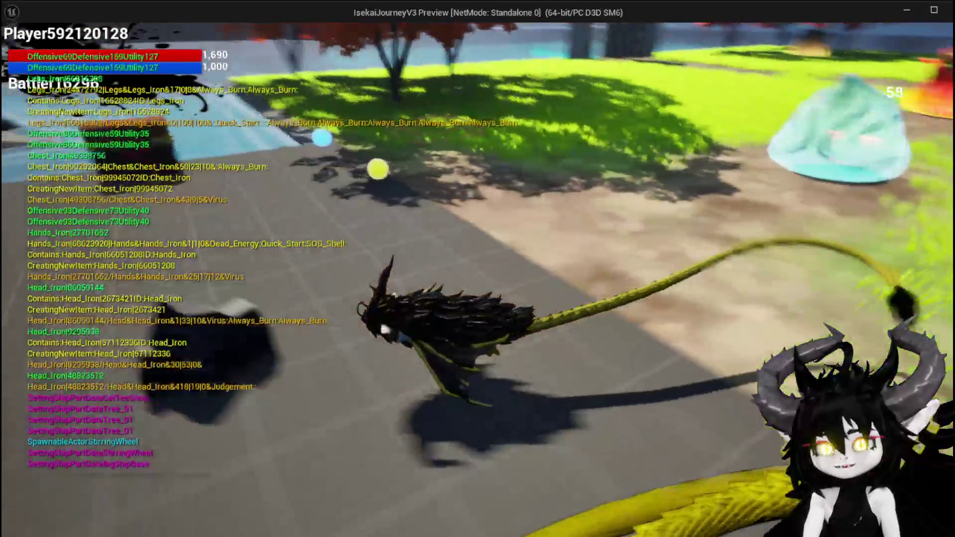
pyautogui.press('Escape')
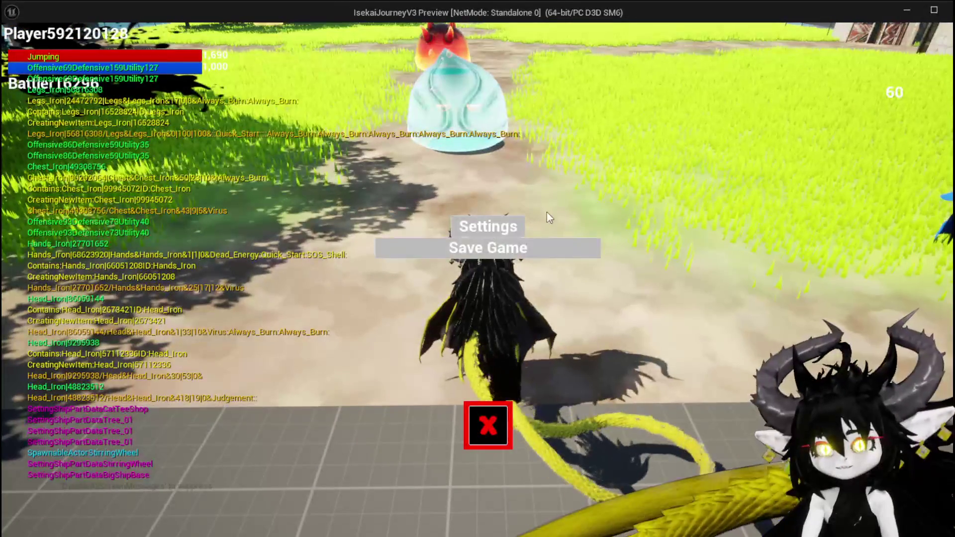
pyautogui.click(473, 423)
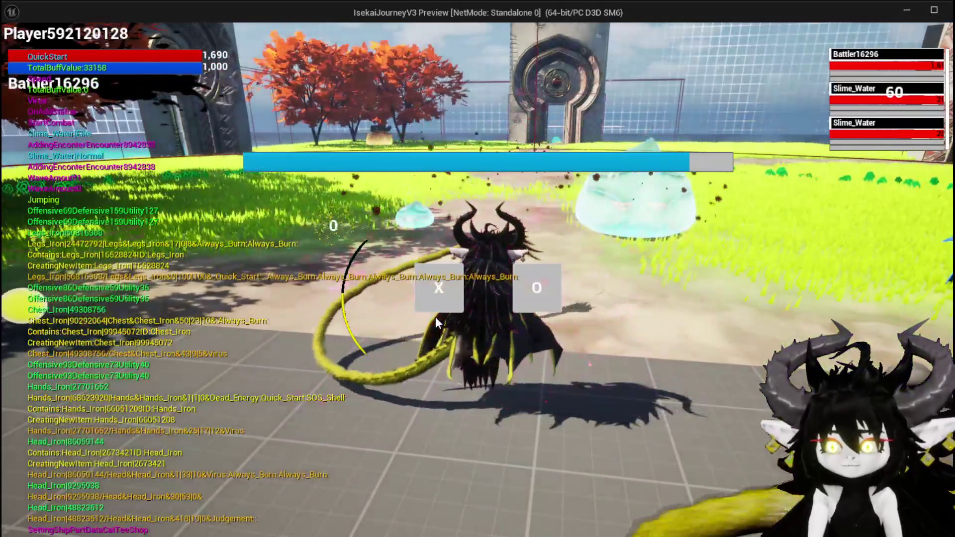
pyautogui.click(433, 308)
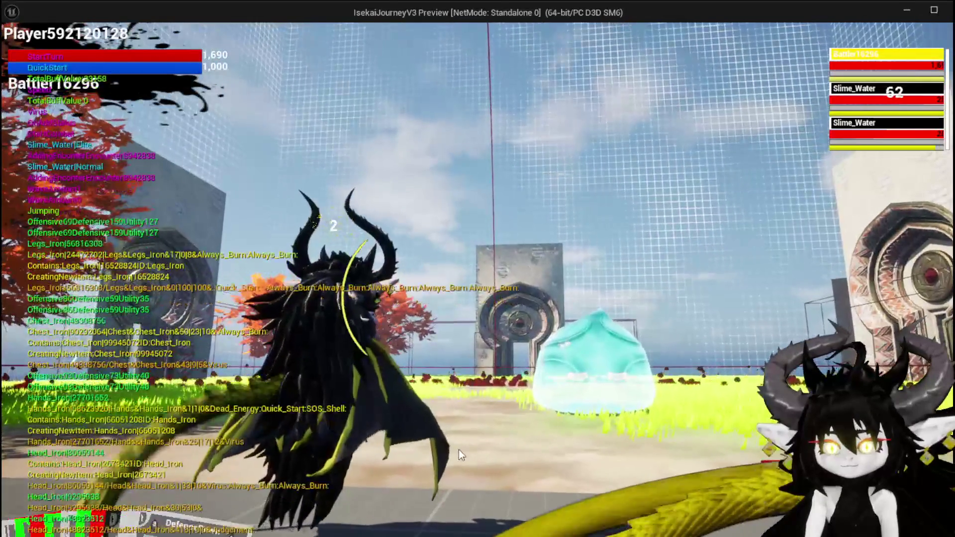
pyautogui.click(50, 506)
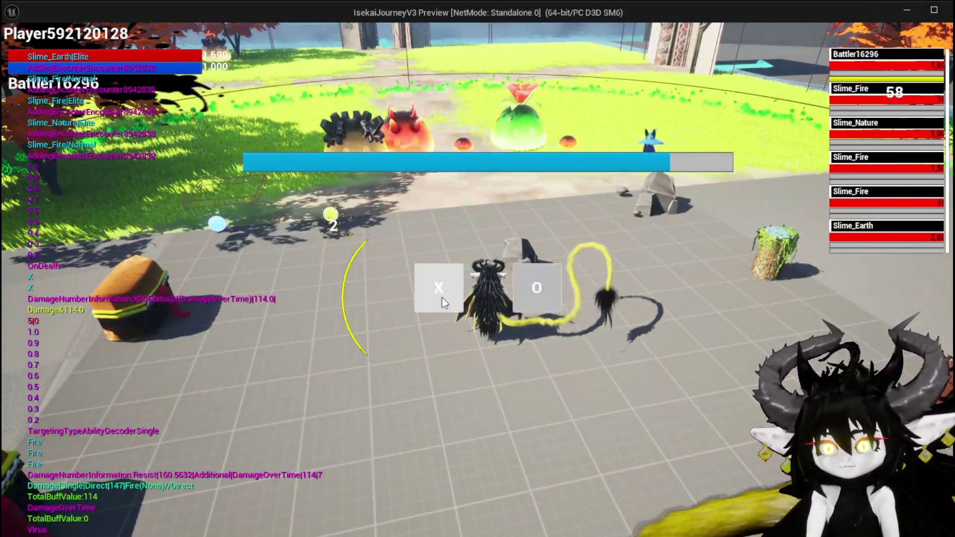
pyautogui.click(442, 296)
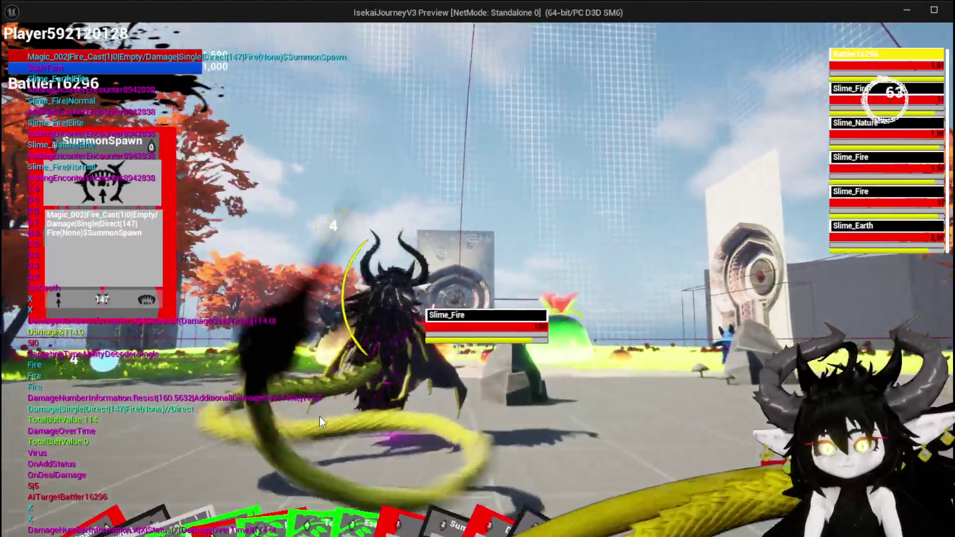
# Step: Cycle the target through Slime_Nature, Slime_Fire and Slime_Earth, then play the DefenceDown card
pyautogui.press('e')
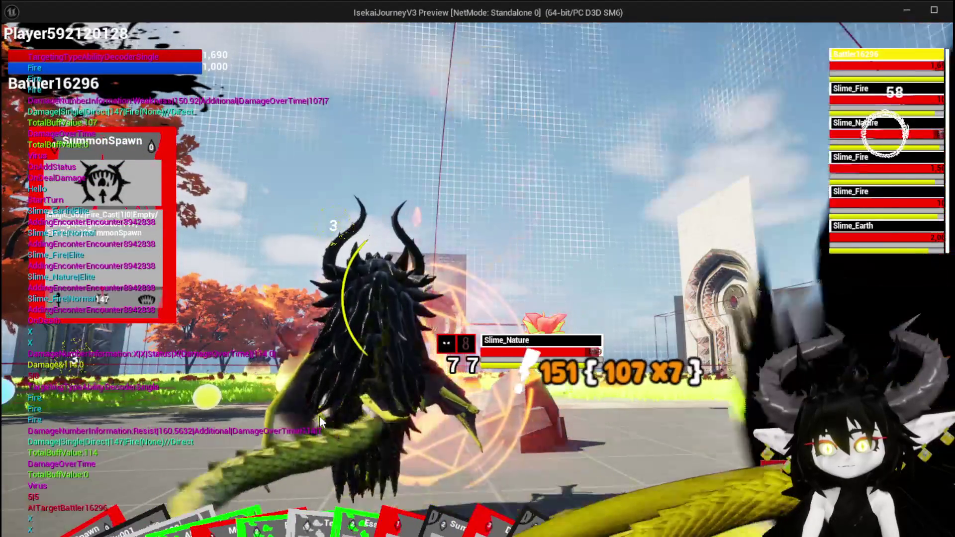
pyautogui.press('e')
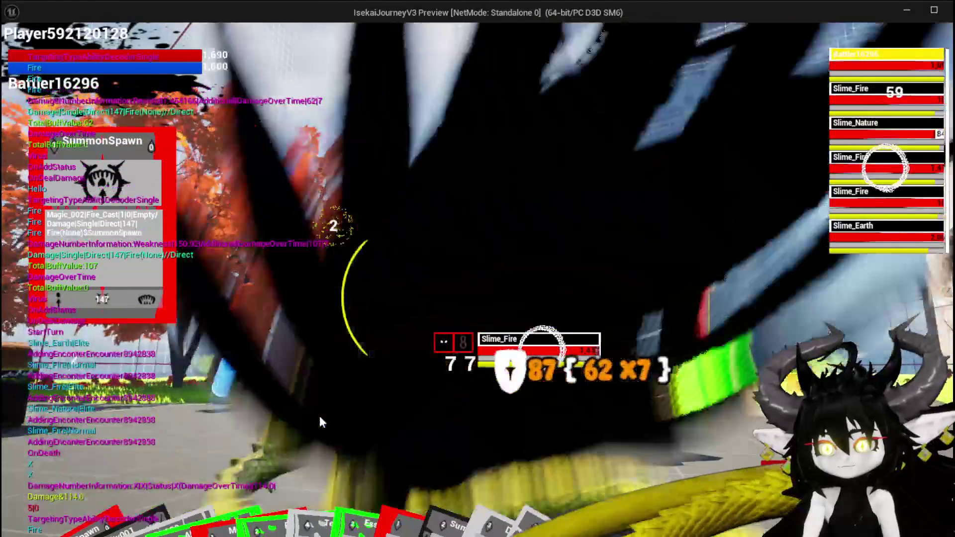
pyautogui.press('e')
pyautogui.press('e')
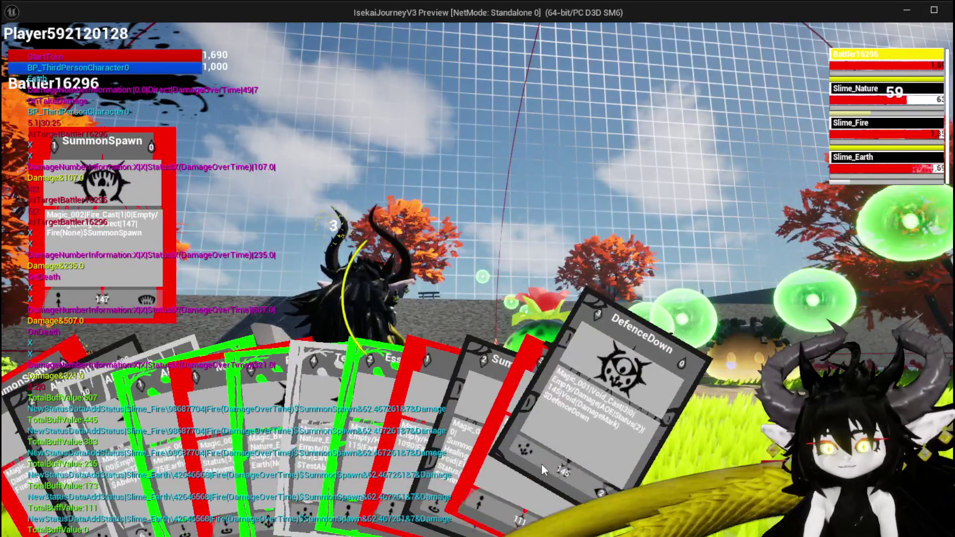
pyautogui.click(541, 464)
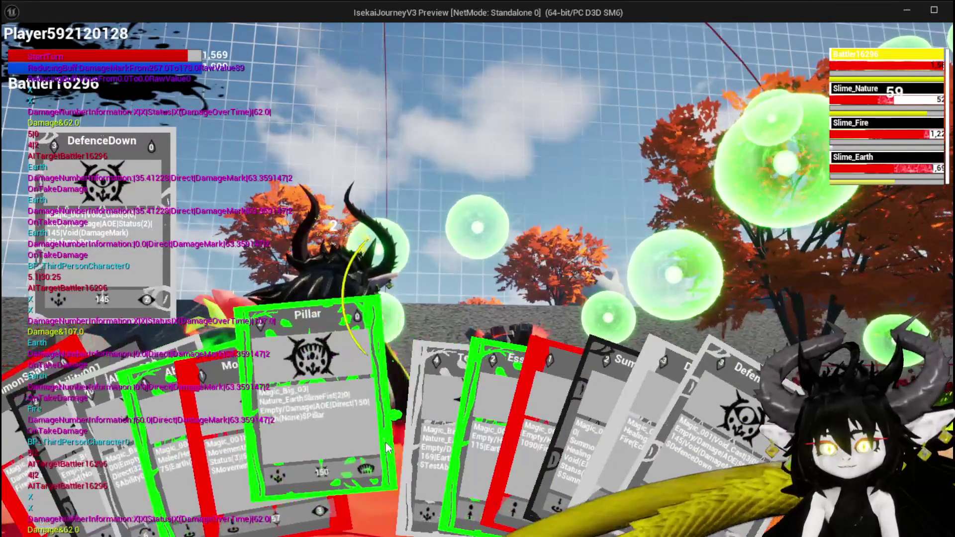
# Step: Play the Pillar card, retarget Slime_Earth then Slime_Fire, and leave the preview for the editor
pyautogui.click(306, 435)
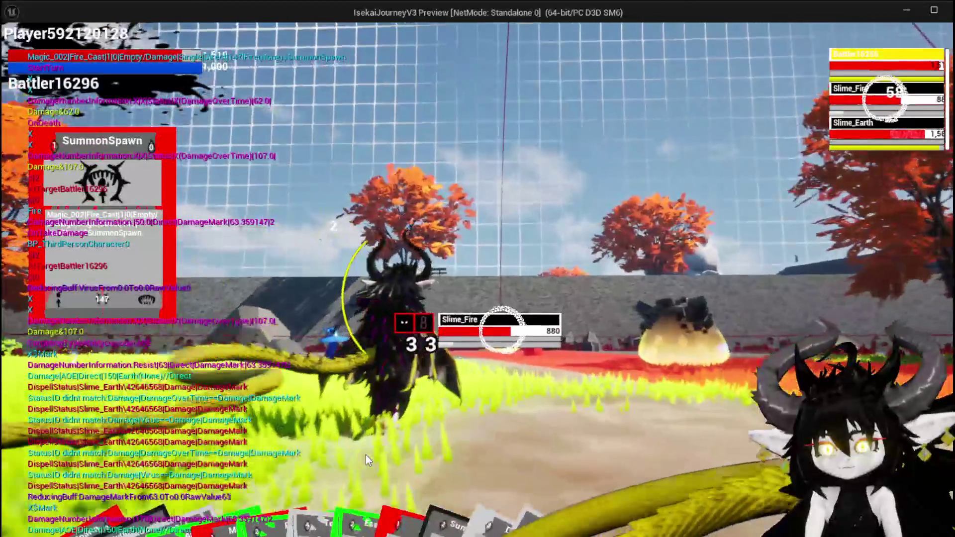
pyautogui.press('e')
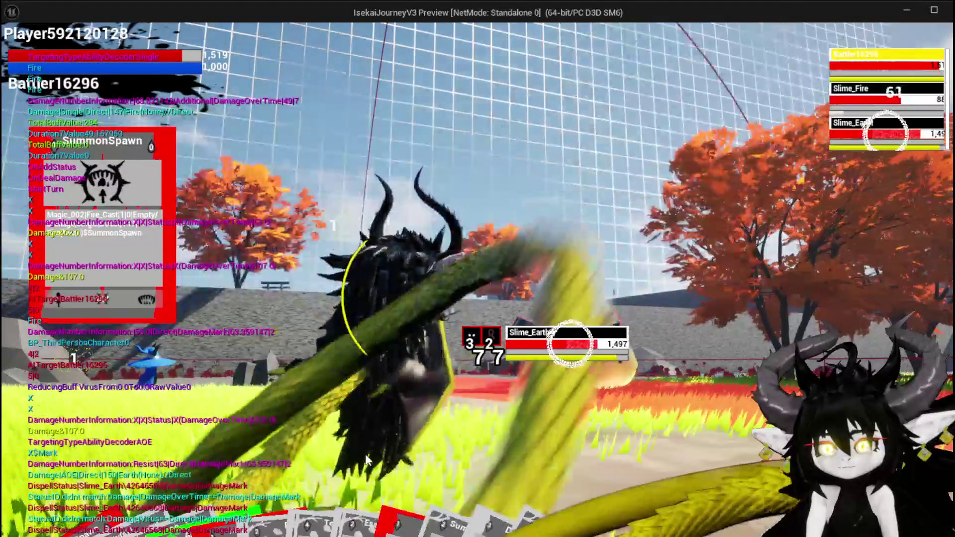
pyautogui.press('e')
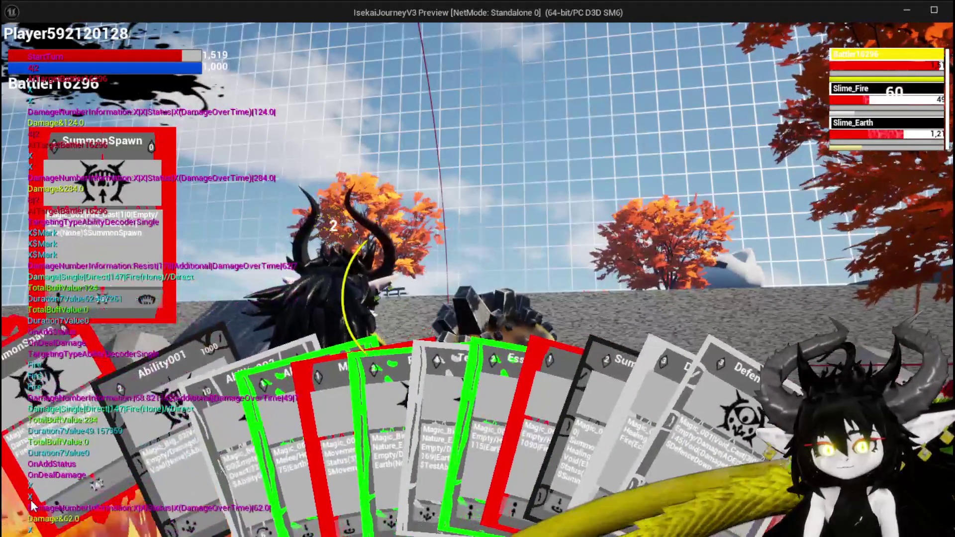
pyautogui.hotkey('alt', 'Tab')
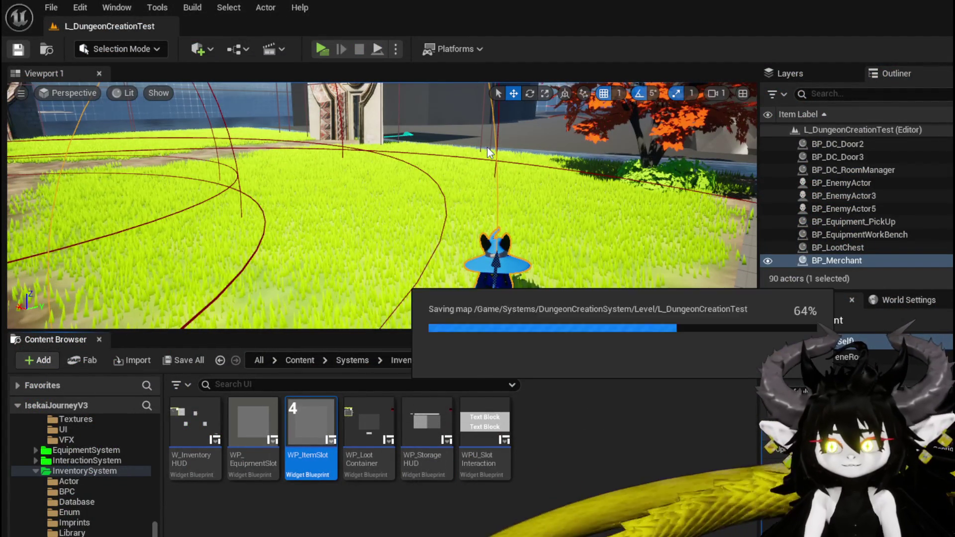
pyautogui.click(321, 48)
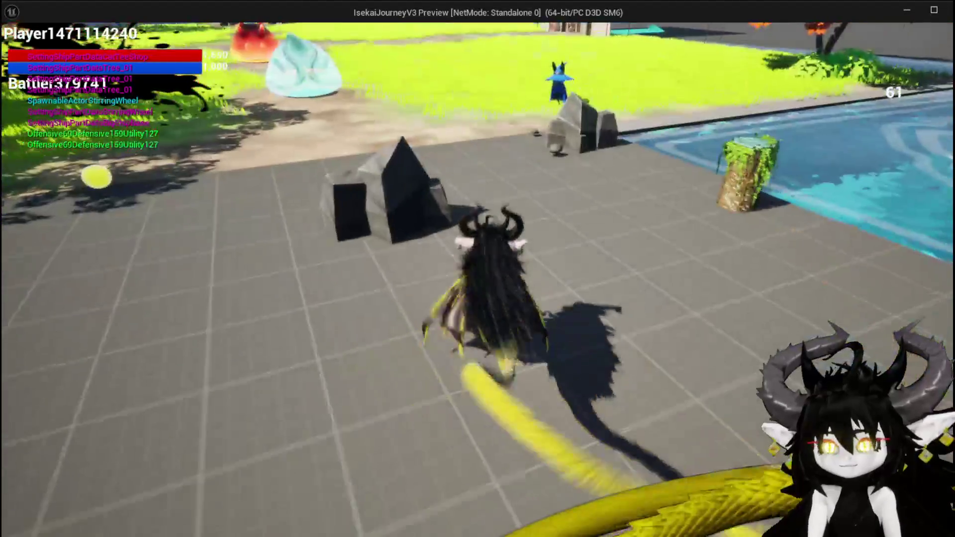
pyautogui.press('e')
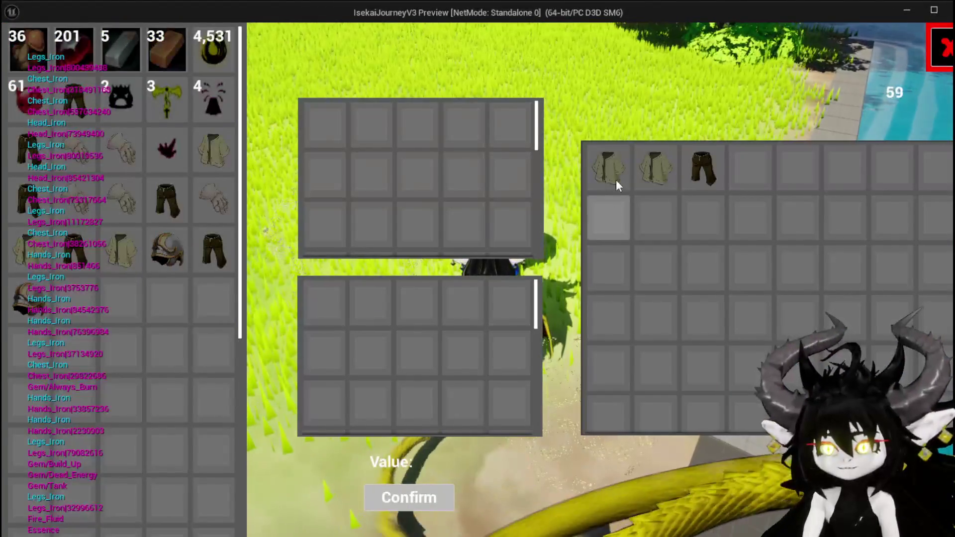
pyautogui.click(612, 173)
pyautogui.click(323, 301)
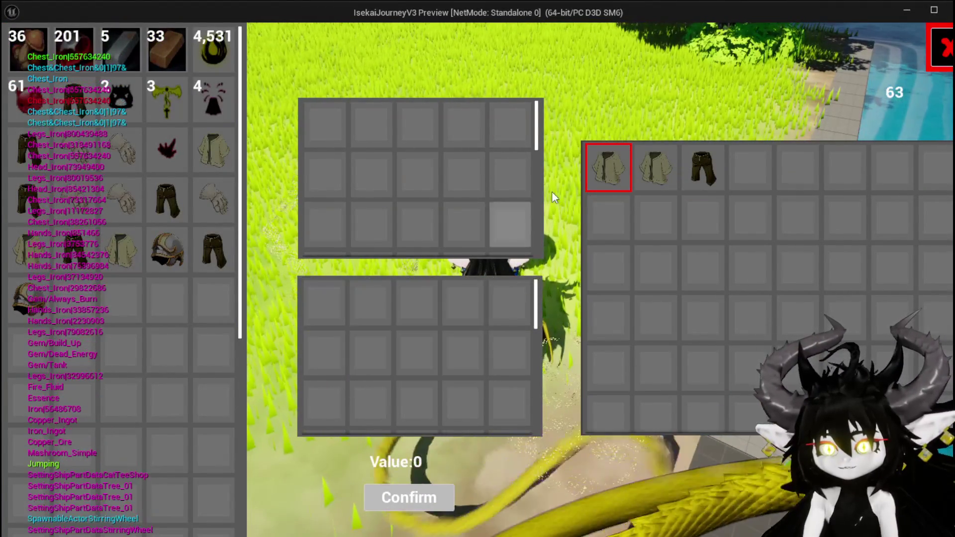
pyautogui.click(607, 167)
pyautogui.click(323, 301)
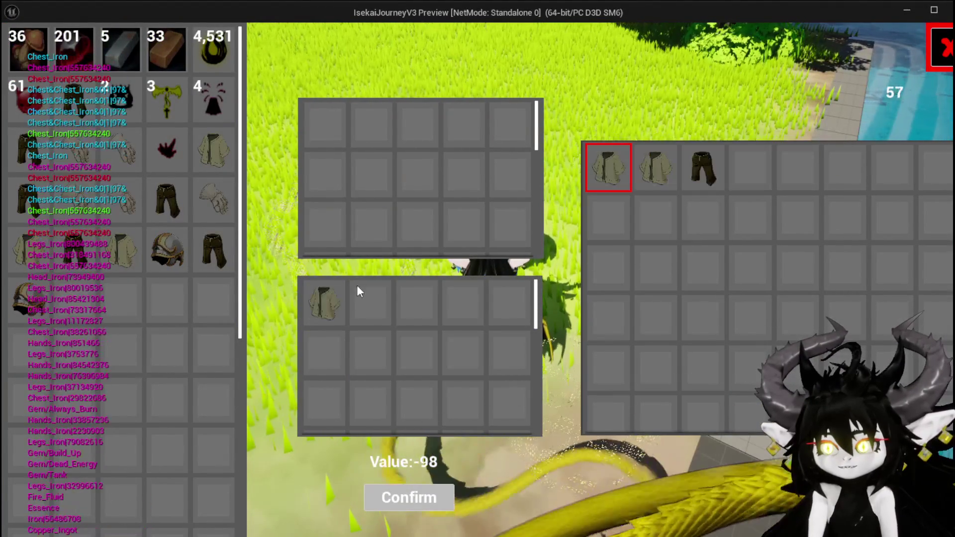
pyautogui.click(343, 300)
pyautogui.click(215, 169)
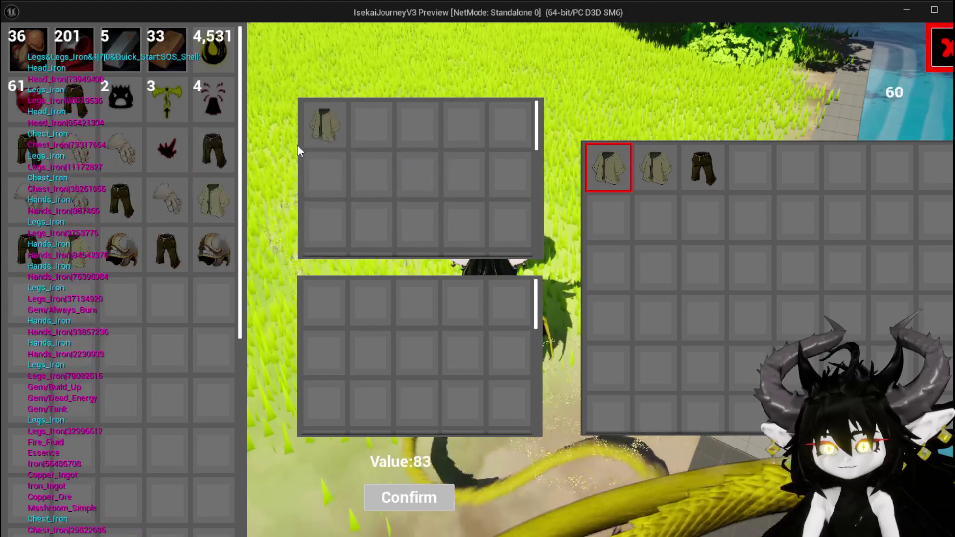
pyautogui.click(219, 160)
pyautogui.click(327, 133)
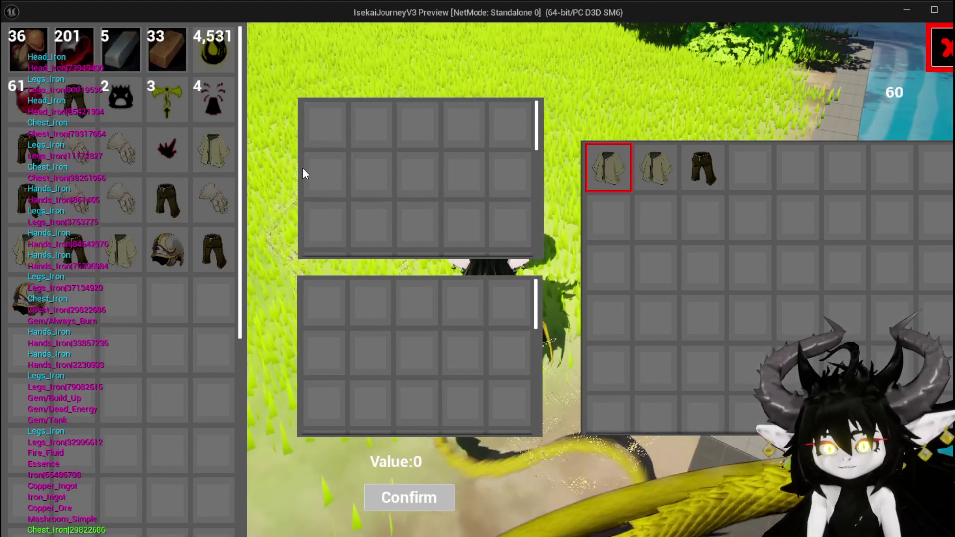
pyautogui.press('Escape')
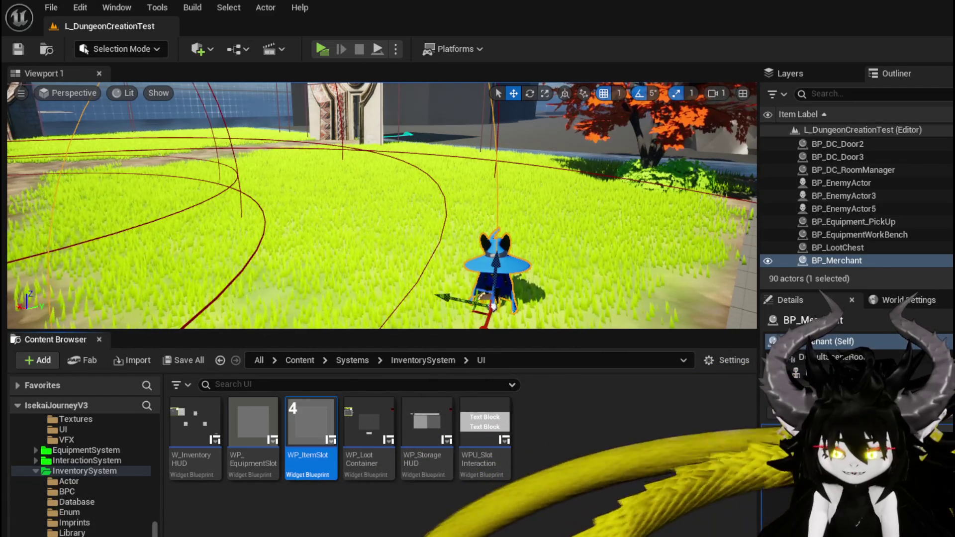
# Step: Return to the WP_MerchantHUD graph, then open the AddItemsToMerchant and SelectMerchantItem functions
pyautogui.click(492, 305)
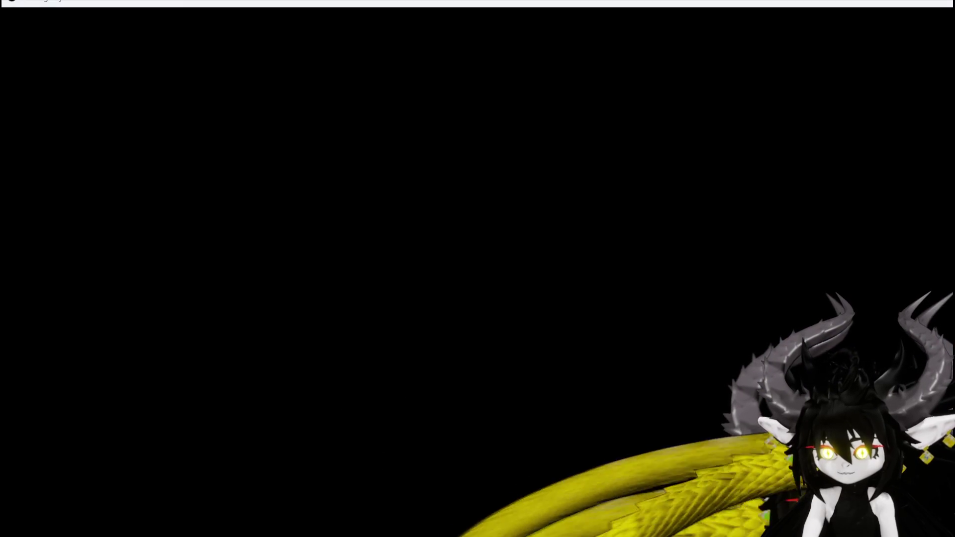
pyautogui.press('Escape')
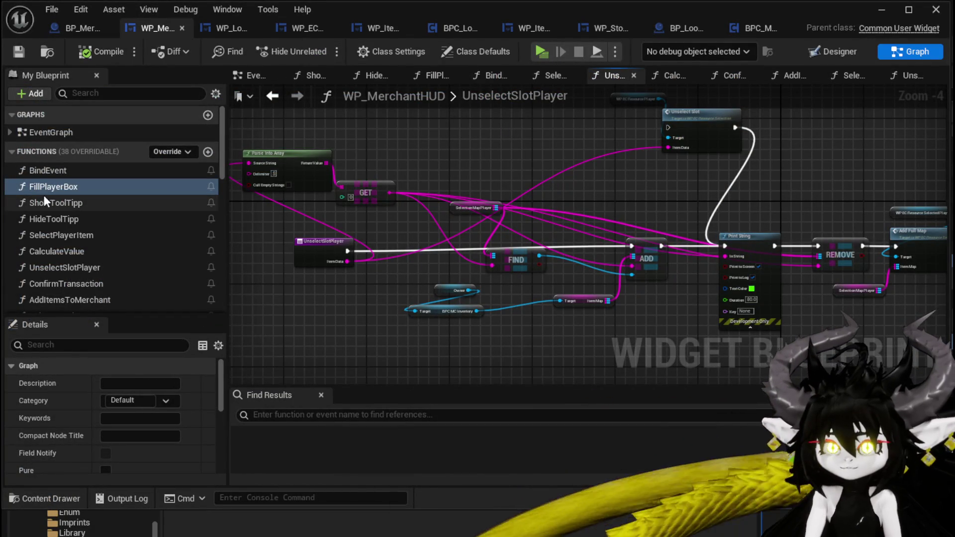
pyautogui.moveTo(520, 190); pyautogui.dragTo(557, 174)
pyautogui.click(354, 229)
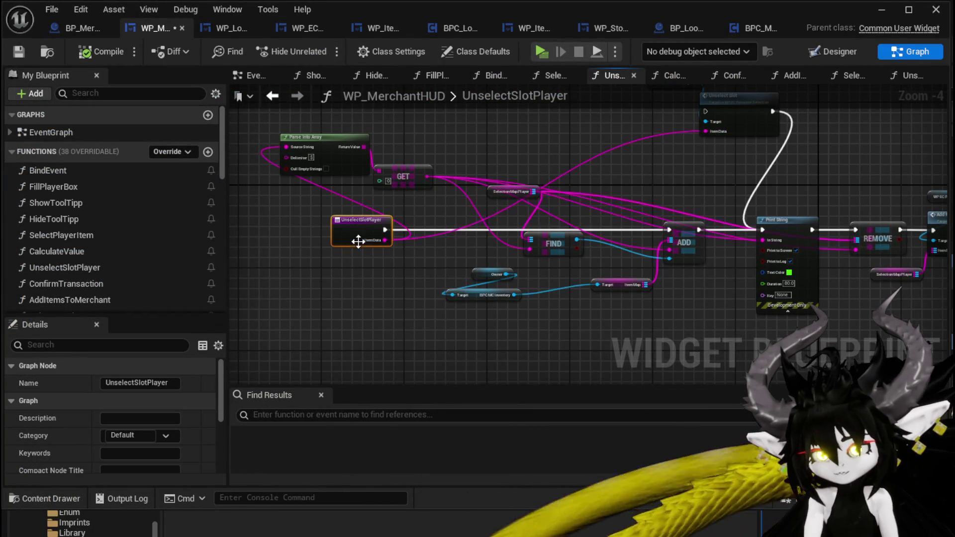
pyautogui.scroll(4, 349, 254)
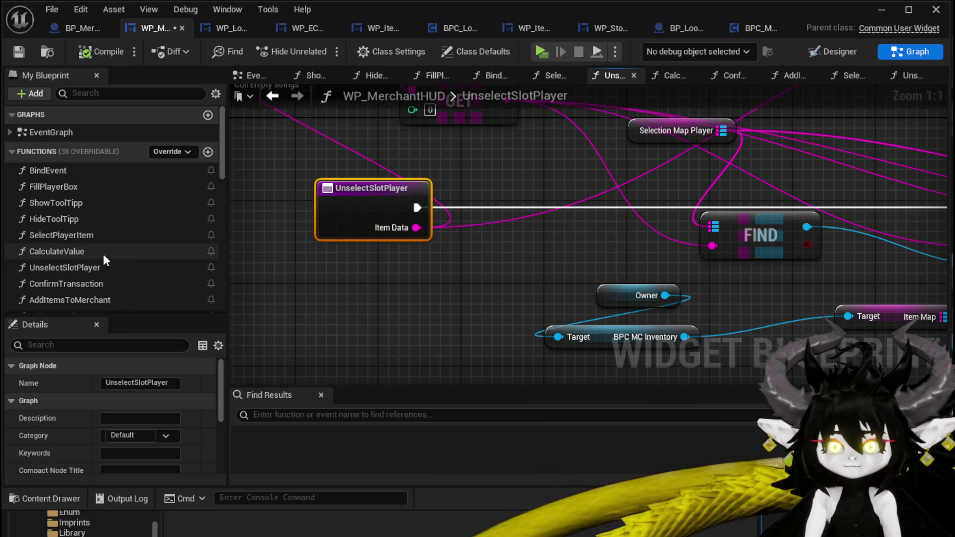
pyautogui.scroll(-1, 77, 281)
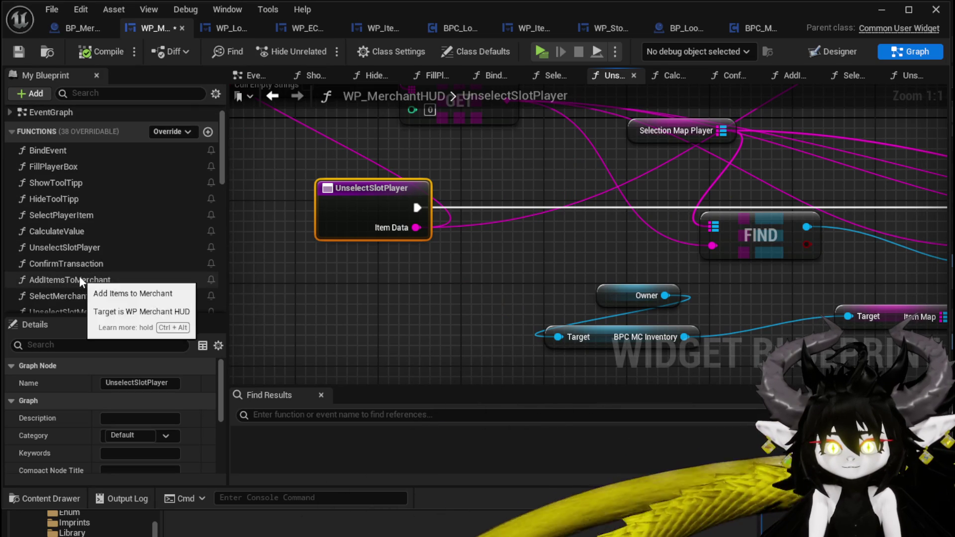
pyautogui.scroll(-2, 92, 264)
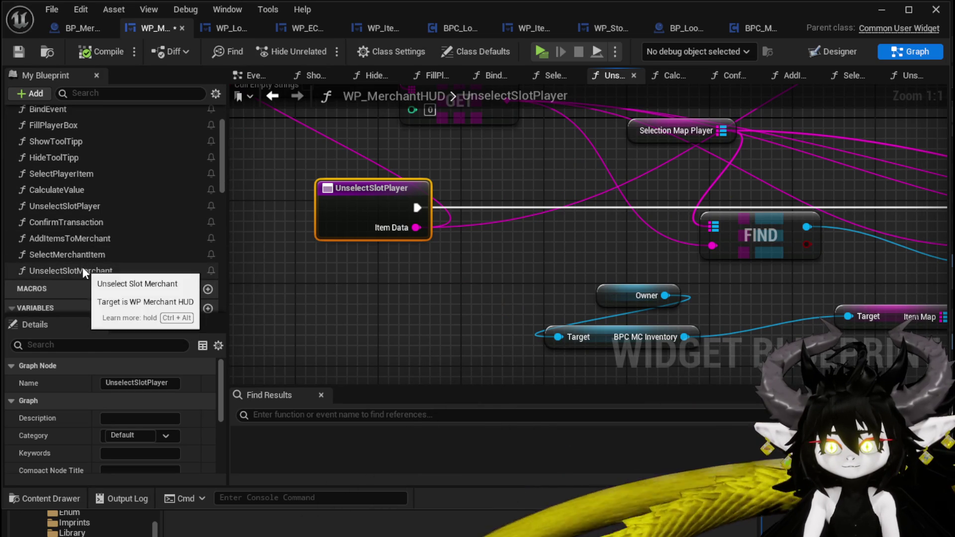
pyautogui.doubleClick(76, 242)
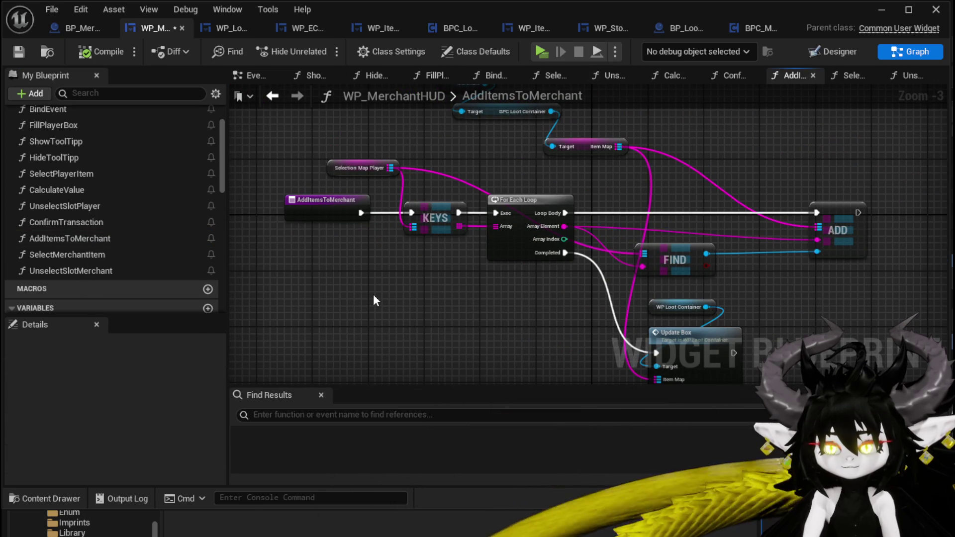
pyautogui.doubleClick(73, 251)
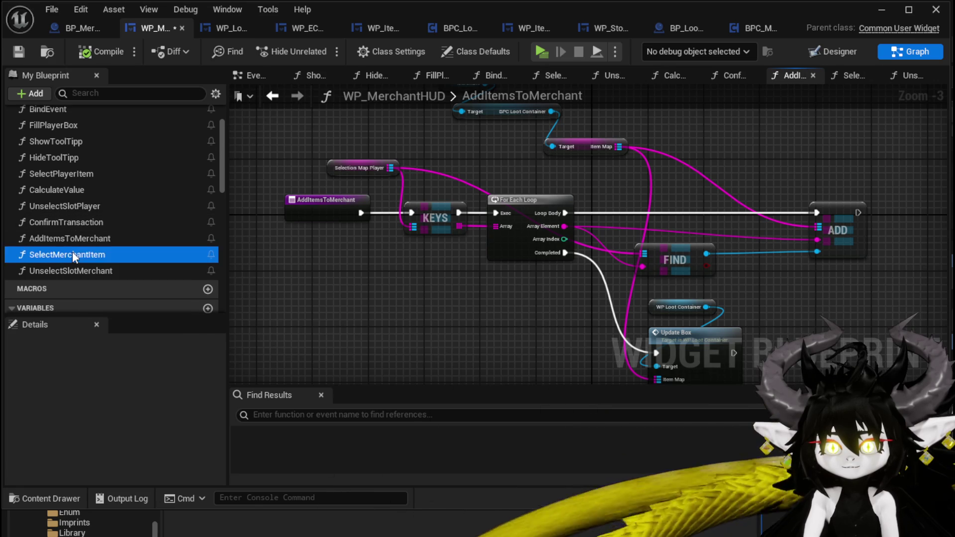
# Step: Add a map REMOVE node for the merchant's item map, executing after Calculate Value
pyautogui.scroll(-2, 515, 251)
pyautogui.scroll(2, 501, 236)
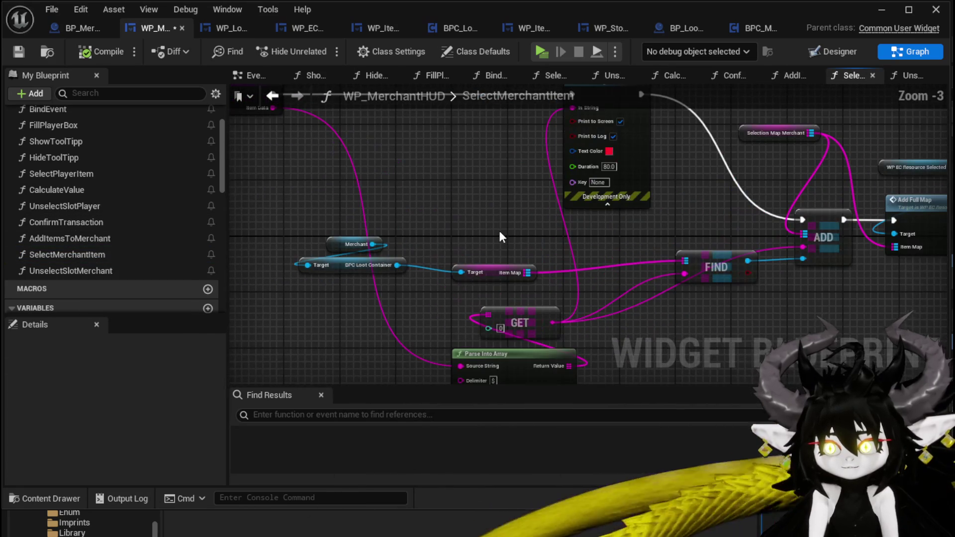
pyautogui.moveTo(500, 237); pyautogui.dragTo(391, 227)
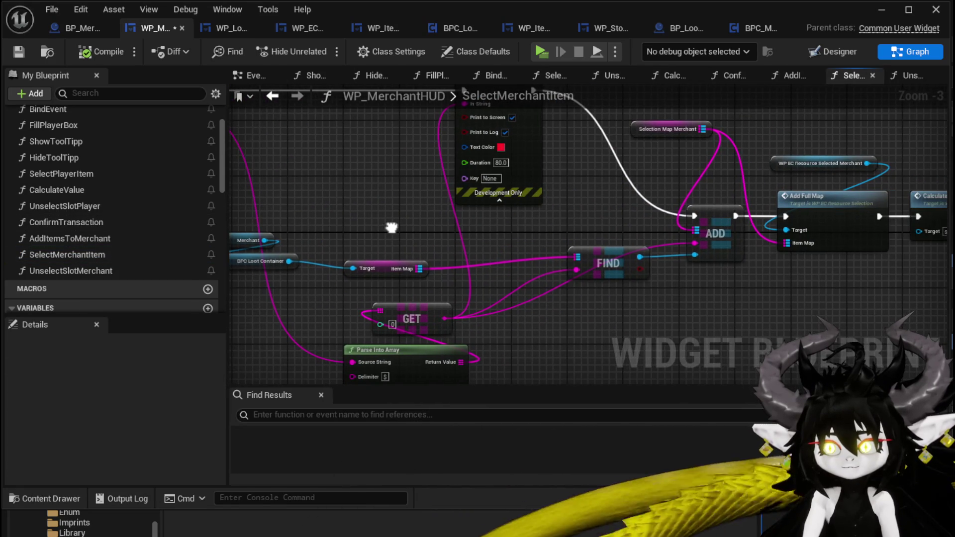
pyautogui.moveTo(533, 248); pyautogui.dragTo(543, 245)
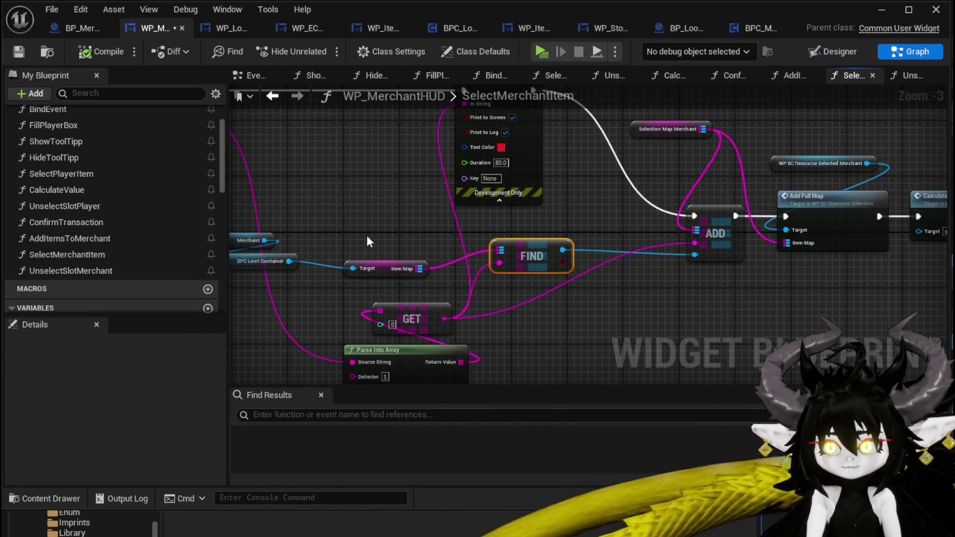
pyautogui.moveTo(419, 269)
pyautogui.mouseDown()
pyautogui.moveTo(393, 211)
pyautogui.moveTo(395, 220)
pyautogui.mouseUp()
pyautogui.write('Remove')
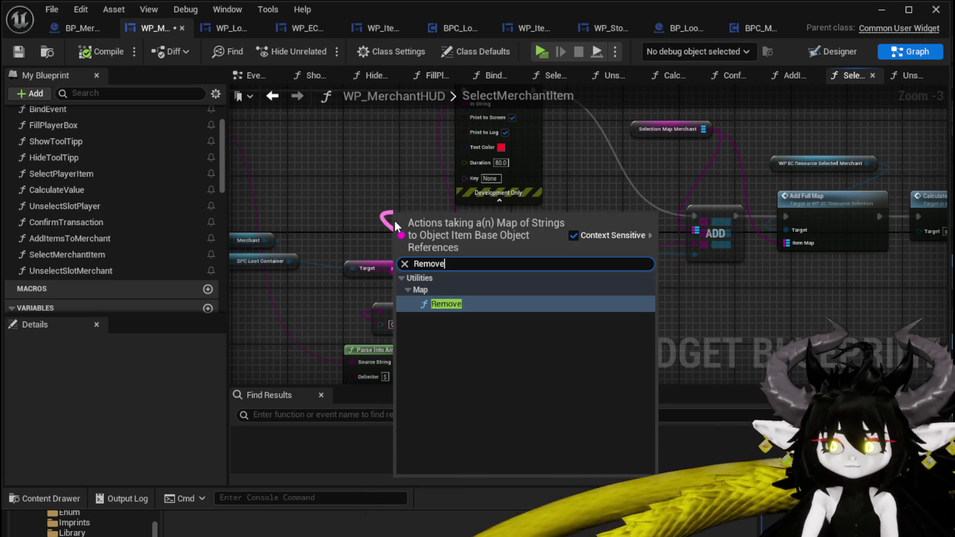
pyautogui.click(500, 306)
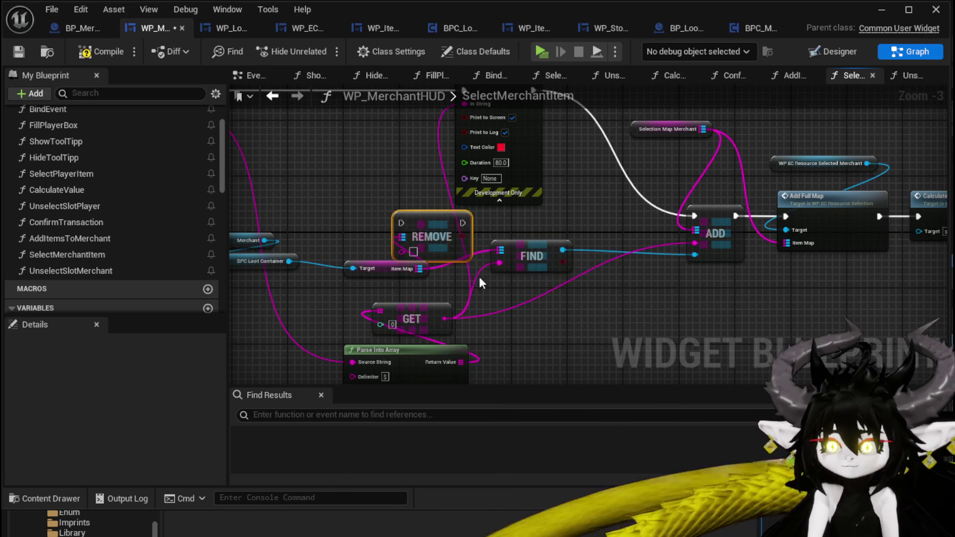
pyautogui.moveTo(438, 232)
pyautogui.mouseDown()
pyautogui.moveTo(872, 207)
pyautogui.moveTo(726, 214)
pyautogui.mouseUp()
pyautogui.moveTo(665, 216)
pyautogui.mouseDown()
pyautogui.moveTo(710, 202)
pyautogui.moveTo(766, 221)
pyautogui.mouseUp()
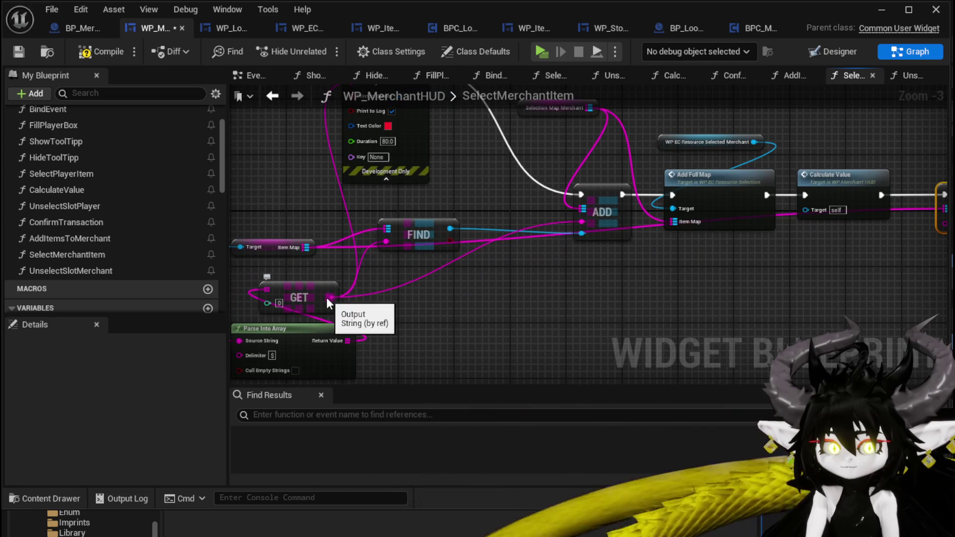
# Step: Wire GET's string output into REMOVE's key, then compile and save the widget blueprint
pyautogui.moveTo(326, 297)
pyautogui.mouseDown()
pyautogui.moveTo(915, 221)
pyautogui.moveTo(864, 223)
pyautogui.mouseUp()
pyautogui.moveTo(820, 258); pyautogui.dragTo(565, 291)
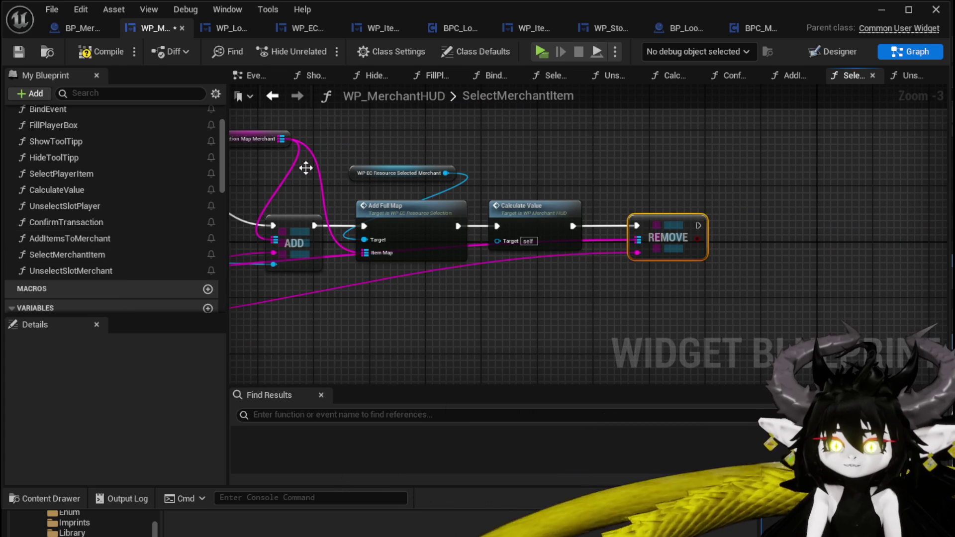
pyautogui.click(19, 53)
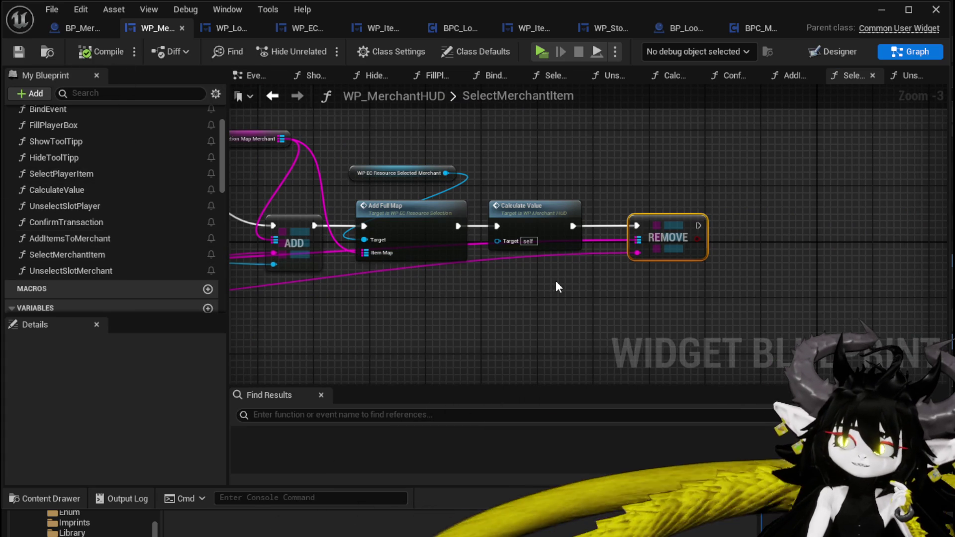
pyautogui.scroll(1, 123, 231)
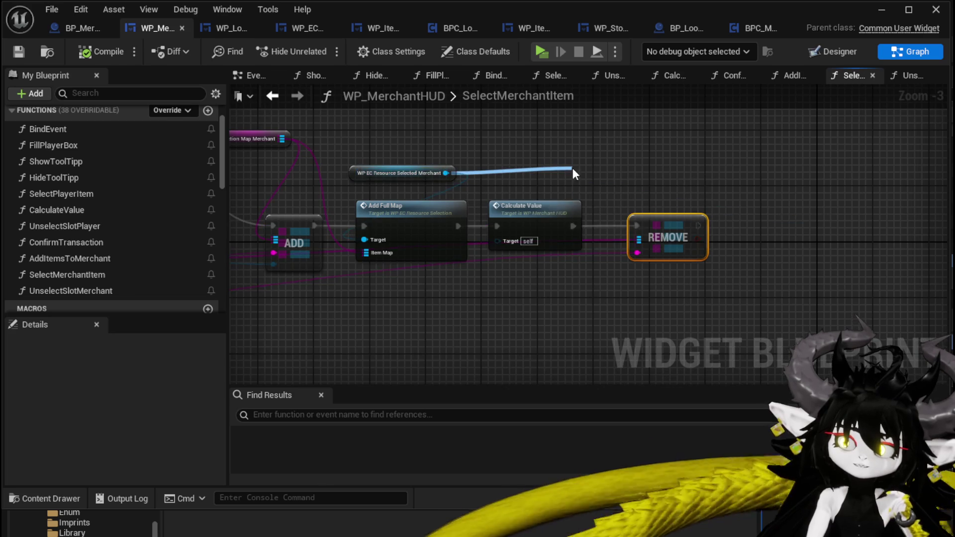
# Step: Place a Get Merchant node and pull its BPC_LootContainer getter
pyautogui.moveTo(573, 170); pyautogui.dragTo(574, 171)
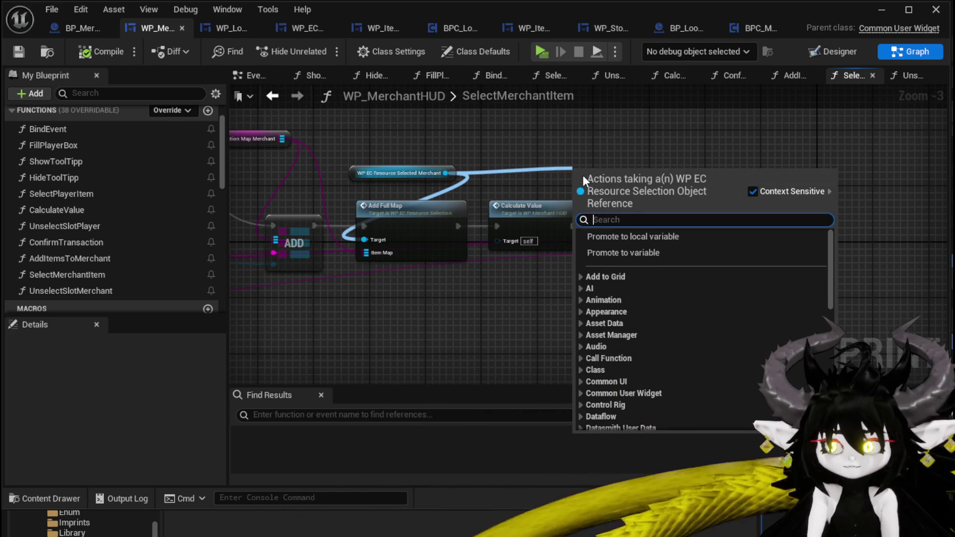
pyautogui.write('Up')
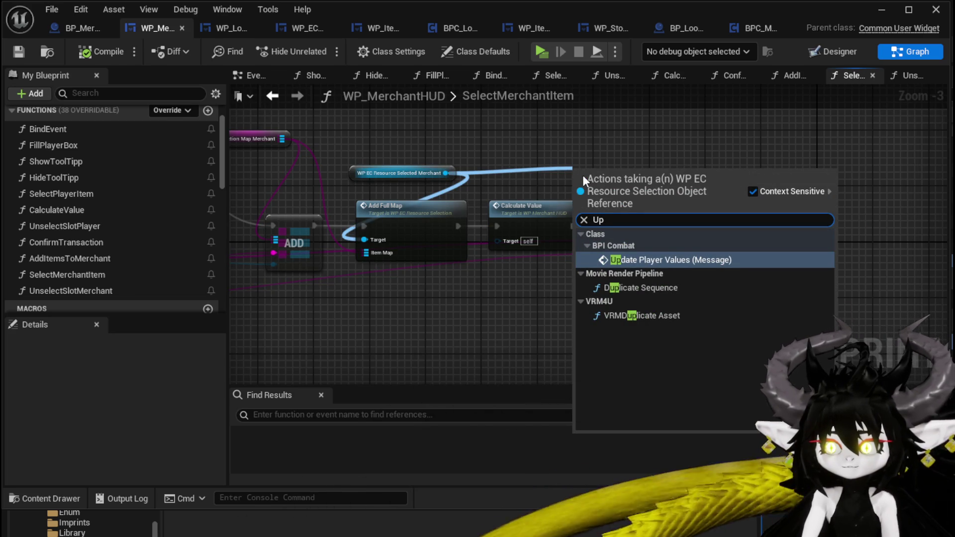
pyautogui.scroll(2, 564, 160)
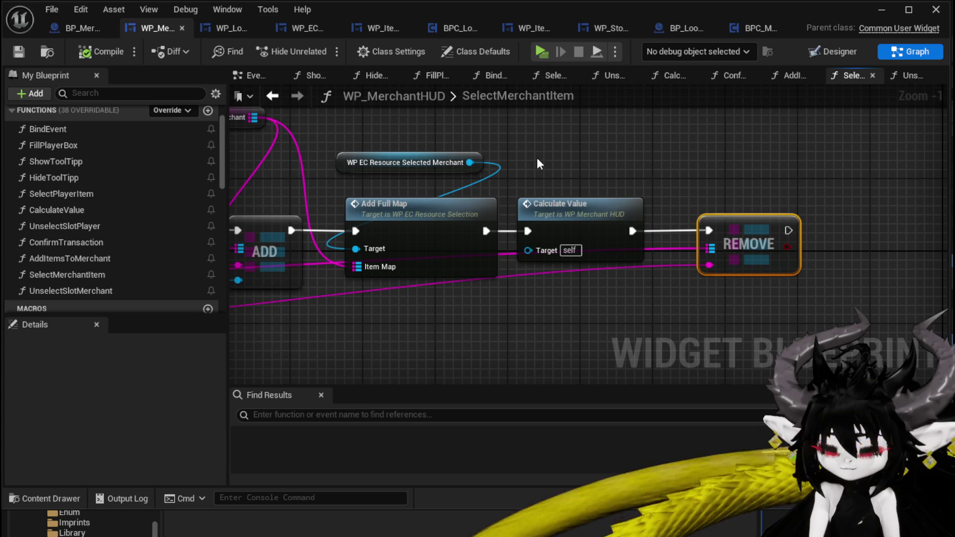
pyautogui.scroll(-1, 530, 157)
pyautogui.moveTo(545, 162)
pyautogui.mouseDown()
pyautogui.moveTo(650, 187)
pyautogui.moveTo(545, 171)
pyautogui.moveTo(538, 186)
pyautogui.mouseUp()
pyautogui.rightClick(538, 186)
pyautogui.click(506, 168)
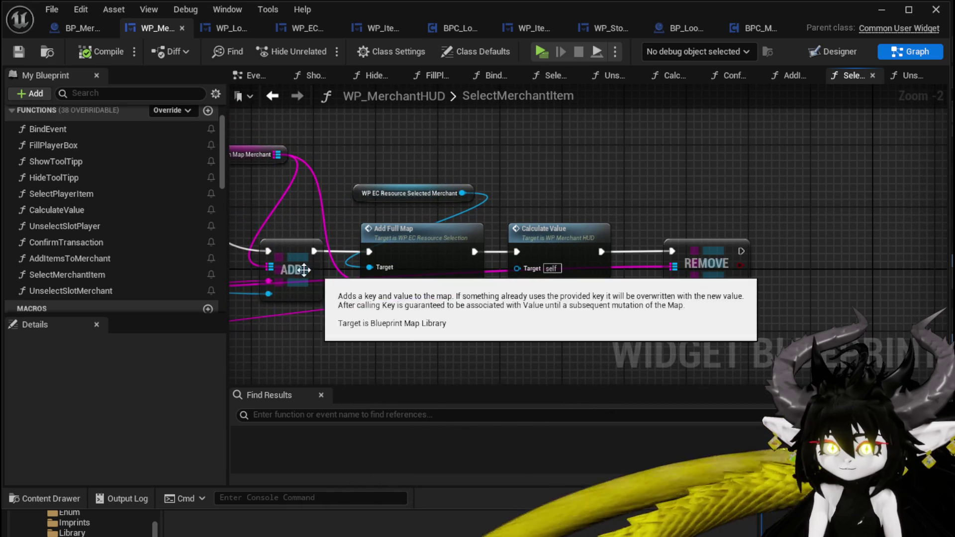
pyautogui.scroll(-10, 148, 241)
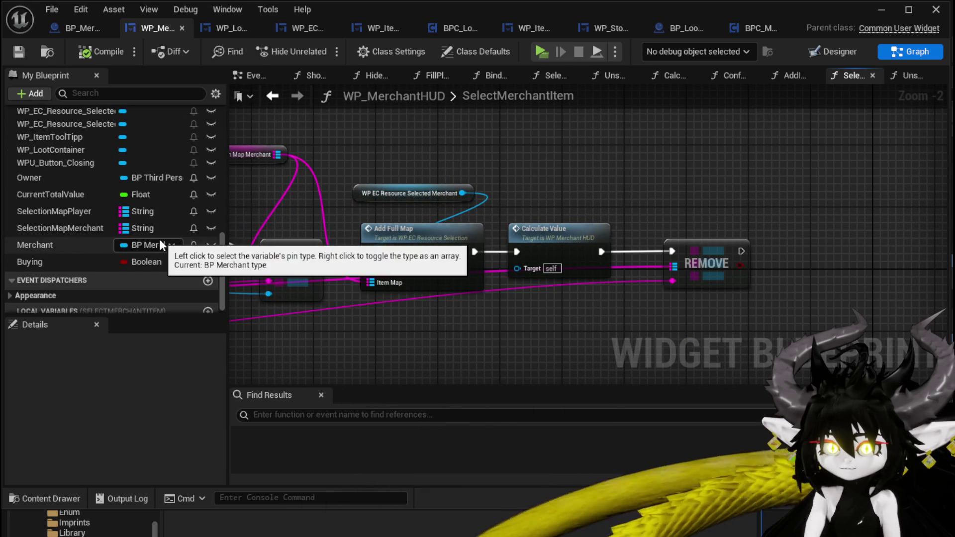
pyautogui.moveTo(78, 247)
pyautogui.mouseDown()
pyautogui.moveTo(525, 194)
pyautogui.moveTo(587, 149)
pyautogui.moveTo(663, 180)
pyautogui.mouseUp()
pyautogui.click(563, 221)
pyautogui.write('B')
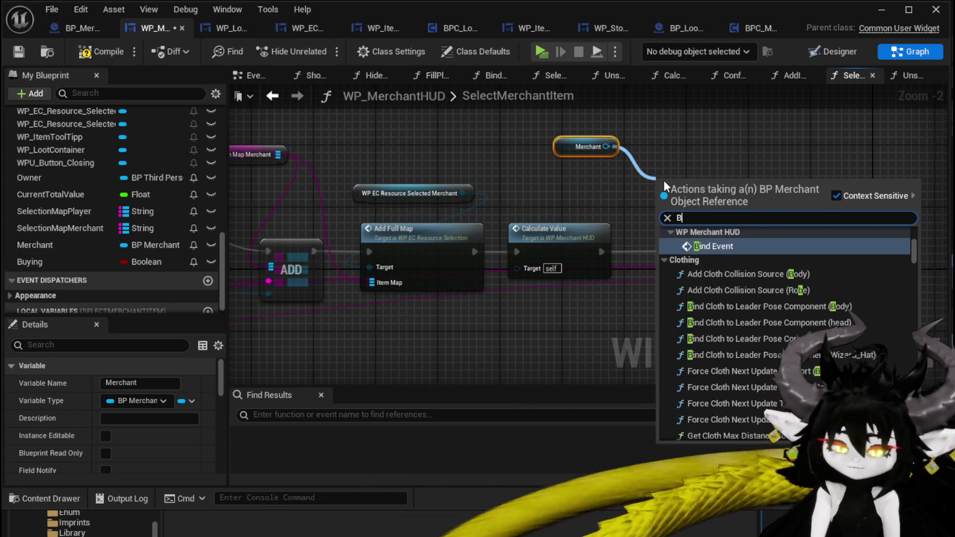
pyautogui.write('PC loo')
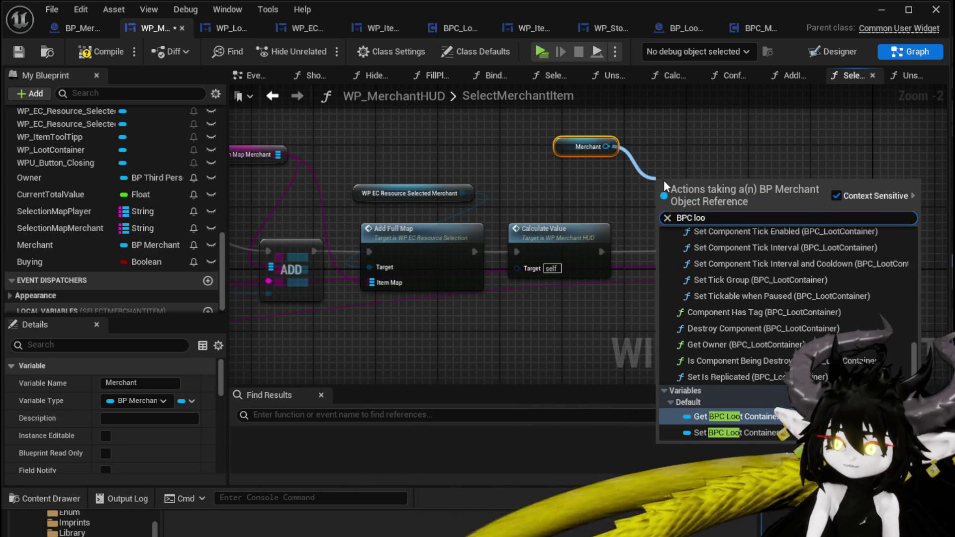
pyautogui.click(740, 416)
# Step: Add a Container Widget getter from the merchant's loot container reference
pyautogui.scroll(-4, 691, 153)
pyautogui.scroll(3, 717, 148)
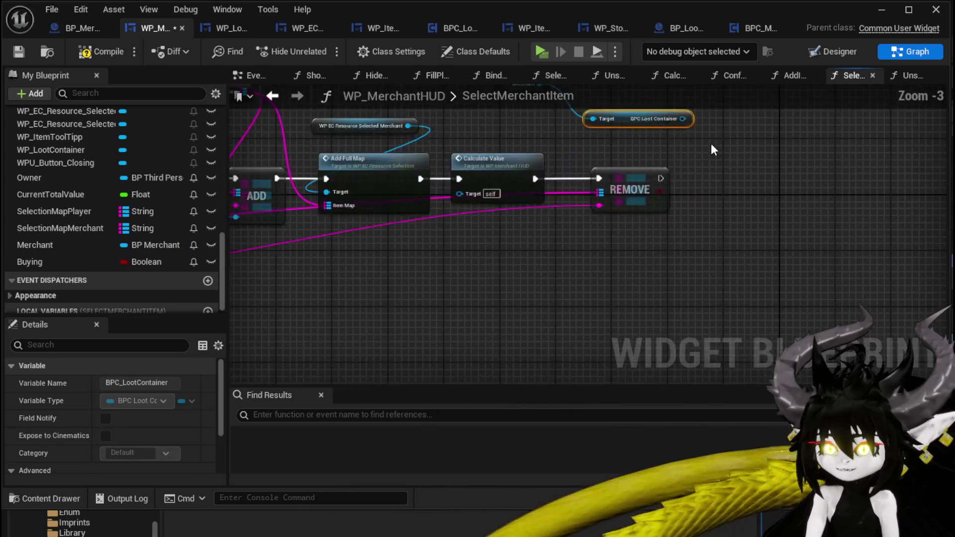
pyautogui.scroll(2, 718, 148)
pyautogui.click(634, 127)
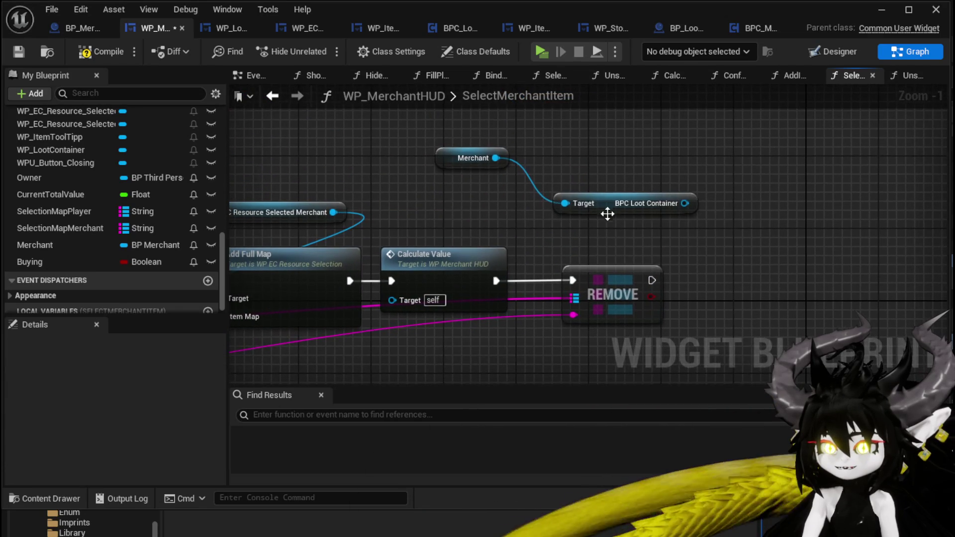
pyautogui.moveTo(607, 214); pyautogui.dragTo(496, 205)
pyautogui.moveTo(576, 194); pyautogui.dragTo(769, 174)
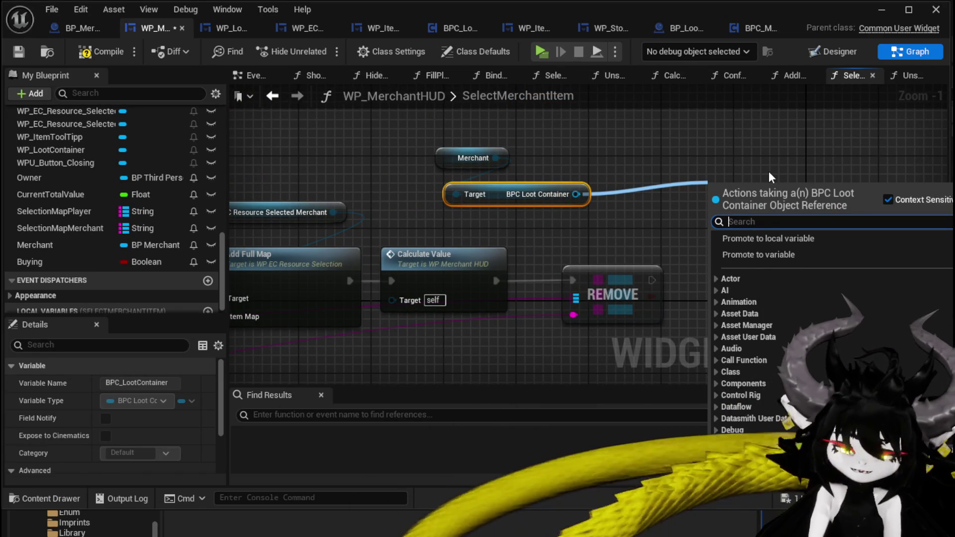
pyautogui.write('Up')
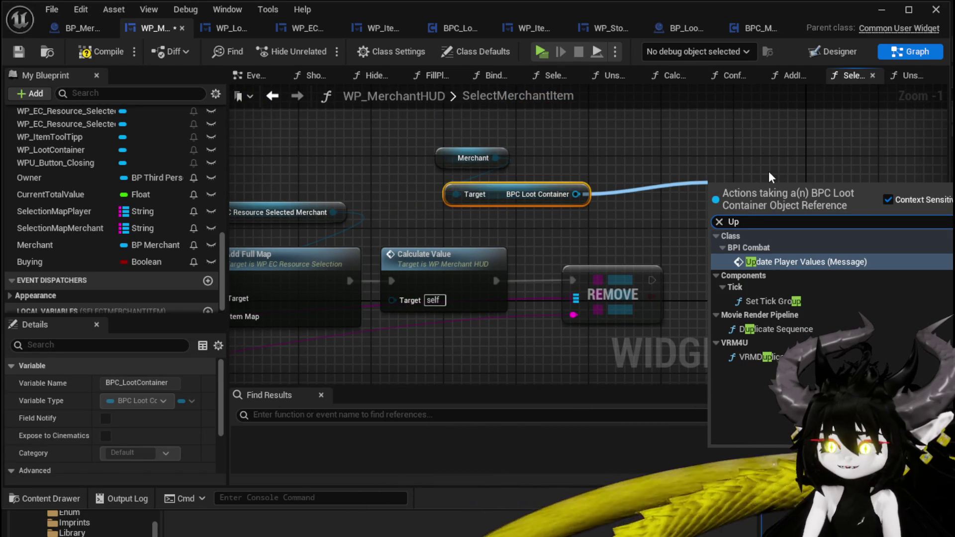
pyautogui.press('BackSpace')
pyautogui.press('BackSpace')
pyautogui.write('ge')
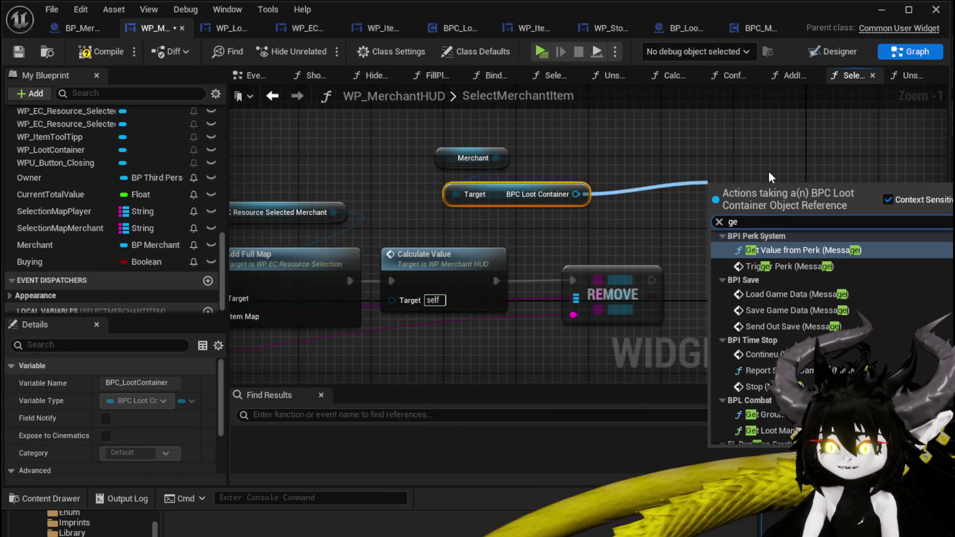
pyautogui.write('t')
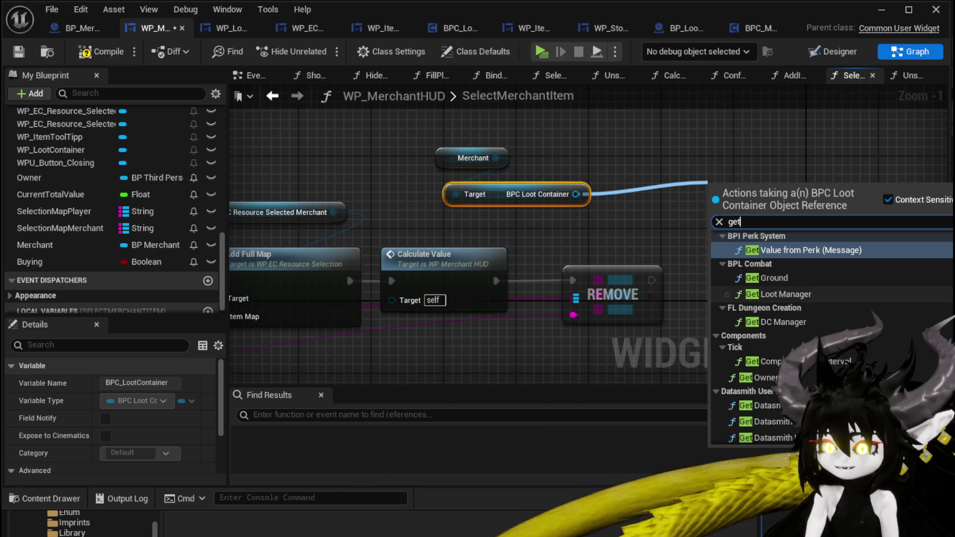
pyautogui.scroll(-5, 800, 299)
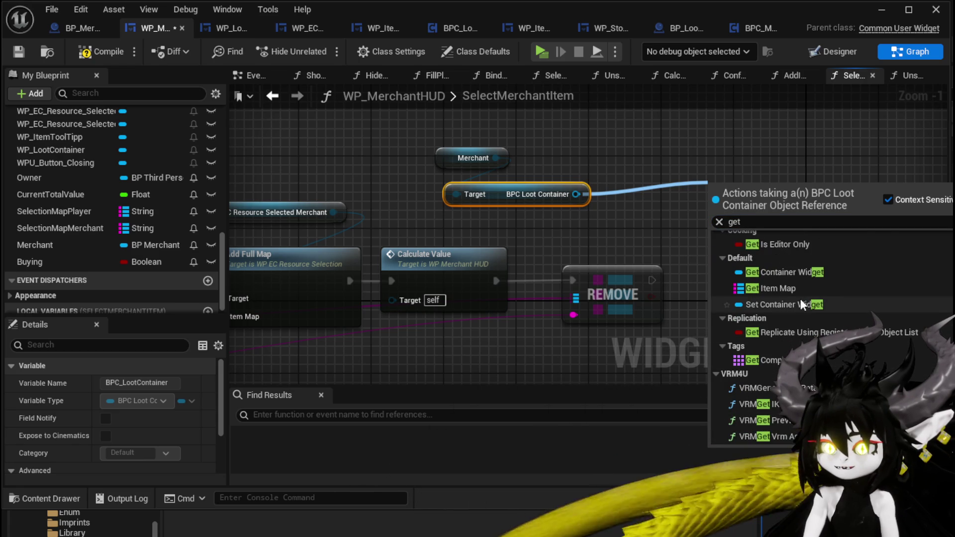
pyautogui.click(786, 273)
pyautogui.moveTo(774, 198); pyautogui.dragTo(549, 229)
# Step: Add an Update Box call on Container Widget, running right after REMOVE
pyautogui.moveTo(623, 221); pyautogui.dragTo(712, 217)
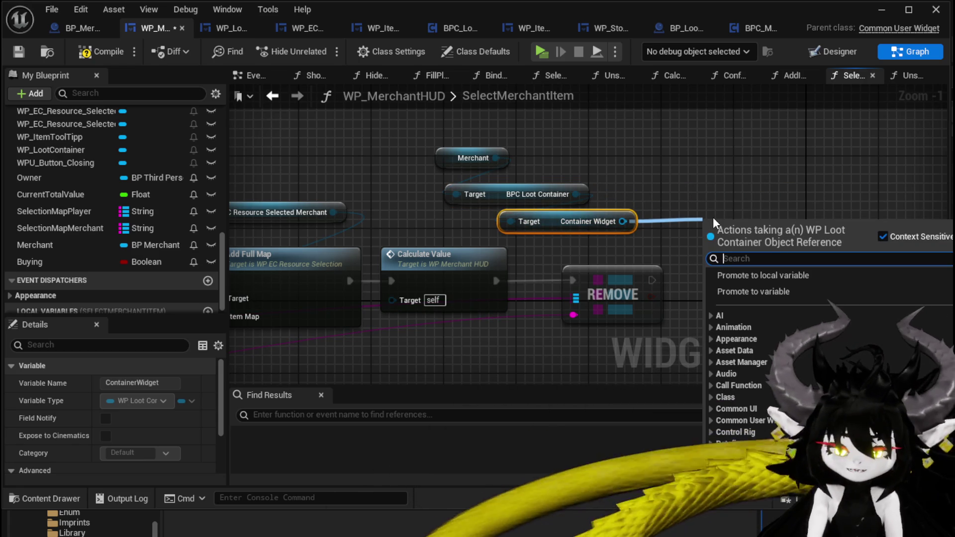
pyautogui.write('update')
pyautogui.press('Return')
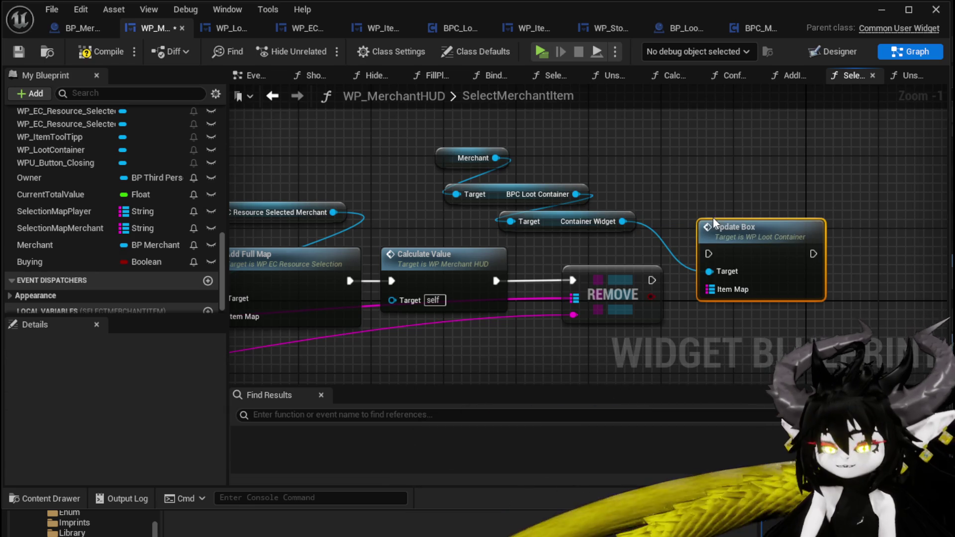
pyautogui.moveTo(651, 280); pyautogui.dragTo(717, 255)
pyautogui.scroll(-3, 732, 276)
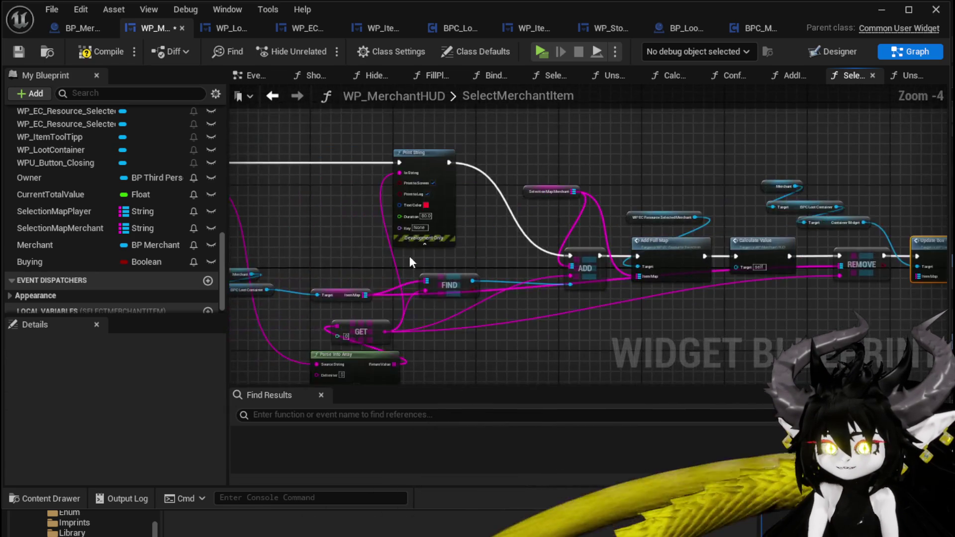
pyautogui.moveTo(429, 256); pyautogui.dragTo(498, 262)
# Step: Move the Merchant, loot container and ItemMap getters below REMOVE and Update Box, and select the update nodes
pyautogui.moveTo(368, 287); pyautogui.dragTo(485, 230)
pyautogui.moveTo(479, 275)
pyautogui.mouseDown()
pyautogui.moveTo(935, 268)
pyautogui.moveTo(642, 261)
pyautogui.moveTo(779, 271)
pyautogui.mouseUp()
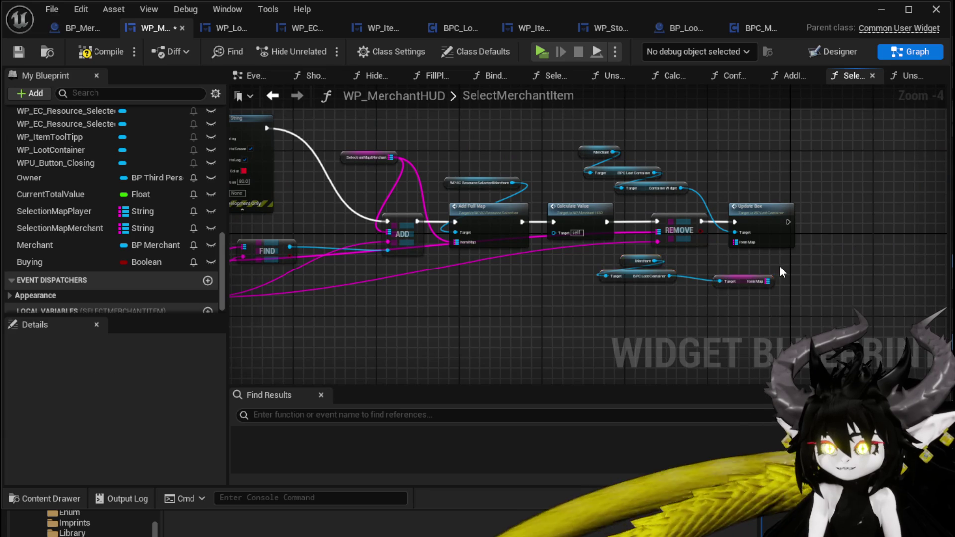
pyautogui.scroll(3, 779, 271)
pyautogui.click(698, 273)
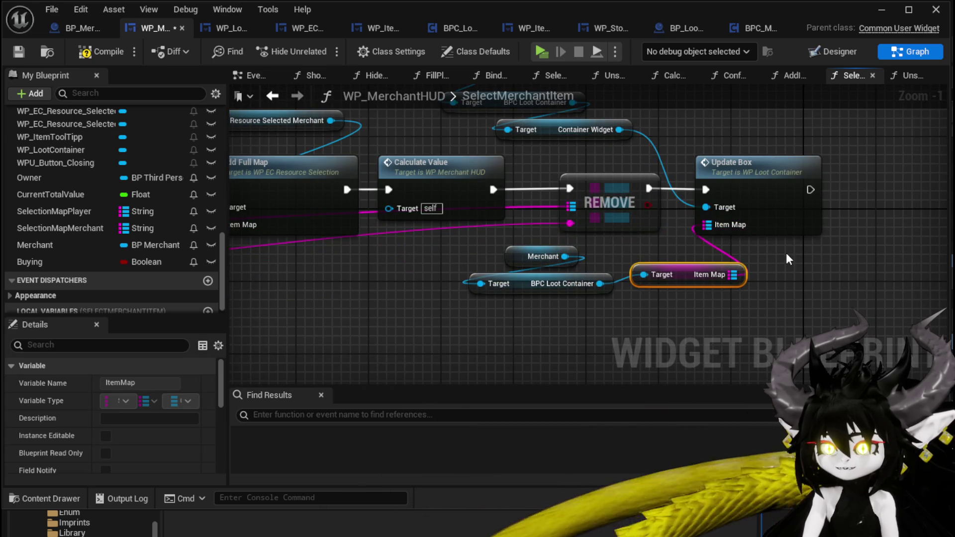
pyautogui.scroll(-2, 788, 259)
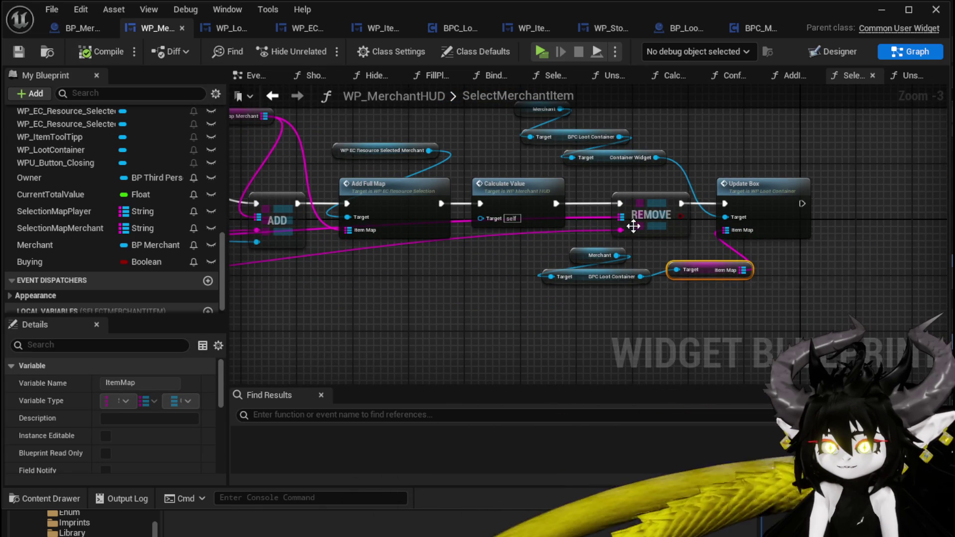
pyautogui.moveTo(592, 311); pyautogui.dragTo(534, 246)
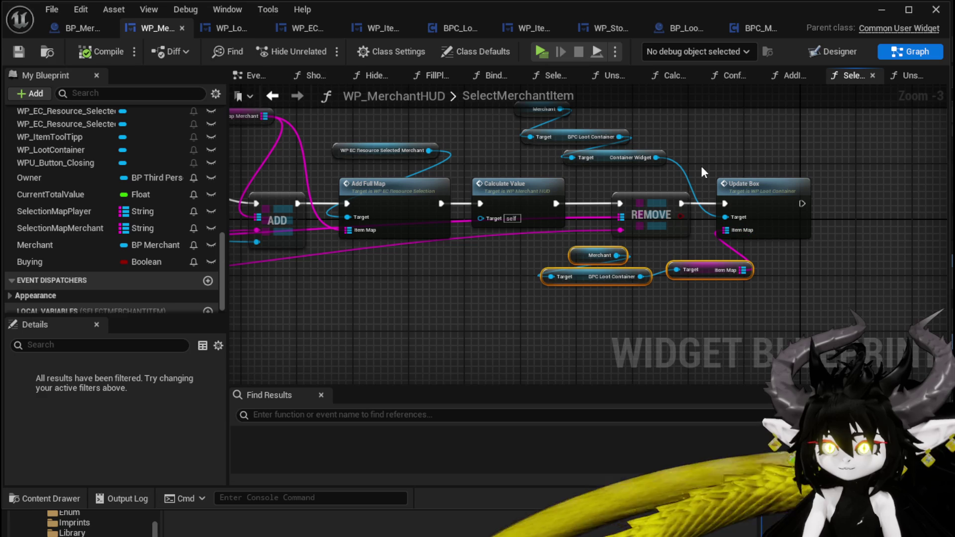
pyautogui.moveTo(697, 166); pyautogui.dragTo(552, 207)
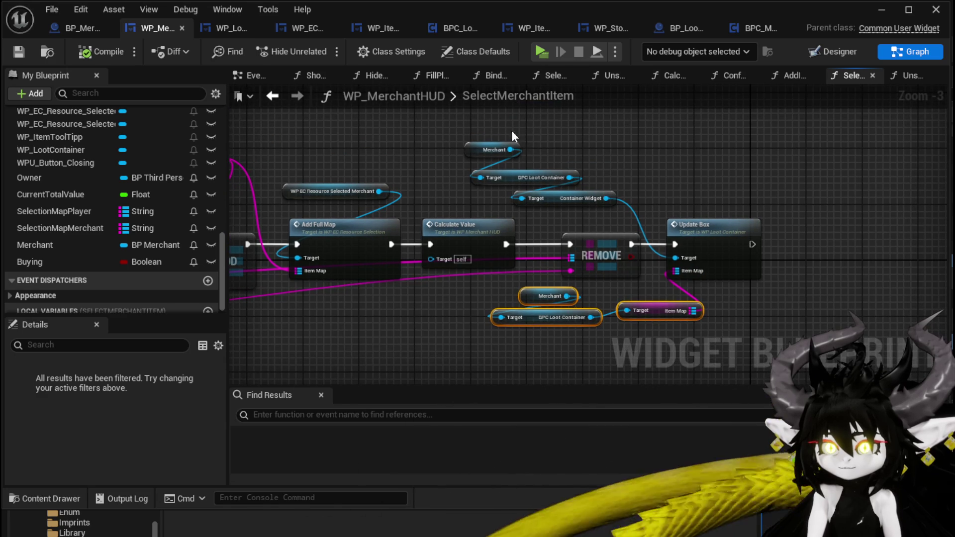
pyautogui.rightClick(729, 245)
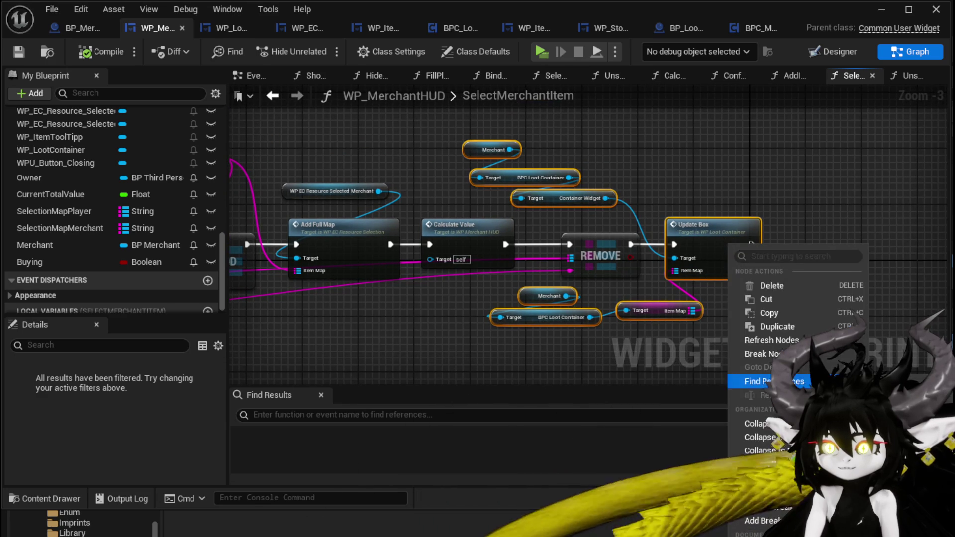
# Step: Collapse the selected nodes into a new UpdateMerchantBox function placed after REMOVE
pyautogui.click(759, 437)
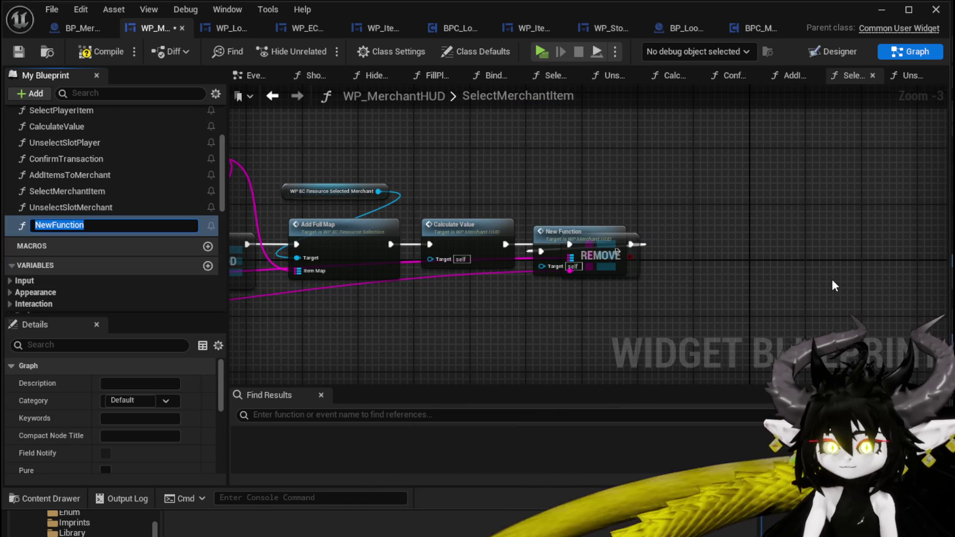
pyautogui.write('Update')
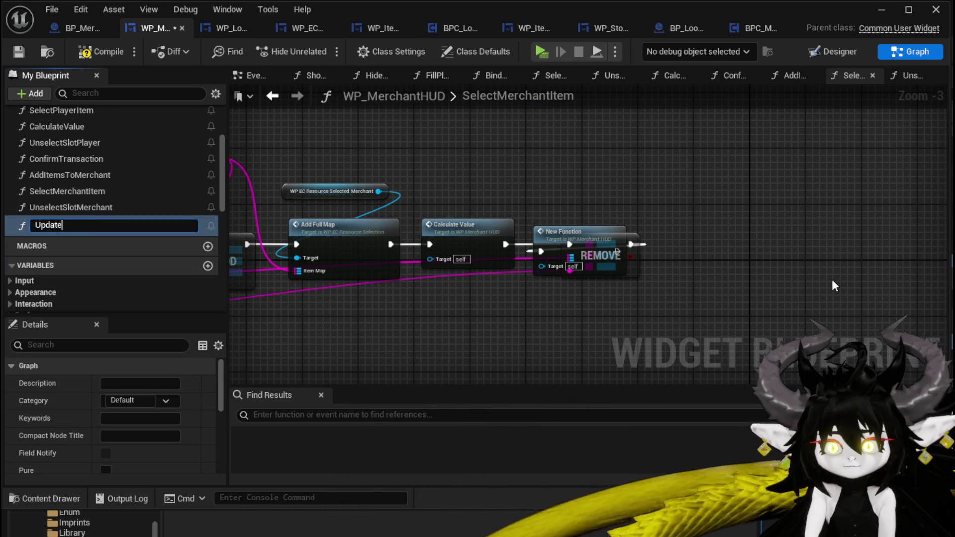
pyautogui.write('MerchantBox')
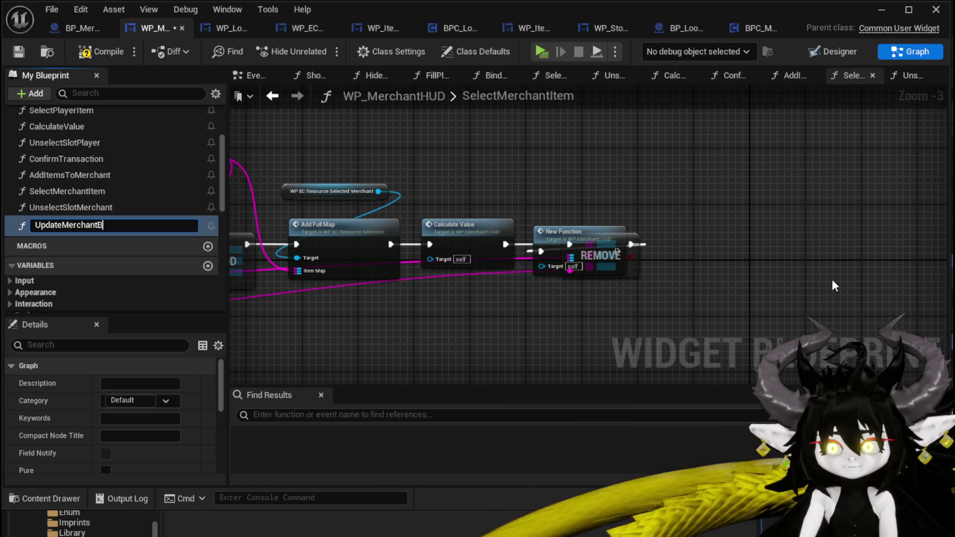
pyautogui.press('Return')
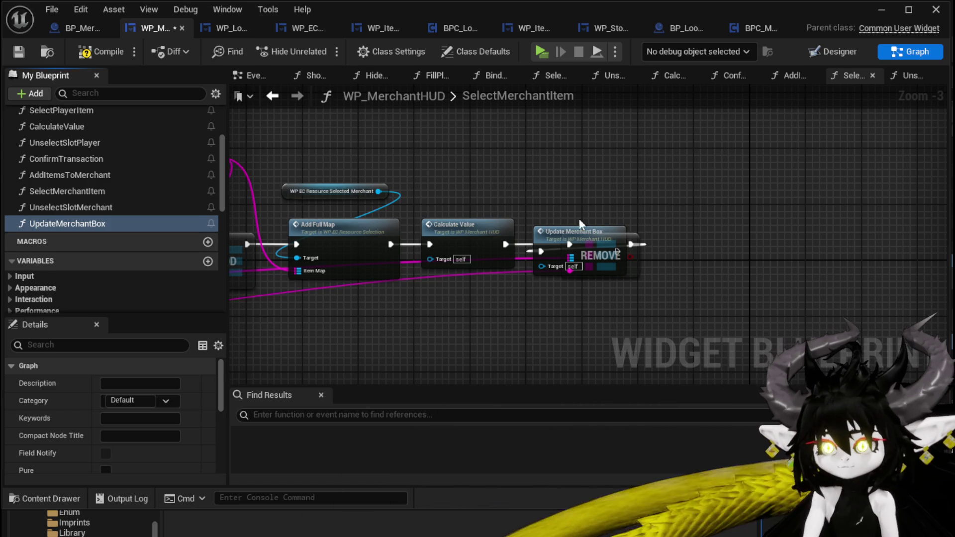
pyautogui.moveTo(555, 225); pyautogui.dragTo(701, 225)
pyautogui.click(551, 193)
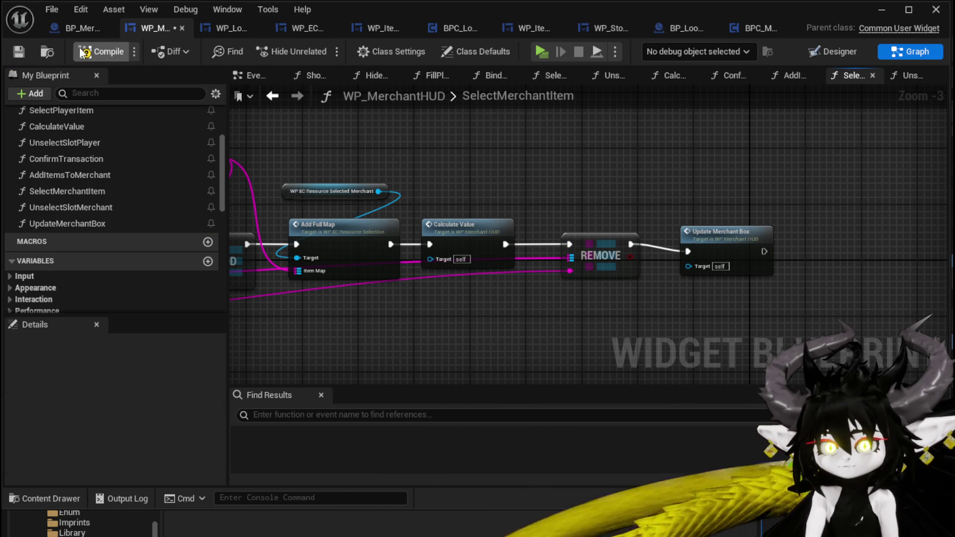
# Step: Compile the blueprint and open the UnselectSlotMerchant function graph
pyautogui.click(20, 53)
pyautogui.moveTo(455, 172); pyautogui.dragTo(768, 199)
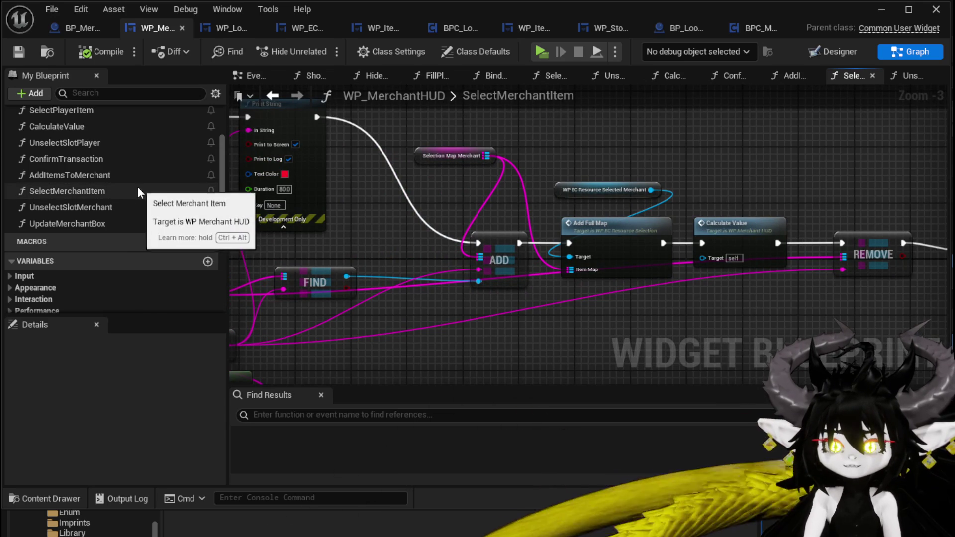
pyautogui.doubleClick(132, 211)
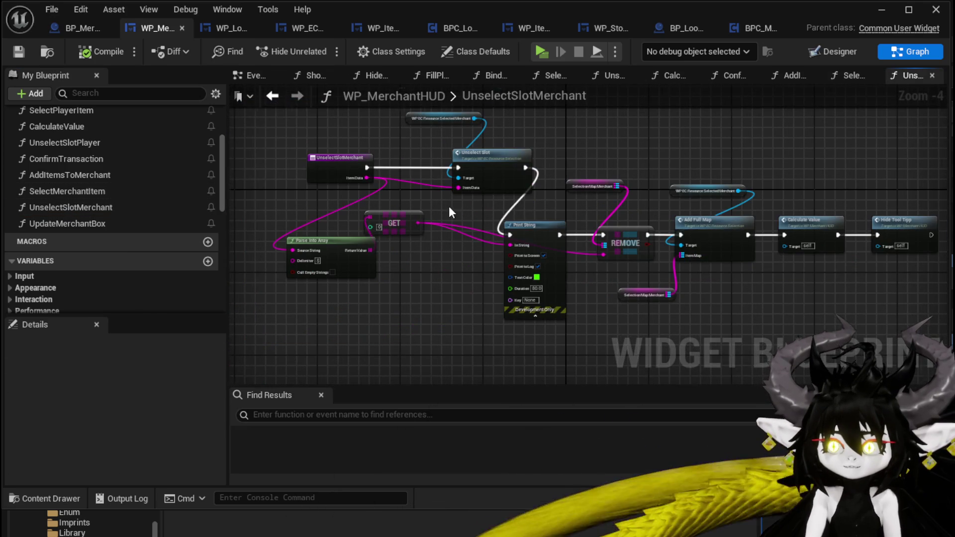
# Step: Connect UnselectSlotMerchant's entry directly to Print String
pyautogui.scroll(2, 449, 206)
pyautogui.moveTo(307, 208); pyautogui.dragTo(480, 280)
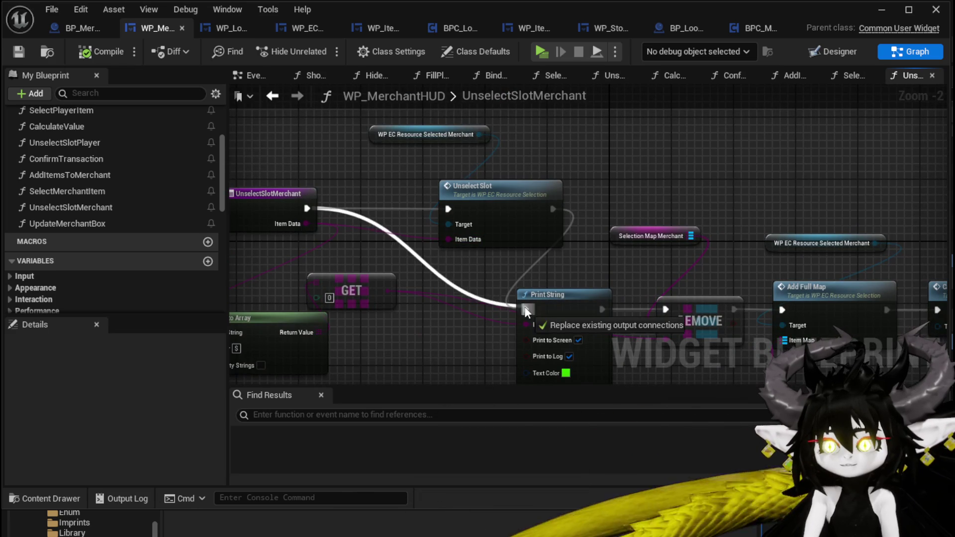
pyautogui.moveTo(524, 305); pyautogui.dragTo(526, 309)
# Step: Delete the Unselect Slot call and its target, then compile and save
pyautogui.click(511, 149)
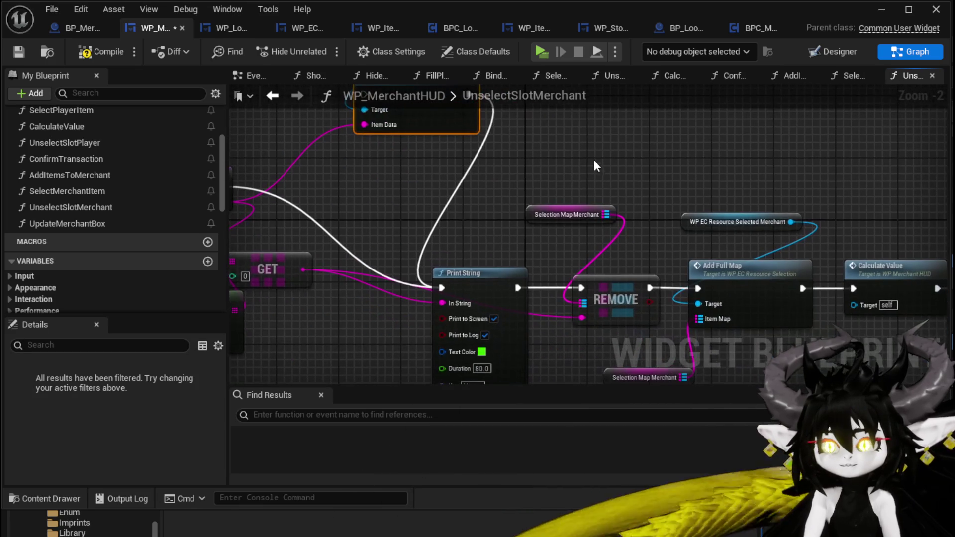
pyautogui.moveTo(611, 169)
pyautogui.mouseDown()
pyautogui.moveTo(662, 133)
pyautogui.moveTo(704, 133)
pyautogui.moveTo(689, 126)
pyautogui.mouseUp()
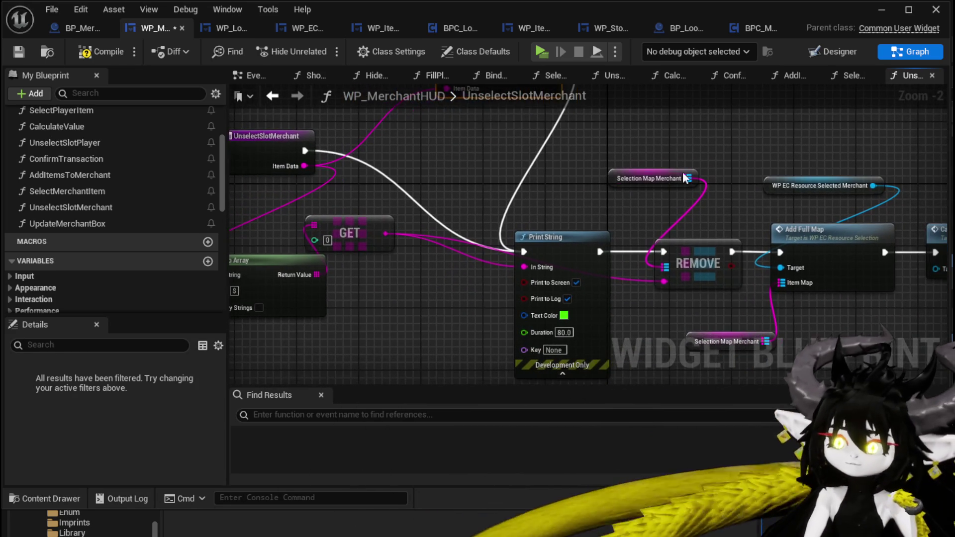
pyautogui.moveTo(471, 128)
pyautogui.mouseDown()
pyautogui.moveTo(531, 244)
pyautogui.moveTo(520, 277)
pyautogui.mouseUp()
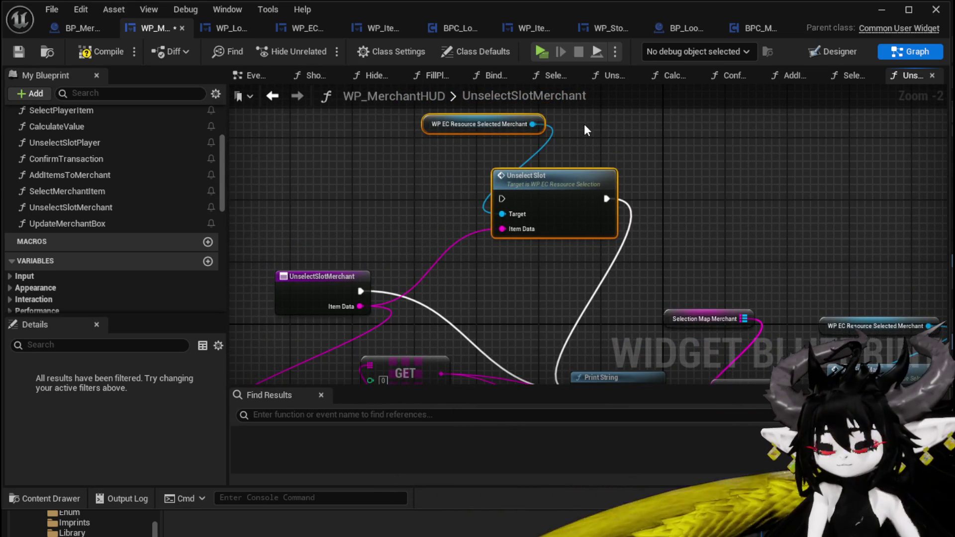
pyautogui.press('Delete')
pyautogui.moveTo(586, 210); pyautogui.dragTo(591, 175)
pyautogui.click(120, 52)
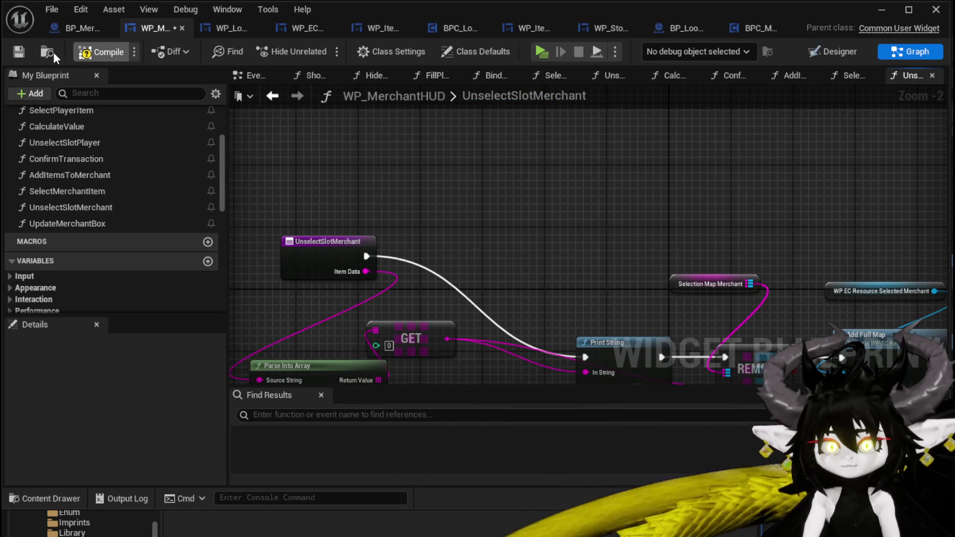
pyautogui.click(16, 50)
pyautogui.scroll(-10, 118, 252)
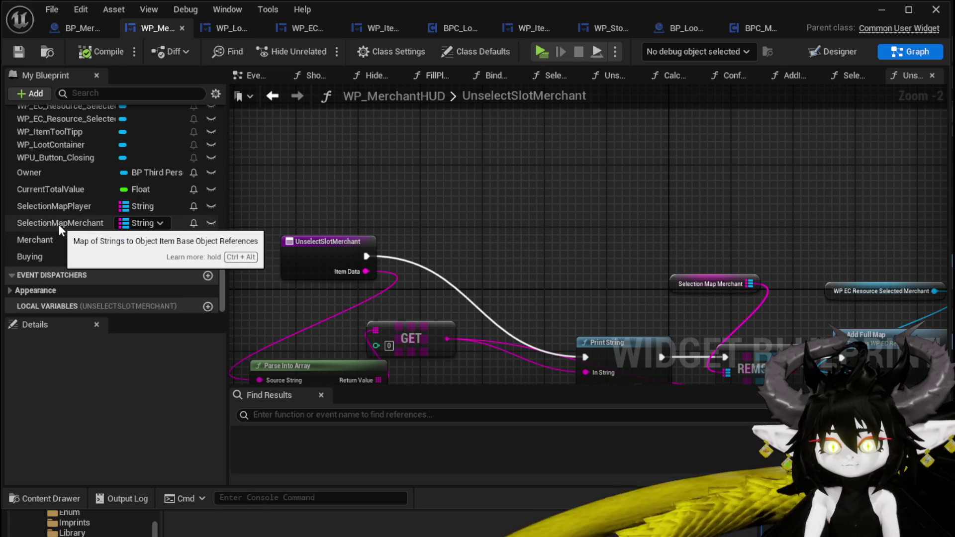
# Step: Build a Merchant → BPC Loot Container → Item Map getter chain
pyautogui.moveTo(35, 240)
pyautogui.mouseDown()
pyautogui.moveTo(384, 171)
pyautogui.moveTo(324, 159)
pyautogui.moveTo(428, 164)
pyautogui.mouseUp()
pyautogui.click(358, 169)
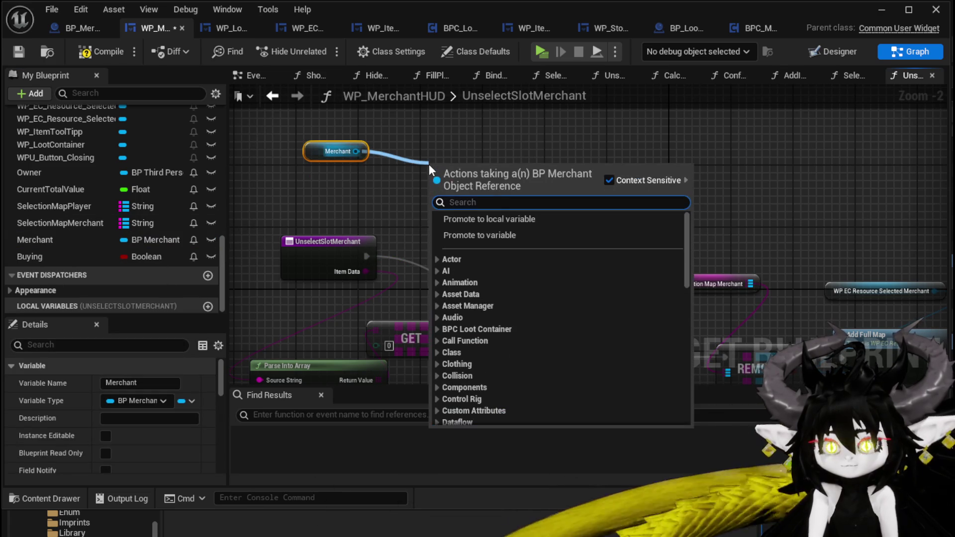
pyautogui.write('BPC loot')
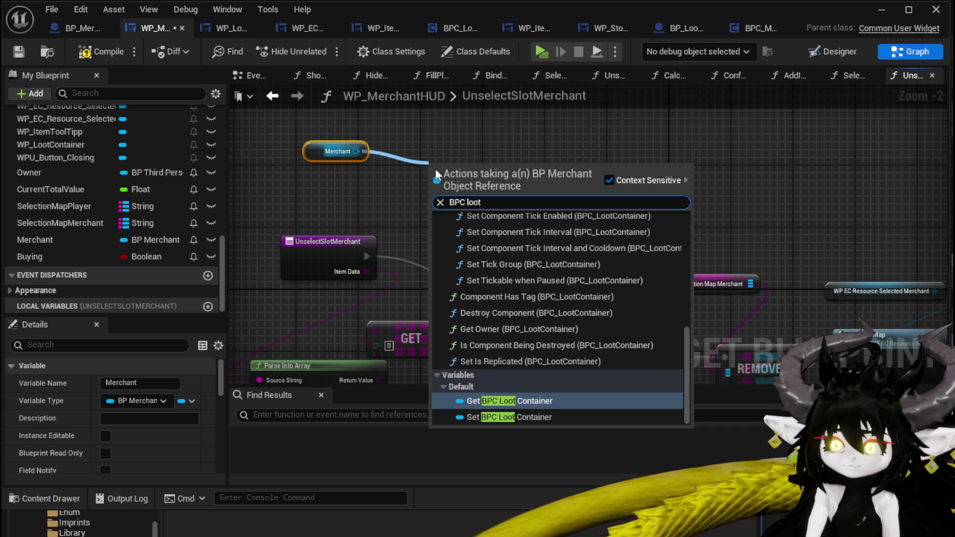
pyautogui.click(515, 400)
pyautogui.moveTo(389, 198); pyautogui.dragTo(491, 180)
pyautogui.write('Item')
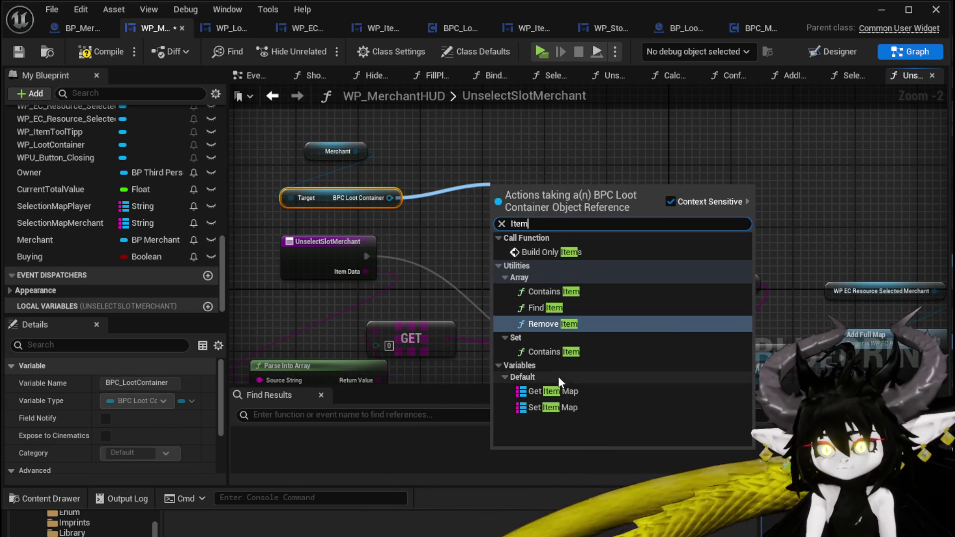
pyautogui.click(552, 391)
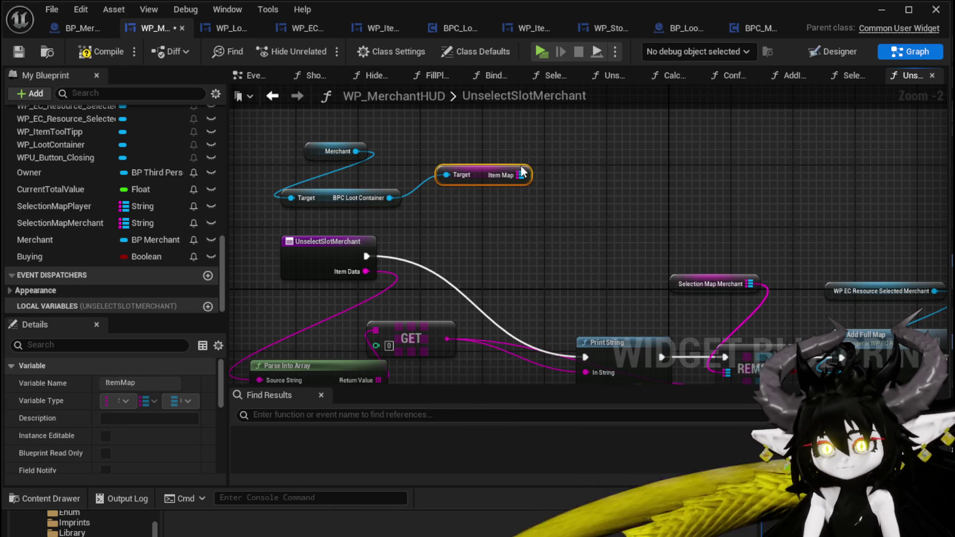
# Step: Add a Map ADD on the Item Map with GET's output as its key
pyautogui.moveTo(520, 174); pyautogui.dragTo(541, 217)
pyautogui.write('add')
pyautogui.click(597, 304)
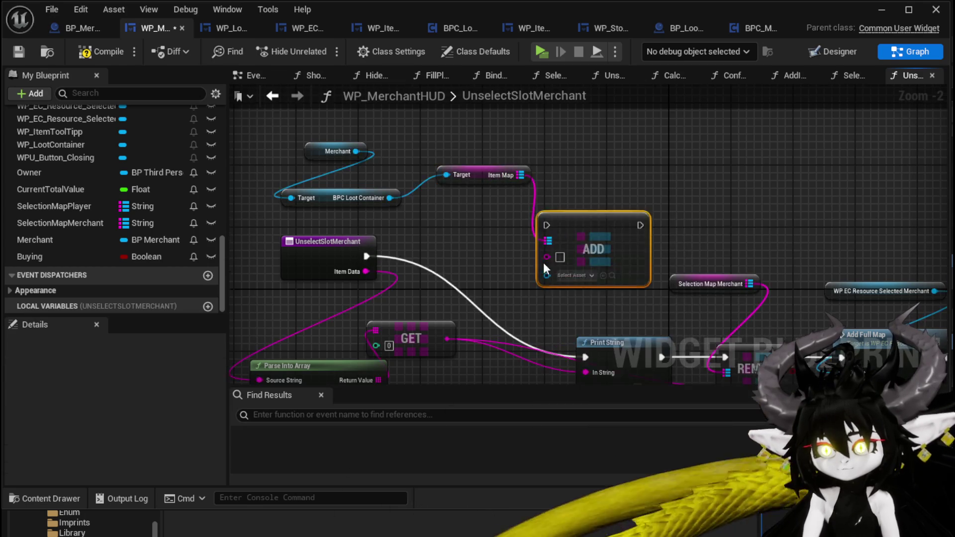
pyautogui.moveTo(548, 267); pyautogui.dragTo(479, 191)
pyautogui.moveTo(371, 234); pyautogui.dragTo(469, 152)
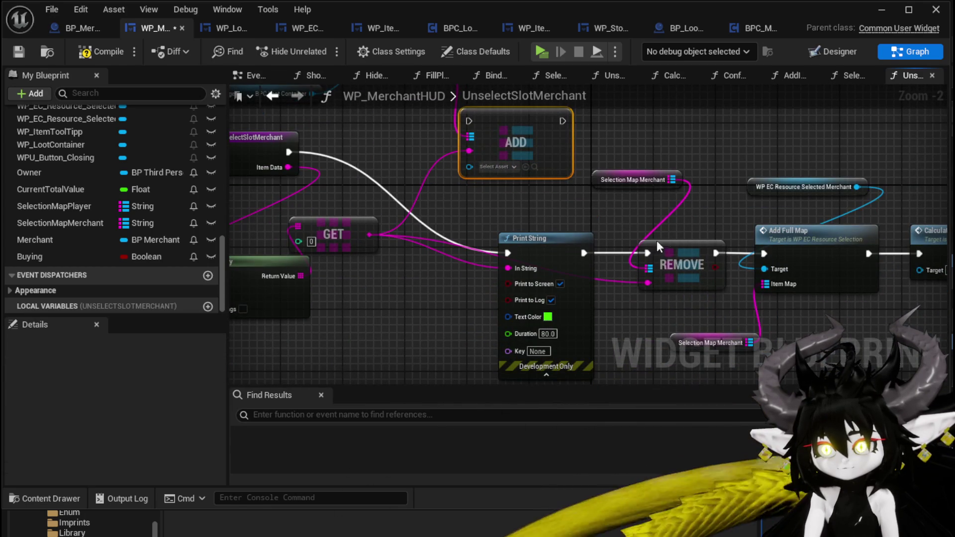
# Step: Add a FIND node on Selection Map Merchant near the function entry
pyautogui.moveTo(710, 193); pyautogui.dragTo(712, 171)
pyautogui.moveTo(675, 154)
pyautogui.mouseDown()
pyautogui.moveTo(645, 152)
pyautogui.moveTo(788, 179)
pyautogui.moveTo(766, 217)
pyautogui.moveTo(781, 157)
pyautogui.mouseUp()
pyautogui.write('Fin')
pyautogui.press('Return')
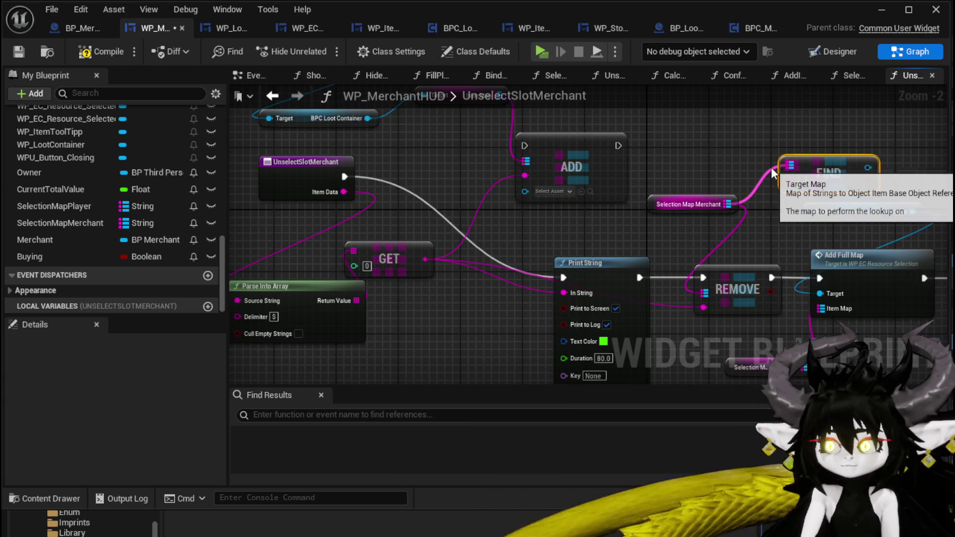
# Step: Move the FIND pair near GET and route the function entry into ADD instead of Print String
pyautogui.moveTo(867, 167)
pyautogui.mouseDown()
pyautogui.moveTo(819, 184)
pyautogui.moveTo(849, 167)
pyautogui.moveTo(577, 207)
pyautogui.moveTo(552, 193)
pyautogui.mouseUp()
pyautogui.keyDown('ctrl'); pyautogui.click(688, 204); pyautogui.keyUp('ctrl')
pyautogui.moveTo(800, 163)
pyautogui.mouseDown()
pyautogui.moveTo(489, 351)
pyautogui.moveTo(392, 352)
pyautogui.mouseUp()
pyautogui.moveTo(344, 157)
pyautogui.mouseDown()
pyautogui.moveTo(511, 119)
pyautogui.moveTo(524, 125)
pyautogui.mouseUp()
pyautogui.moveTo(546, 133)
pyautogui.mouseDown()
pyautogui.moveTo(539, 164)
pyautogui.moveTo(703, 257)
pyautogui.mouseUp()
# Step: Add an Update Merchant Box call after Hide Tool Tipp at the chain's end
pyautogui.scroll(-2, 410, 198)
pyautogui.scroll(1, 568, 219)
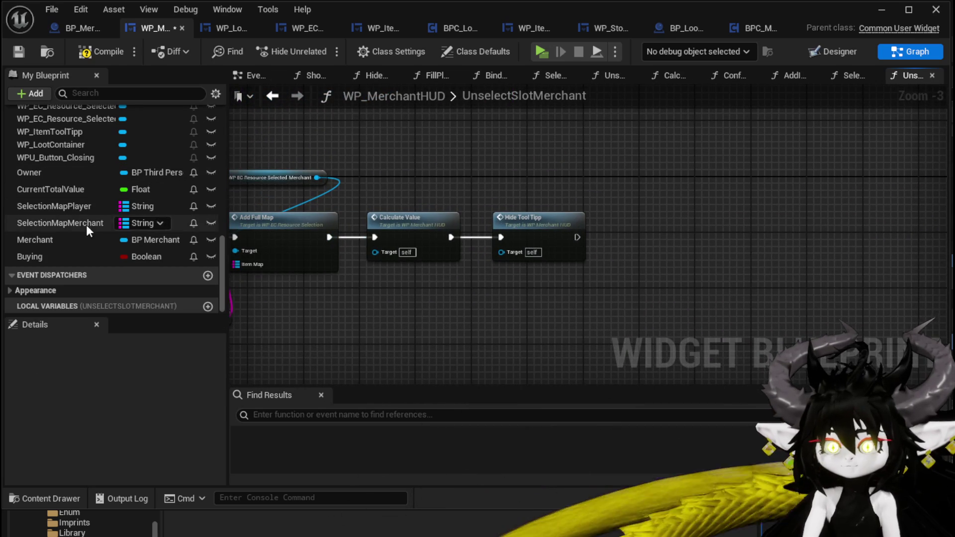
pyautogui.moveTo(443, 279); pyautogui.dragTo(566, 277)
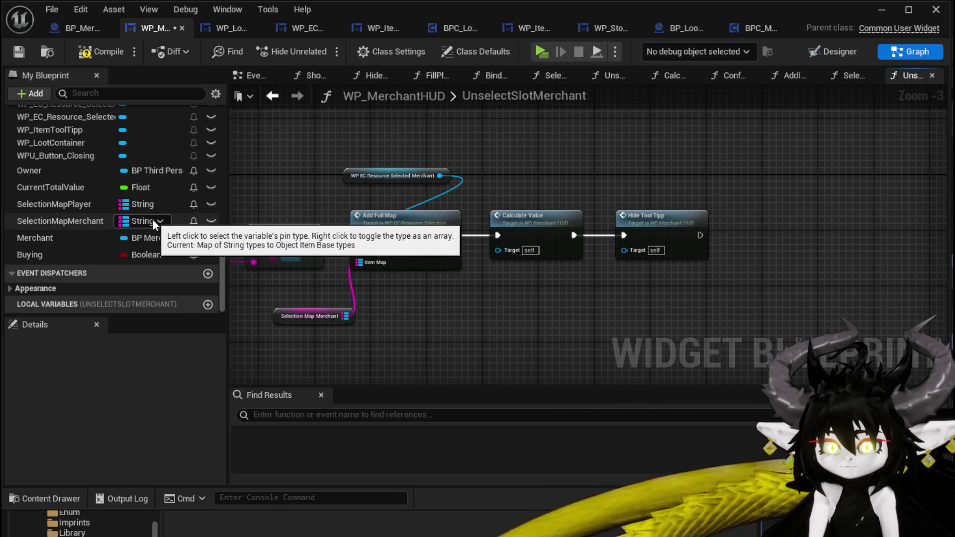
pyautogui.scroll(3, 152, 220)
pyautogui.scroll(-3, 151, 219)
pyautogui.scroll(12, 150, 216)
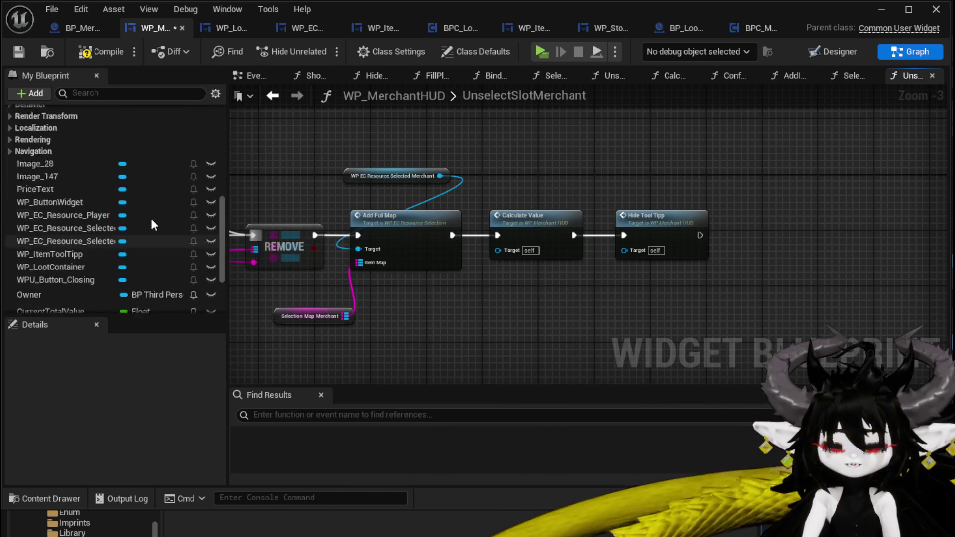
pyautogui.moveTo(70, 242)
pyautogui.mouseDown()
pyautogui.moveTo(318, 249)
pyautogui.moveTo(741, 223)
pyautogui.moveTo(716, 249)
pyautogui.moveTo(746, 249)
pyautogui.moveTo(759, 212)
pyautogui.moveTo(736, 190)
pyautogui.moveTo(766, 220)
pyautogui.mouseUp()
# Step: Compile and save the blueprint, then launch a standalone game preview
pyautogui.click(114, 49)
pyautogui.click(20, 52)
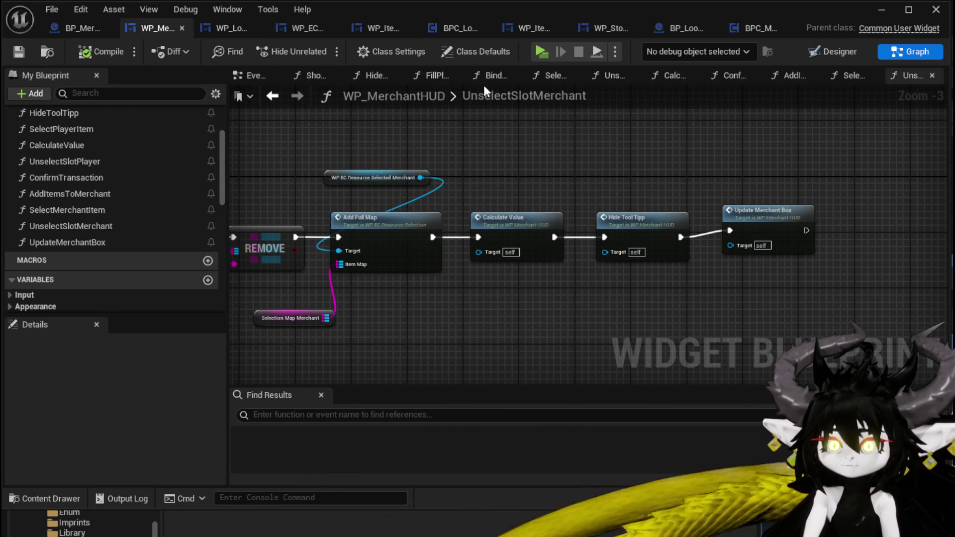
pyautogui.click(880, 10)
pyautogui.click(381, 46)
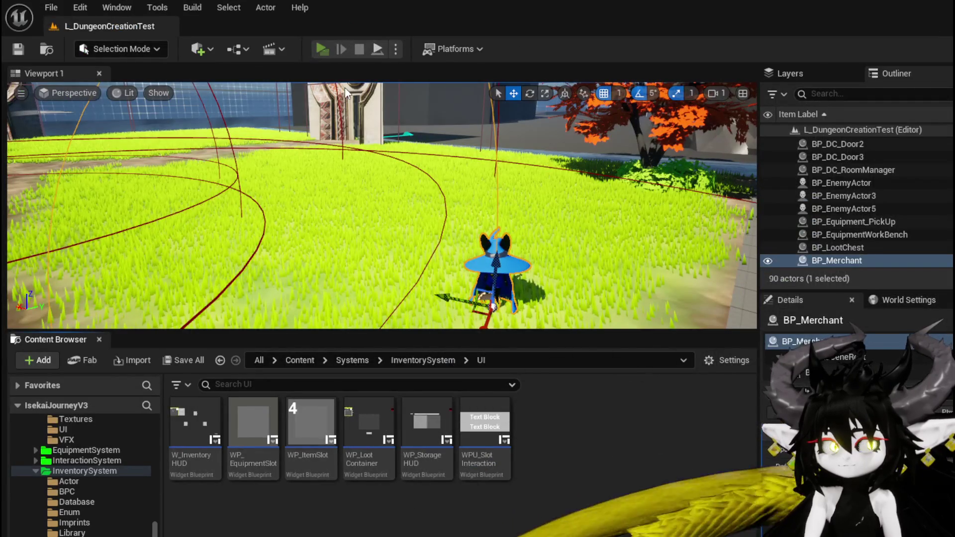
pyautogui.press('w')
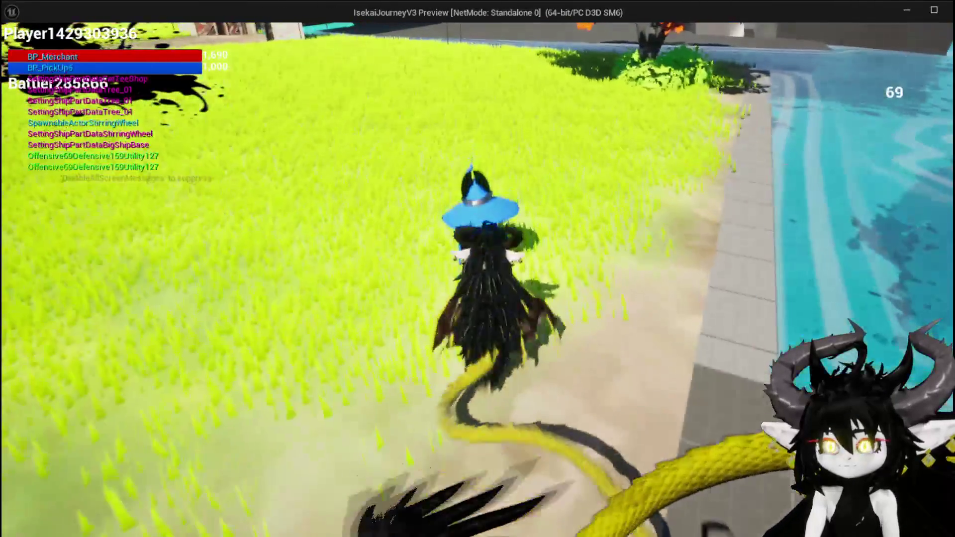
pyautogui.press('i')
pyautogui.moveTo(629, 187)
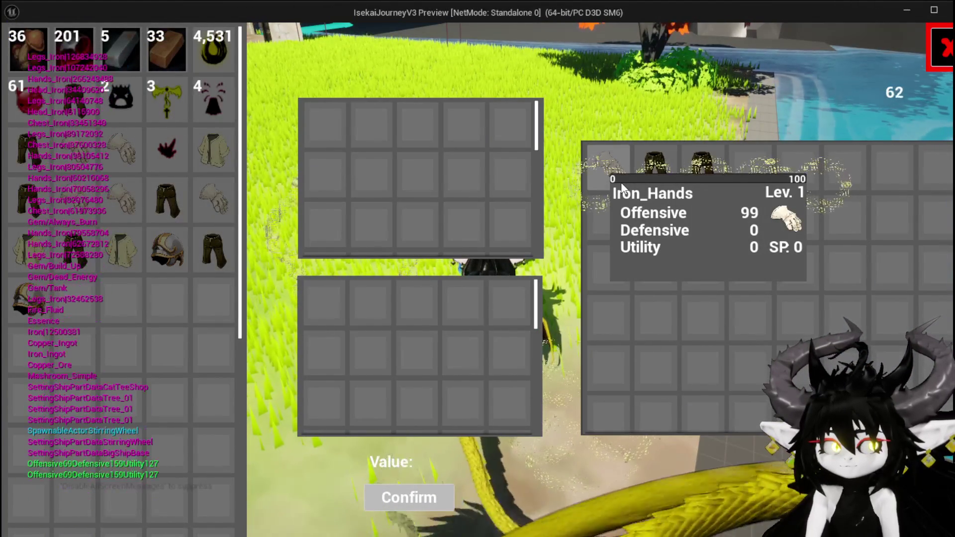
pyautogui.click(607, 181)
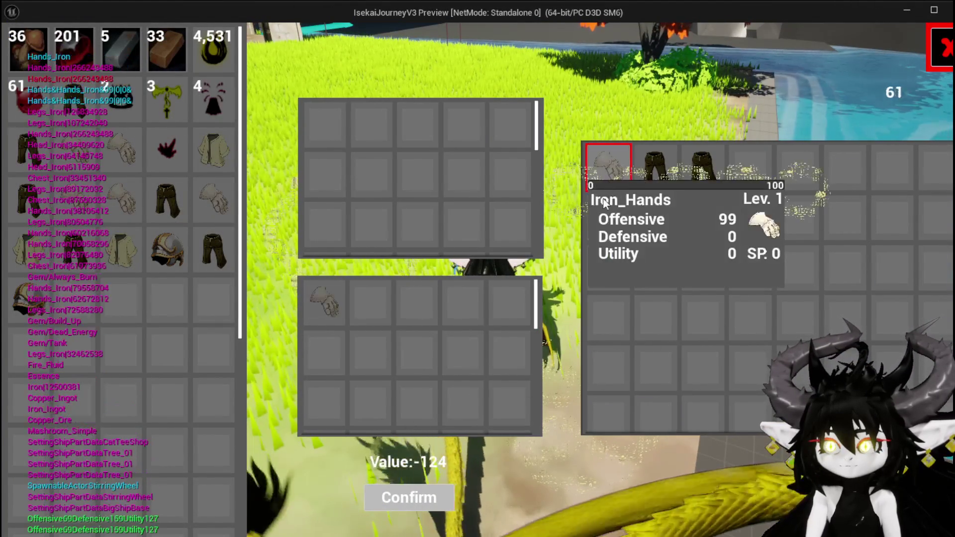
pyautogui.click(329, 298)
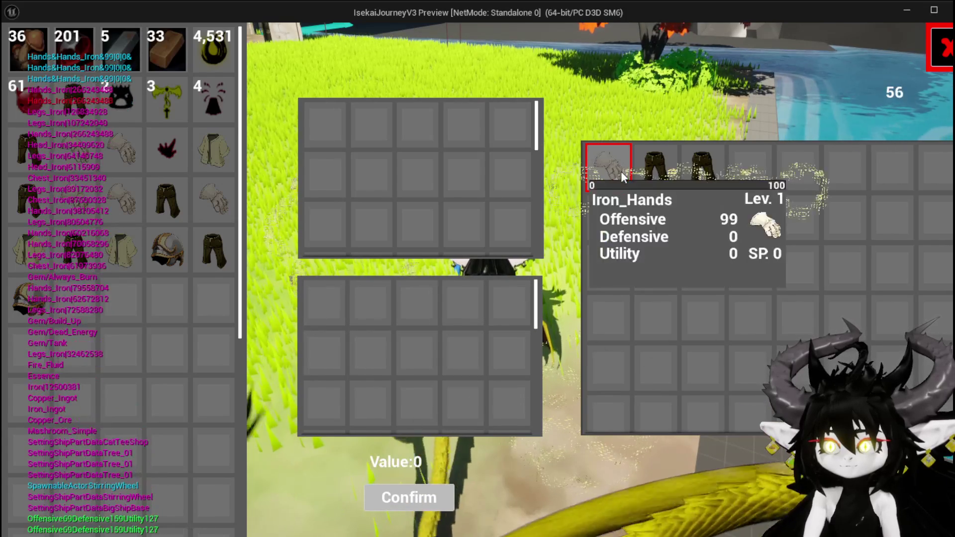
pyautogui.click(677, 169)
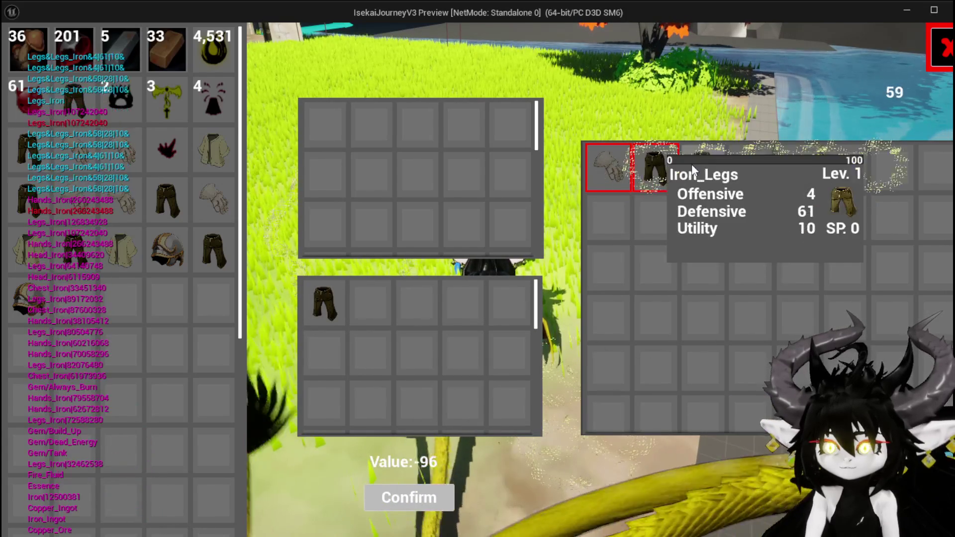
pyautogui.click(696, 166)
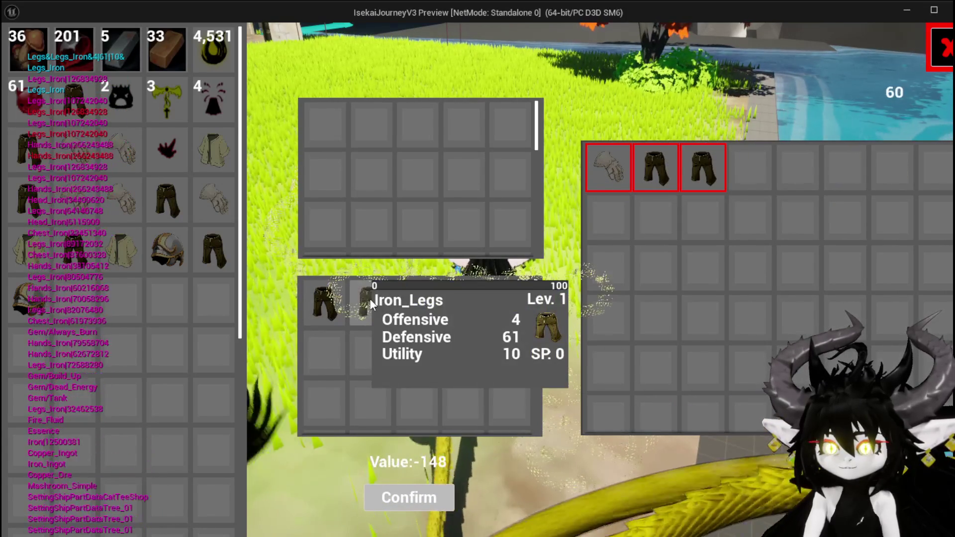
pyautogui.click(369, 298)
pyautogui.moveTo(675, 176)
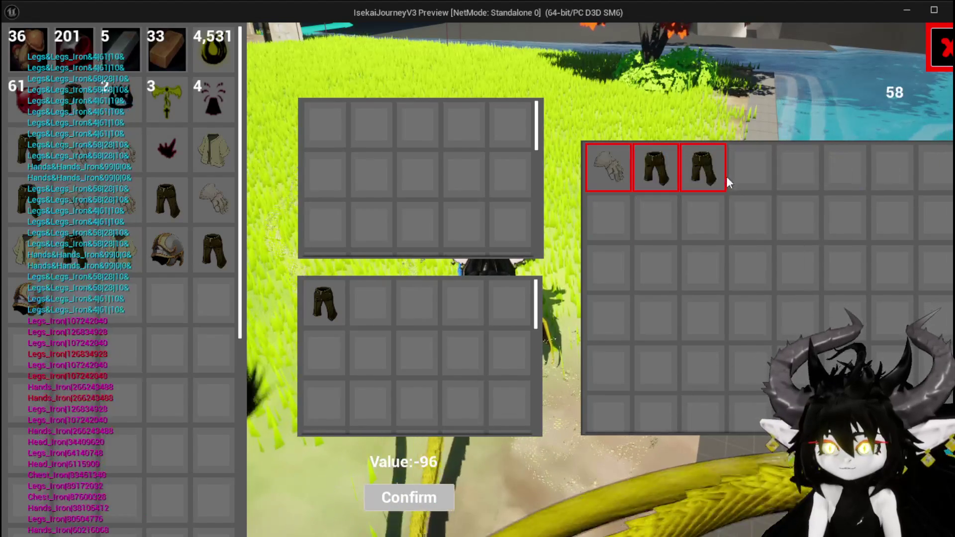
pyautogui.press('Escape')
pyautogui.hotkey('ctrl', 's')
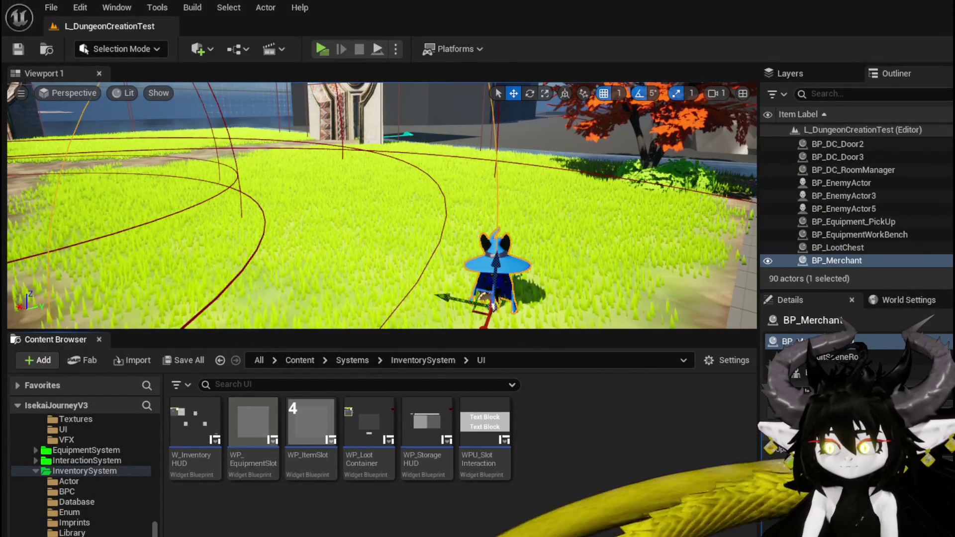
# Step: Return to WP_MerchantHUD's SelectMerchantItem graph and shift Update Merchant Box further right
pyautogui.hotkey('alt', 'Tab')
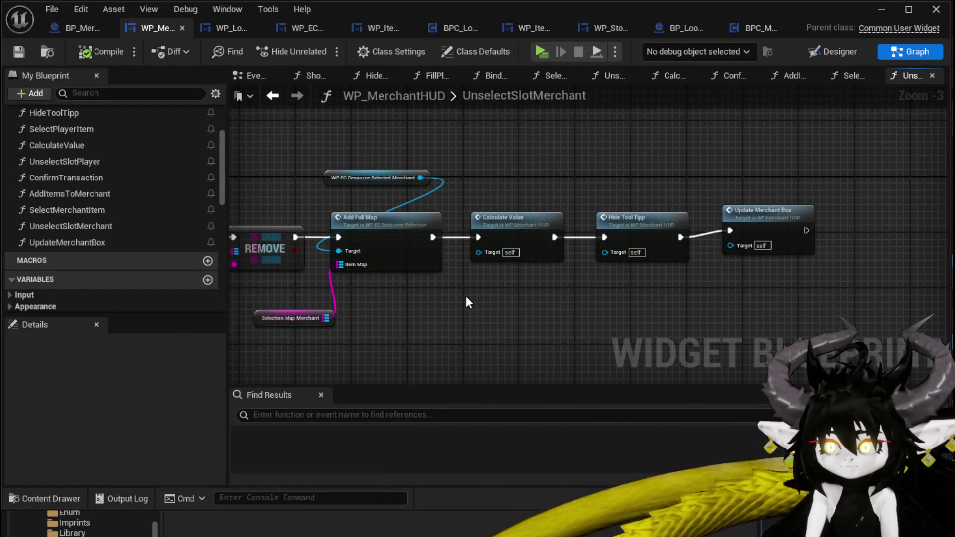
pyautogui.moveTo(468, 301); pyautogui.dragTo(739, 306)
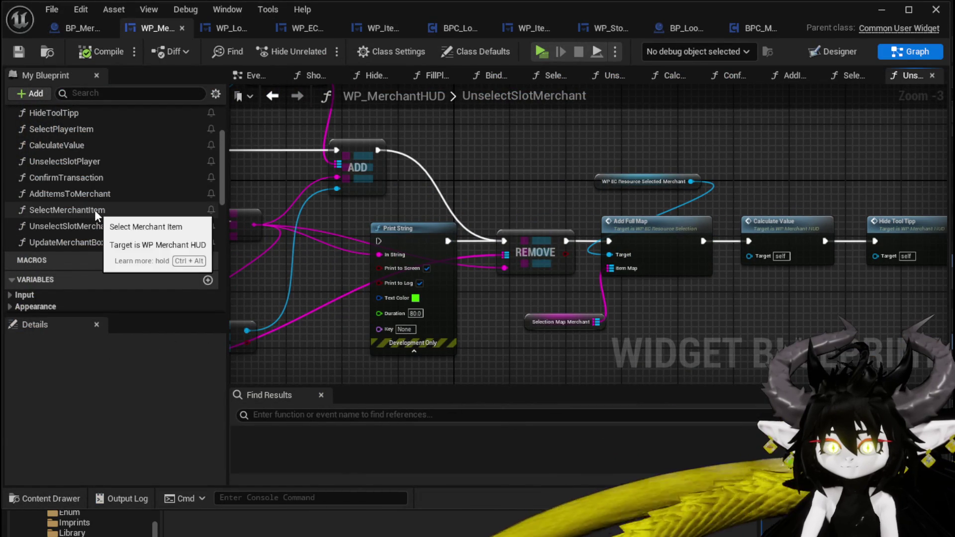
pyautogui.doubleClick(95, 210)
pyautogui.moveTo(482, 197)
pyautogui.mouseDown()
pyautogui.moveTo(509, 199)
pyautogui.moveTo(360, 202)
pyautogui.moveTo(639, 127)
pyautogui.moveTo(549, 163)
pyautogui.moveTo(482, 169)
pyautogui.mouseUp()
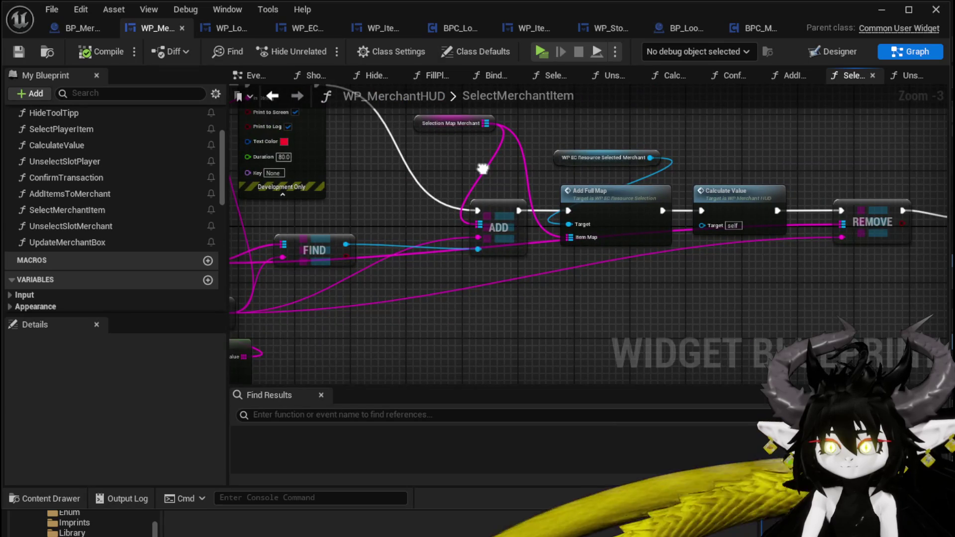
pyautogui.moveTo(750, 172); pyautogui.dragTo(572, 180)
pyautogui.moveTo(669, 226); pyautogui.dragTo(768, 222)
# Step: Reposition the Merchant getter nodes and REMOVE, then open the UpdateMerchantBox graph
pyautogui.moveTo(571, 219); pyautogui.dragTo(743, 264)
pyautogui.moveTo(504, 276)
pyautogui.mouseDown()
pyautogui.moveTo(756, 239)
pyautogui.moveTo(741, 240)
pyautogui.mouseUp()
pyautogui.moveTo(500, 242)
pyautogui.mouseDown()
pyautogui.moveTo(319, 198)
pyautogui.moveTo(246, 201)
pyautogui.mouseUp()
pyautogui.moveTo(420, 248)
pyautogui.mouseDown()
pyautogui.moveTo(657, 289)
pyautogui.moveTo(409, 240)
pyautogui.moveTo(448, 257)
pyautogui.mouseUp()
pyautogui.moveTo(646, 256)
pyautogui.mouseDown()
pyautogui.moveTo(577, 270)
pyautogui.moveTo(184, 252)
pyautogui.moveTo(536, 240)
pyautogui.moveTo(134, 239)
pyautogui.mouseUp()
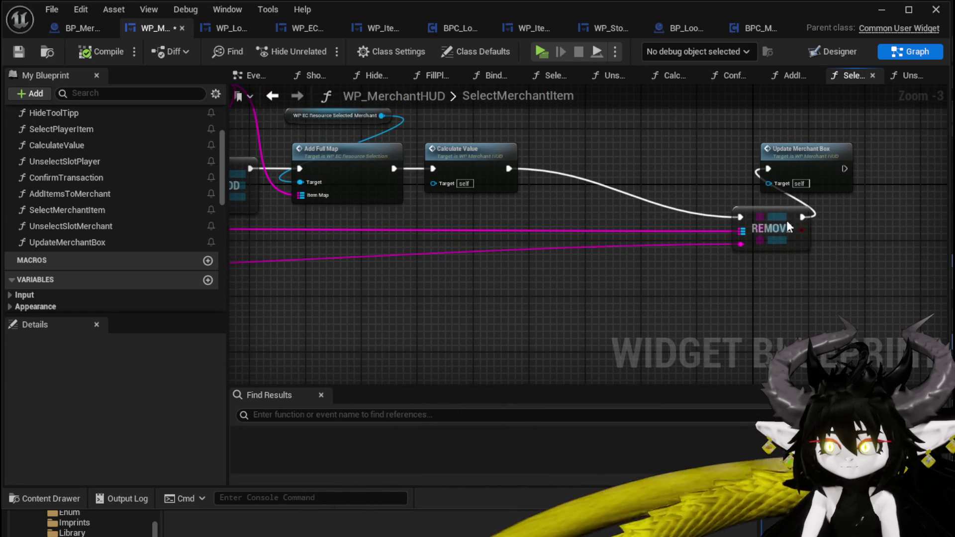
pyautogui.moveTo(790, 222); pyautogui.dragTo(687, 215)
pyautogui.doubleClick(810, 159)
pyautogui.moveTo(633, 269); pyautogui.dragTo(517, 222)
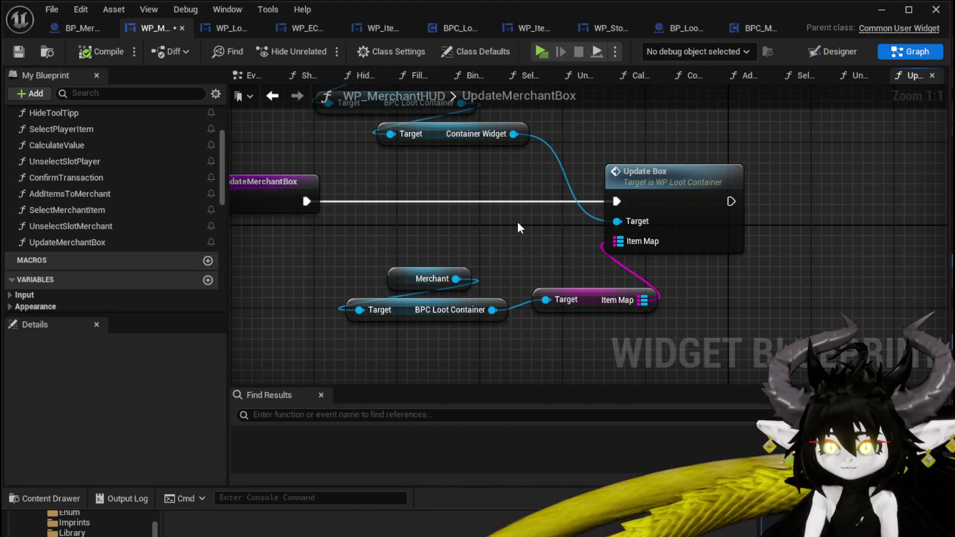
# Step: Inspect the Update Box function in WP_LootContainer, then return to UpdateMerchantBox
pyautogui.moveTo(517, 222); pyautogui.dragTo(547, 282)
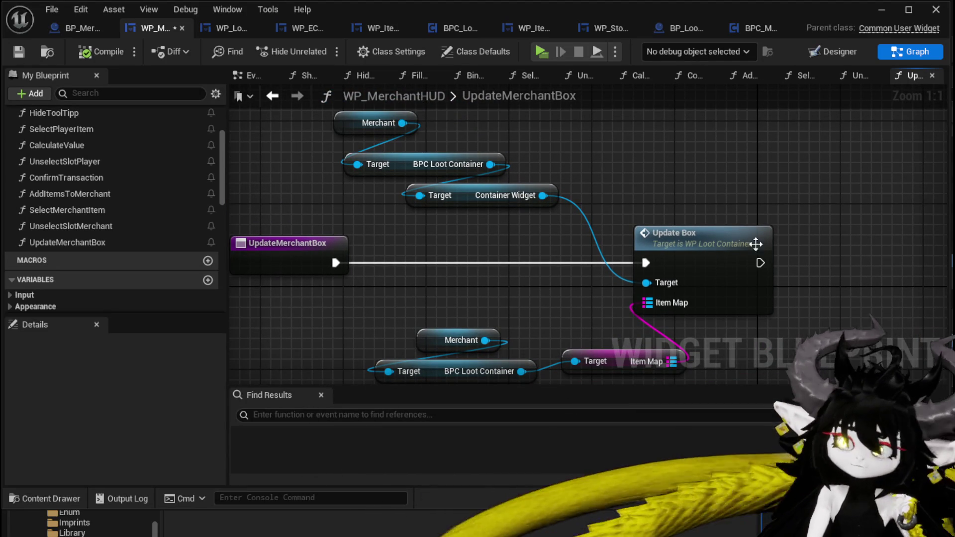
pyautogui.doubleClick(701, 235)
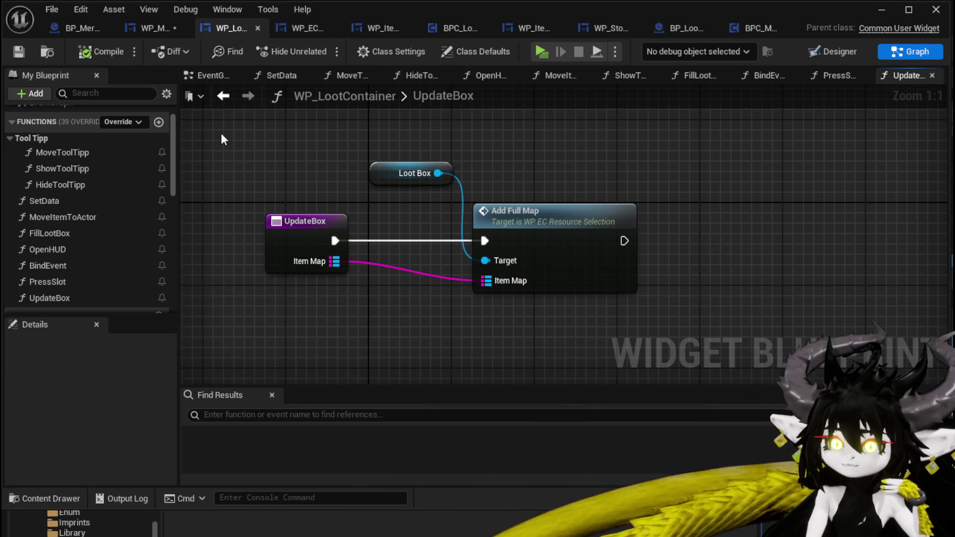
pyautogui.click(140, 30)
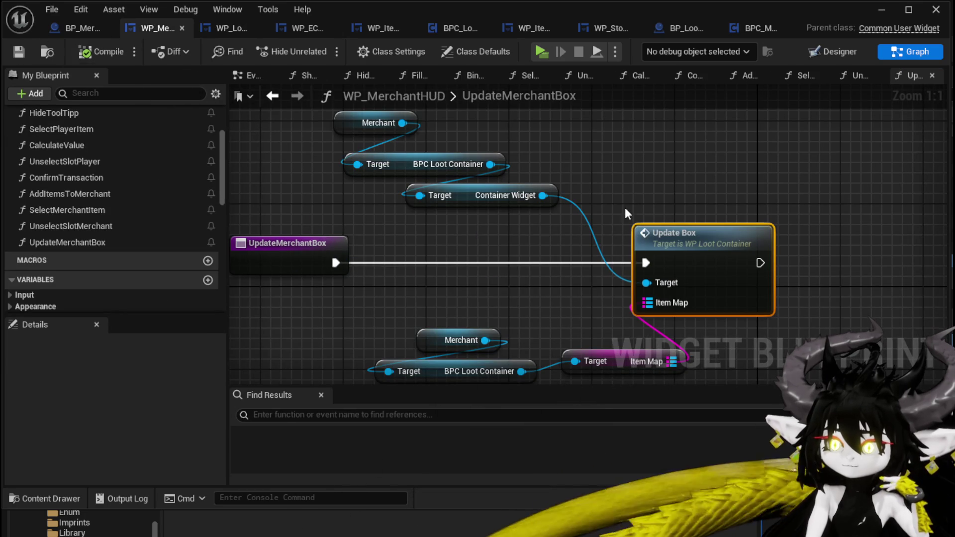
# Step: Arrange the getters and UpdateMerchantBox entry around Update Box, save, and switch to BP_Merchant
pyautogui.moveTo(589, 225); pyautogui.dragTo(643, 195)
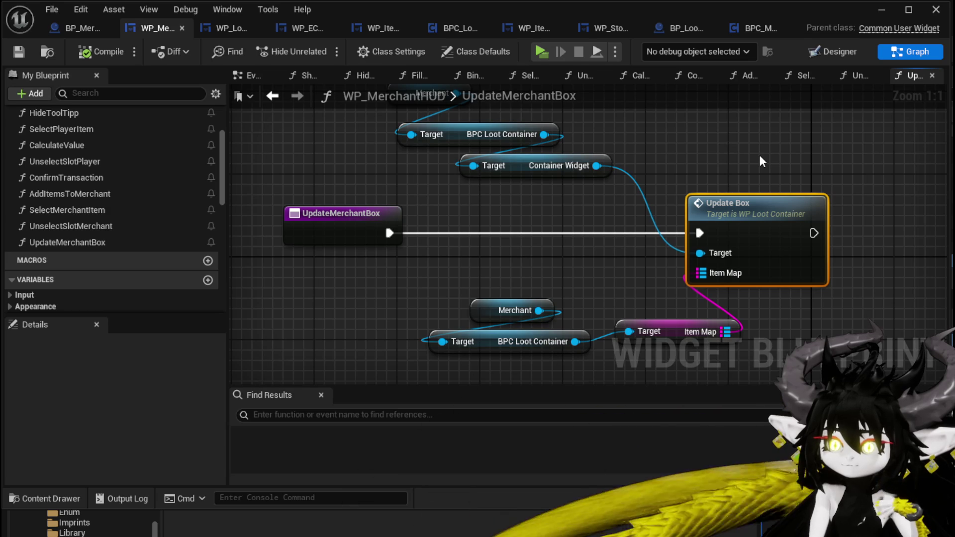
pyautogui.moveTo(759, 156); pyautogui.dragTo(756, 198)
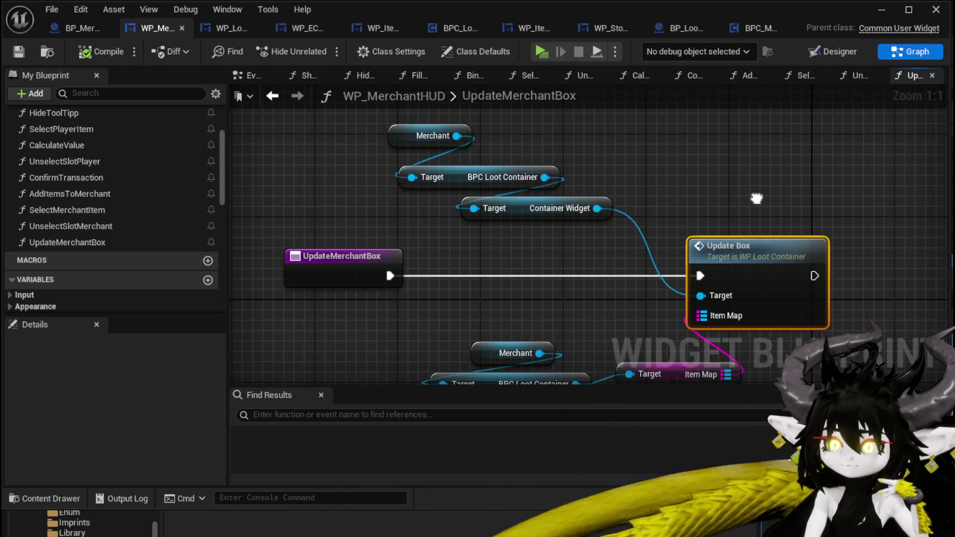
pyautogui.scroll(-1, 755, 199)
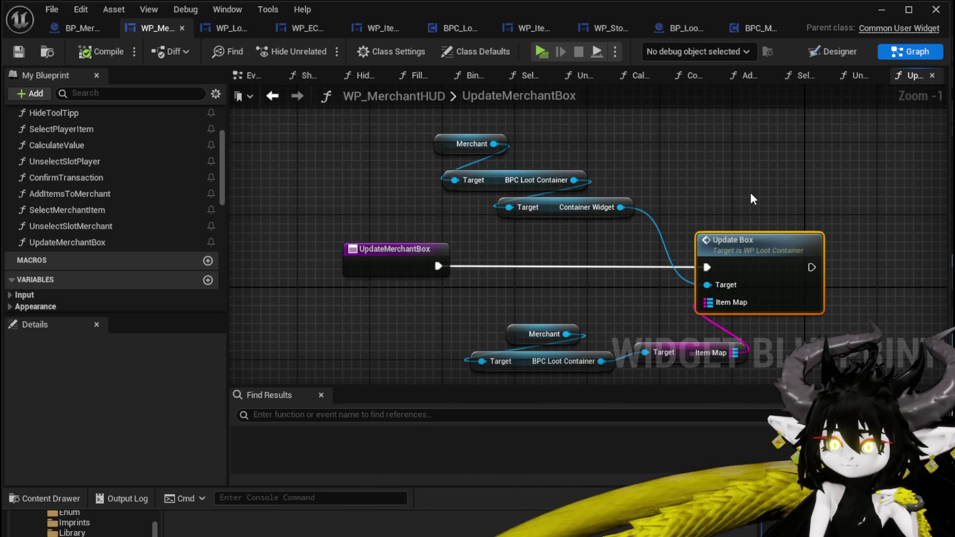
pyautogui.moveTo(480, 122); pyautogui.dragTo(642, 350)
pyautogui.moveTo(462, 283)
pyautogui.mouseDown()
pyautogui.moveTo(671, 320)
pyautogui.moveTo(528, 282)
pyautogui.mouseUp()
pyautogui.moveTo(378, 222); pyautogui.dragTo(613, 218)
pyautogui.moveTo(495, 221); pyautogui.dragTo(531, 231)
pyautogui.moveTo(462, 196); pyautogui.dragTo(520, 223)
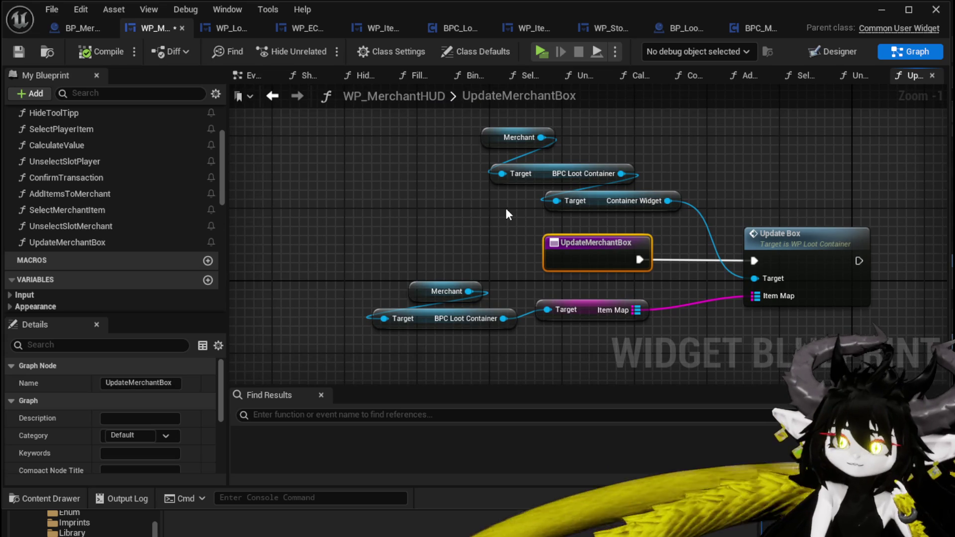
pyautogui.click(19, 52)
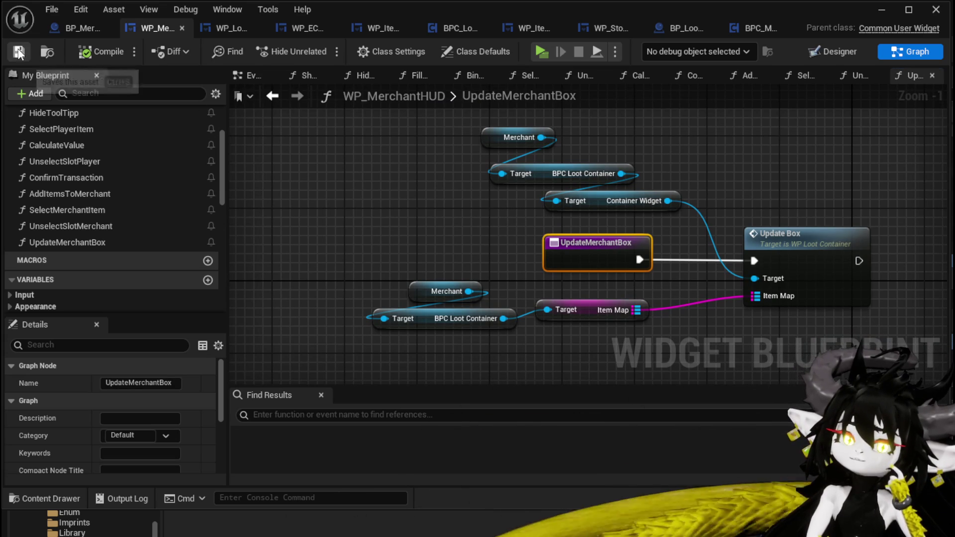
pyautogui.click(78, 26)
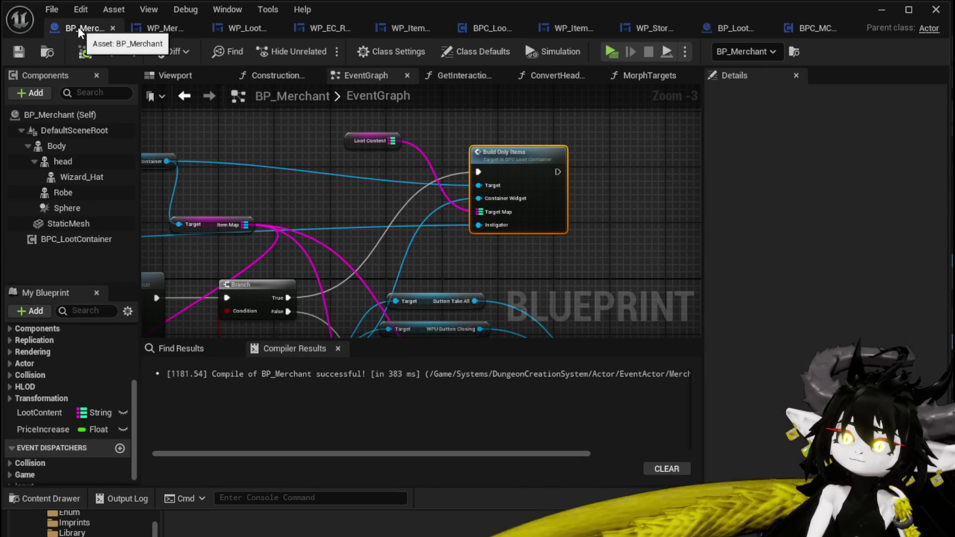
# Step: Pan BP_Merchant's EventGraph to view the Bind Event, Update Box and Set Visibility nodes
pyautogui.scroll(1, 425, 144)
pyautogui.moveTo(424, 144)
pyautogui.mouseDown()
pyautogui.moveTo(427, 125)
pyautogui.moveTo(607, 209)
pyautogui.moveTo(672, 174)
pyautogui.mouseUp()
pyautogui.moveTo(500, 217); pyautogui.dragTo(246, 183)
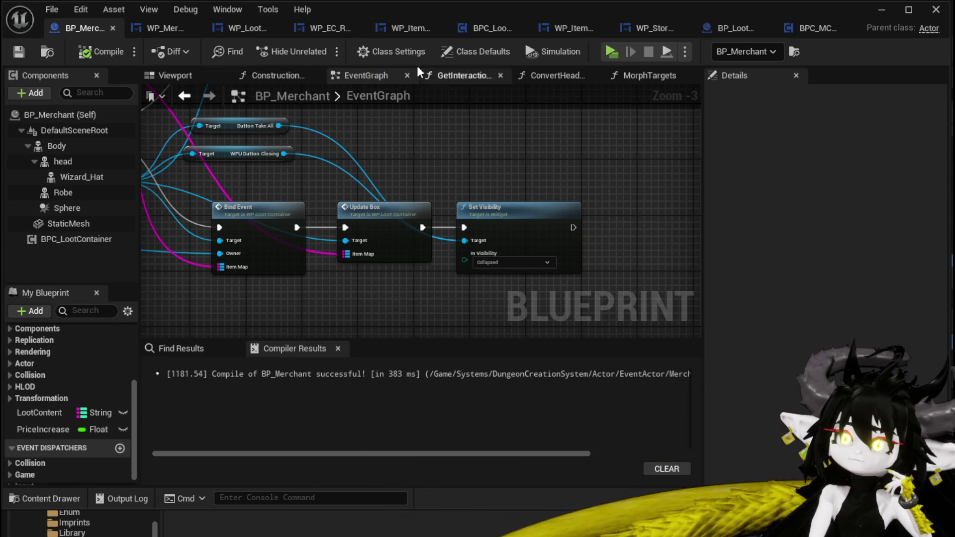
# Step: Check WP_LootContainer's UpdateBox, then return to WP_MerchantHUD's UpdateMerchantBox graph
pyautogui.click(187, 28)
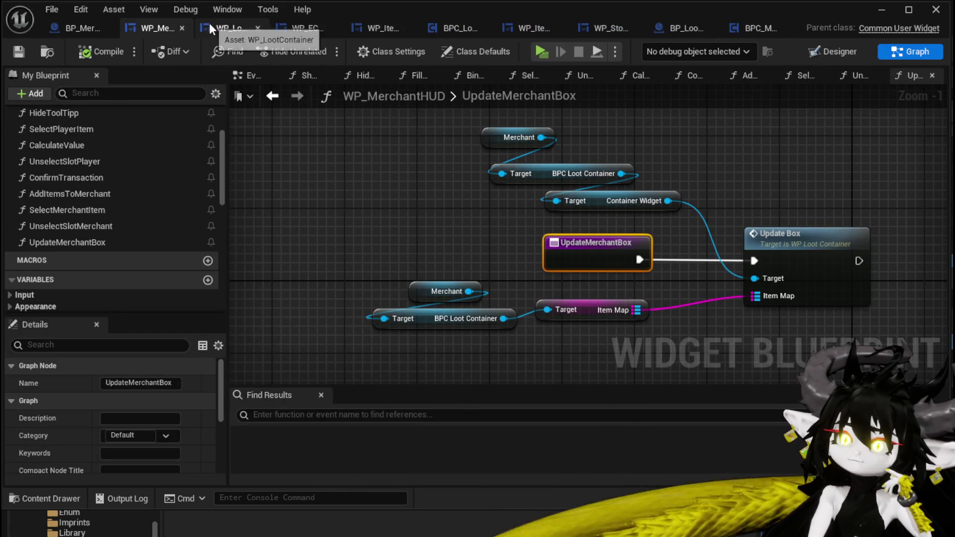
pyautogui.click(210, 28)
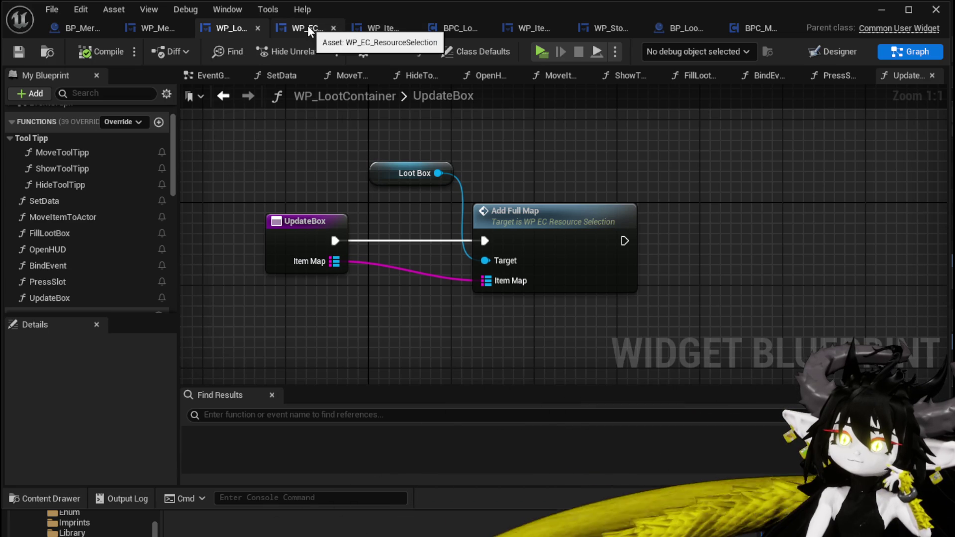
pyautogui.click(166, 28)
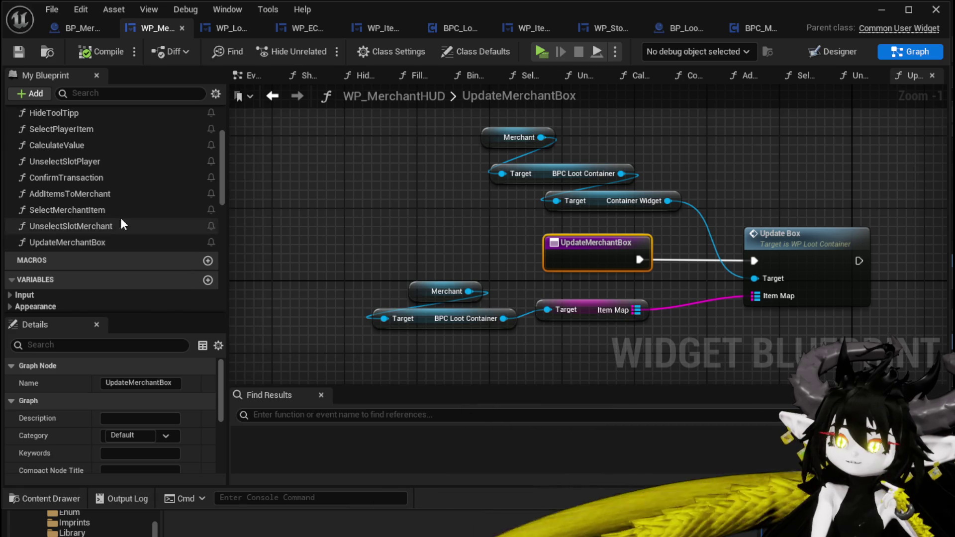
pyautogui.scroll(-6, 122, 218)
pyautogui.scroll(-3, 124, 211)
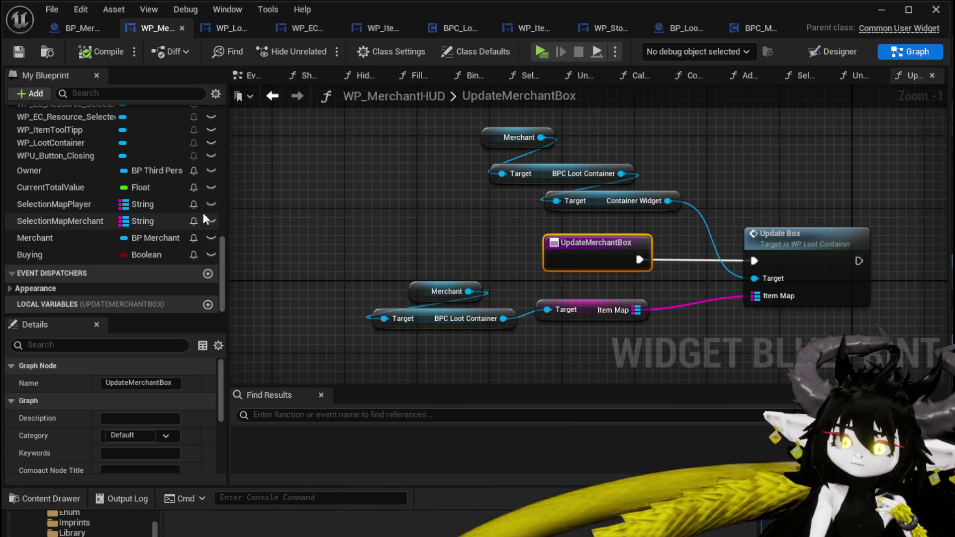
# Step: Open the SelectMerchantItem graph and raise the ADD node into line with the chain
pyautogui.scroll(3, 133, 193)
pyautogui.scroll(10, 132, 192)
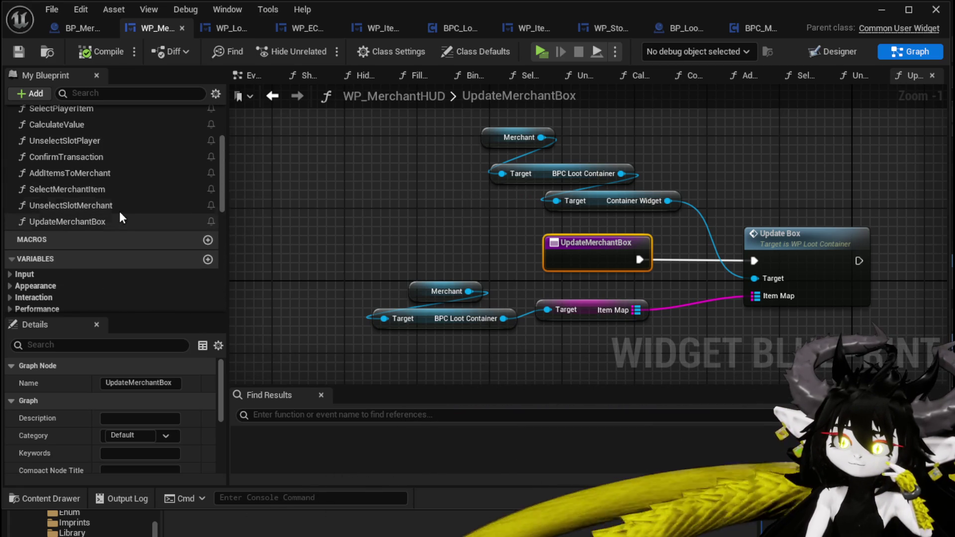
pyautogui.doubleClick(121, 189)
pyautogui.moveTo(232, 248); pyautogui.dragTo(782, 252)
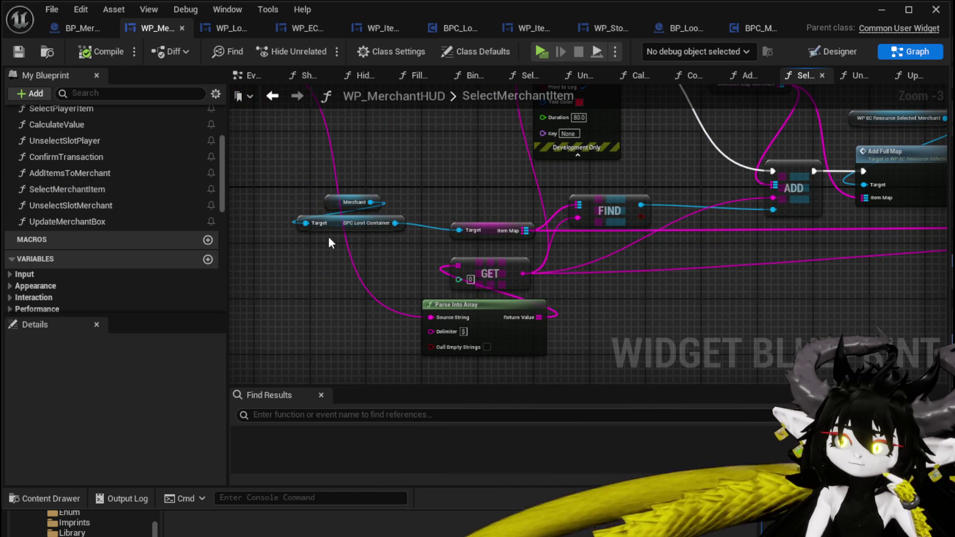
pyautogui.moveTo(380, 253); pyautogui.dragTo(459, 186)
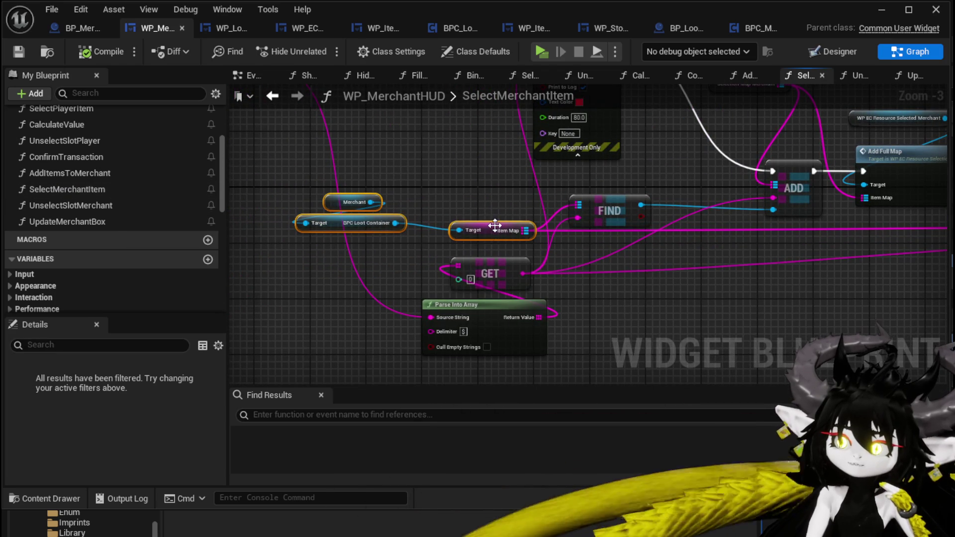
pyautogui.click(472, 208)
pyautogui.moveTo(475, 205); pyautogui.dragTo(188, 242)
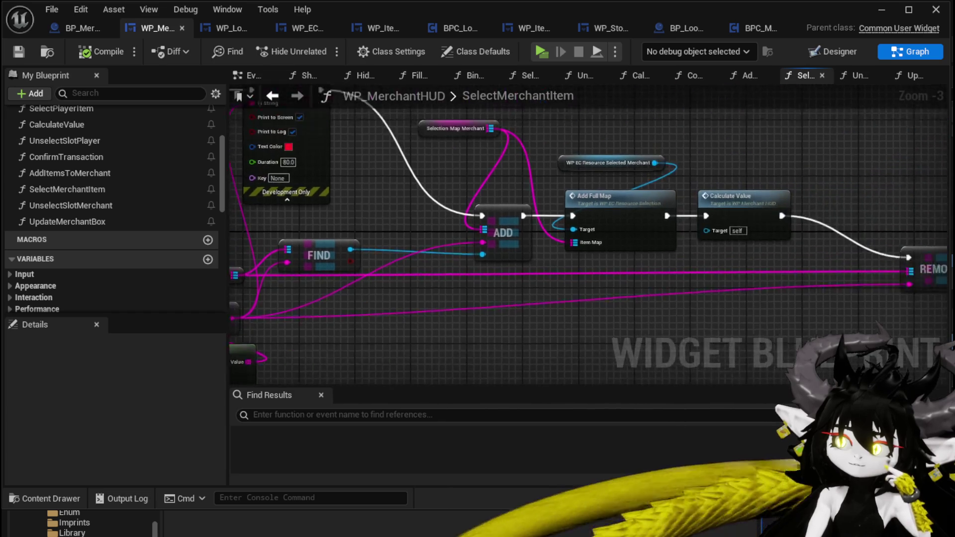
pyautogui.moveTo(502, 224)
pyautogui.mouseDown()
pyautogui.moveTo(508, 196)
pyautogui.moveTo(333, 229)
pyautogui.mouseUp()
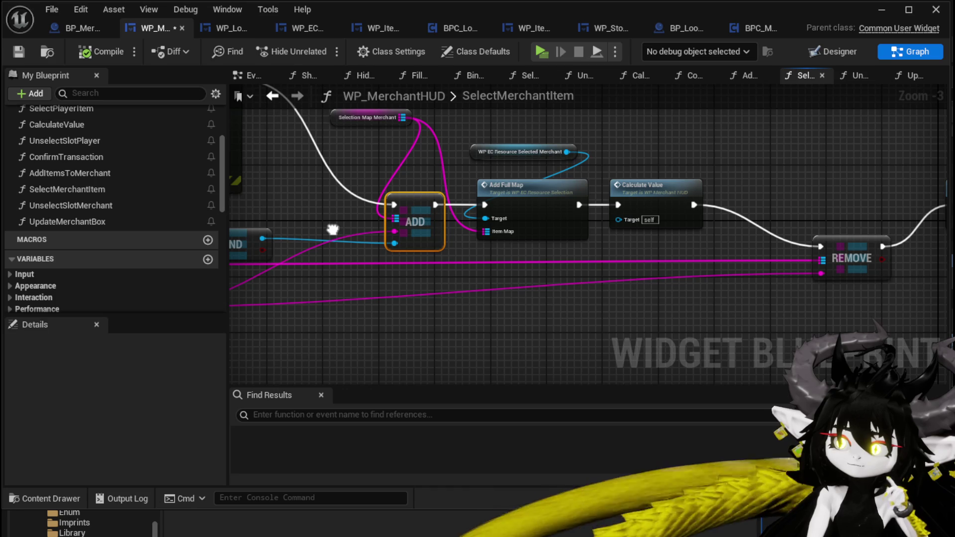
# Step: Pull the REMOVE node left, closer to Calculate Value
pyautogui.moveTo(332, 229)
pyautogui.mouseDown()
pyautogui.moveTo(631, 311)
pyautogui.moveTo(423, 223)
pyautogui.mouseUp()
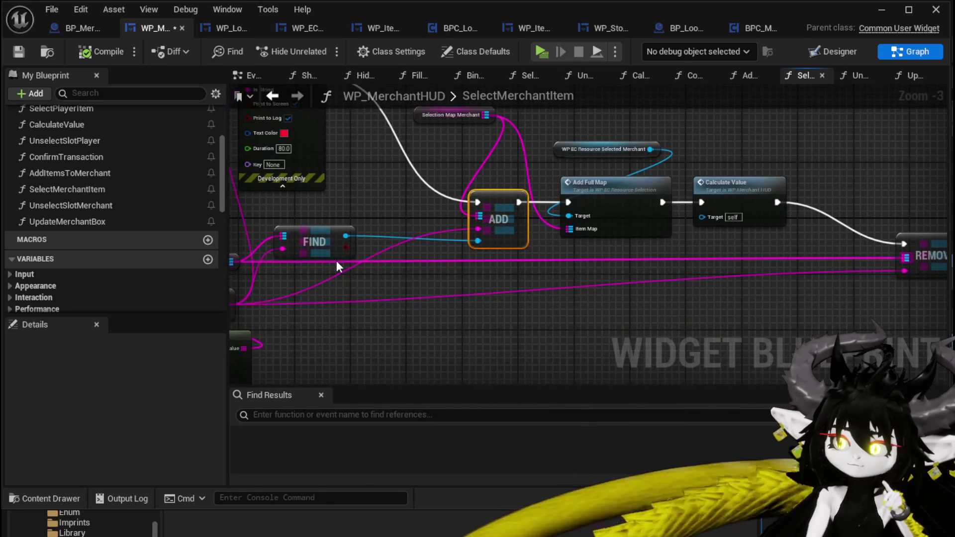
pyautogui.moveTo(497, 262); pyautogui.dragTo(245, 237)
pyautogui.moveTo(709, 259); pyautogui.dragTo(580, 186)
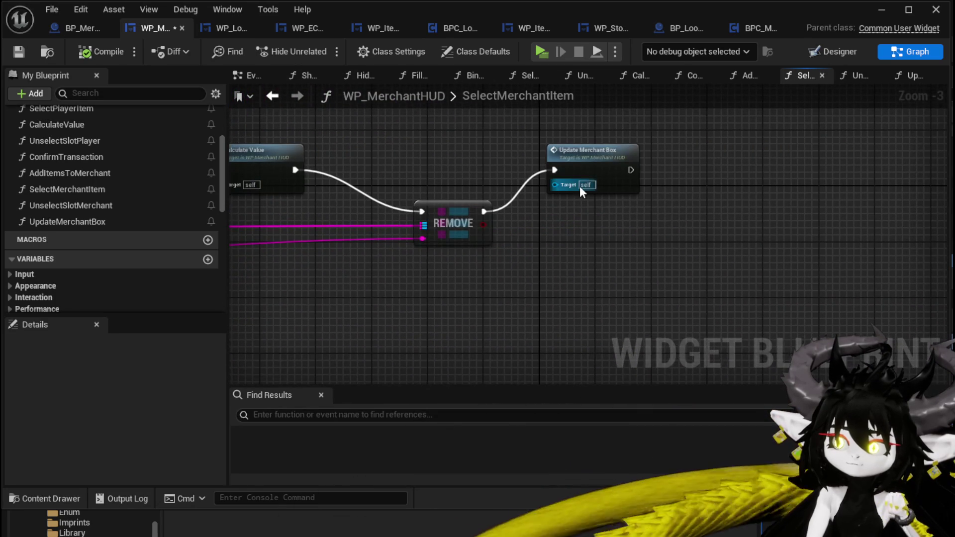
pyautogui.moveTo(469, 228)
pyautogui.mouseDown()
pyautogui.moveTo(550, 232)
pyautogui.moveTo(476, 246)
pyautogui.mouseUp()
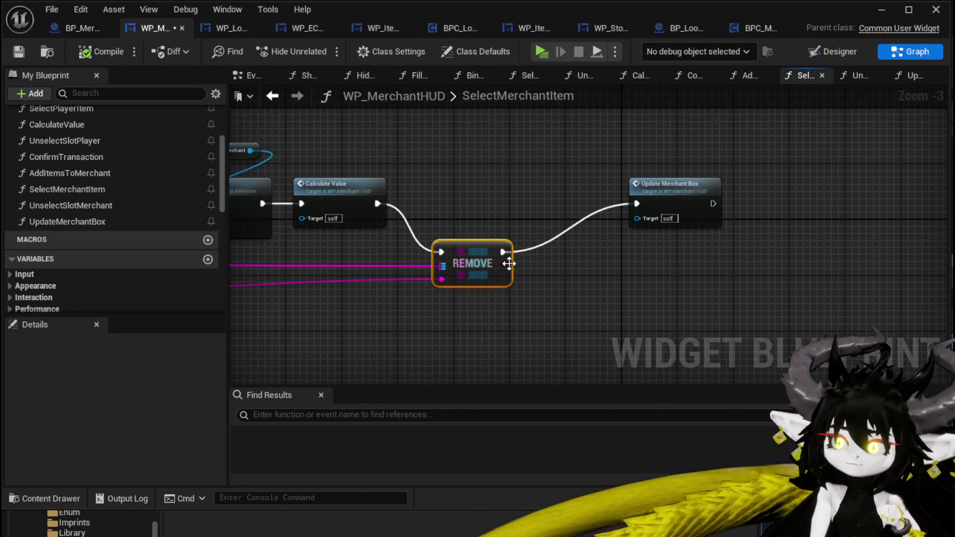
# Step: Add a Branch on REMOVE's result and a Print String after Update Merchant Box
pyautogui.moveTo(501, 264)
pyautogui.mouseDown()
pyautogui.moveTo(597, 272)
pyautogui.moveTo(543, 258)
pyautogui.moveTo(547, 250)
pyautogui.mouseUp()
pyautogui.press('b')
pyautogui.moveTo(607, 245); pyautogui.dragTo(633, 201)
pyautogui.moveTo(713, 204); pyautogui.dragTo(796, 202)
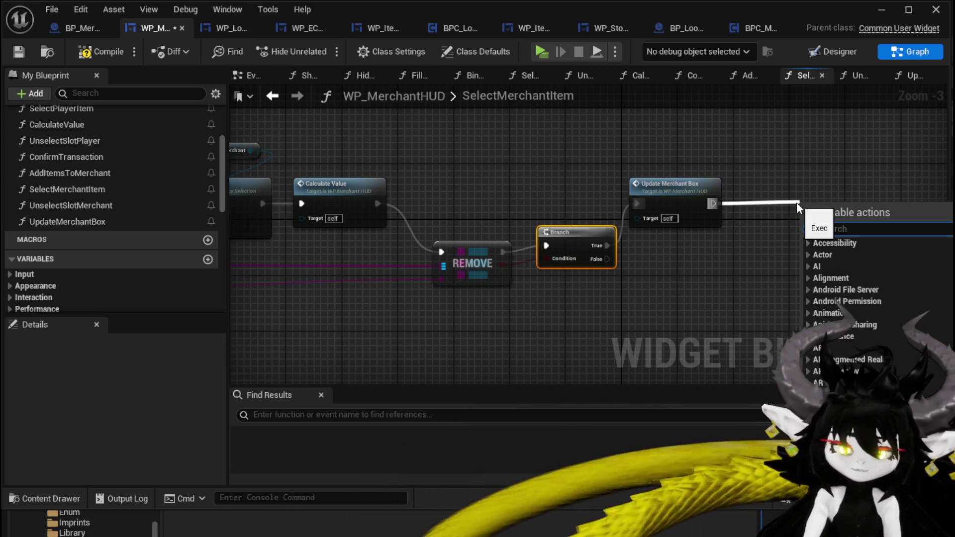
pyautogui.write('Print String')
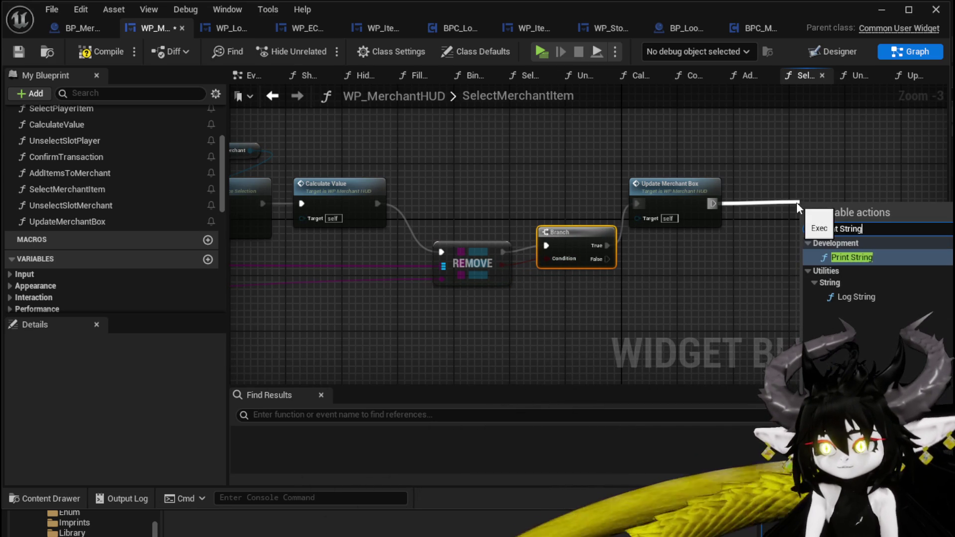
pyautogui.press('Return')
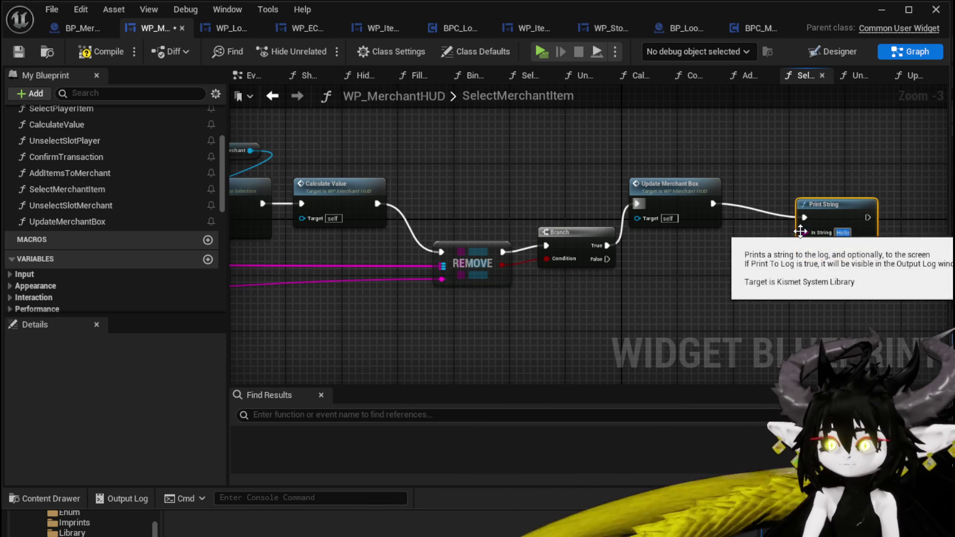
# Step: Feed Print String from an Append node with 'Removed' in its A input
pyautogui.moveTo(805, 233); pyautogui.dragTo(703, 275)
pyautogui.write('append')
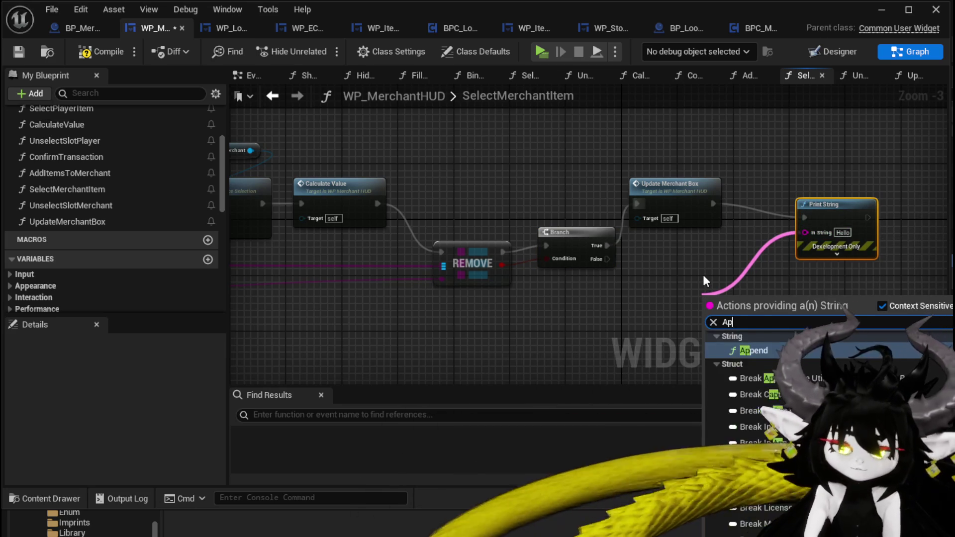
pyautogui.press('Return')
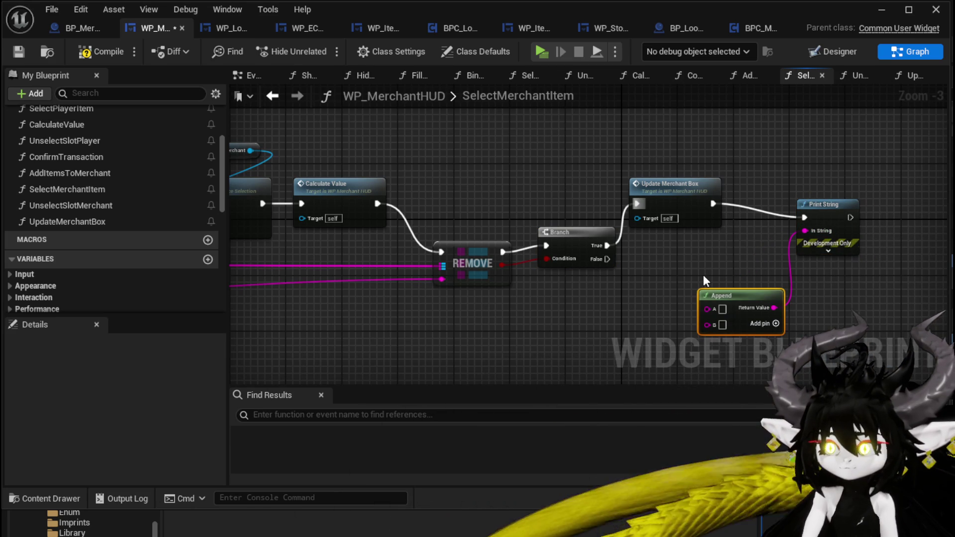
pyautogui.click(722, 309)
pyautogui.write('Removed')
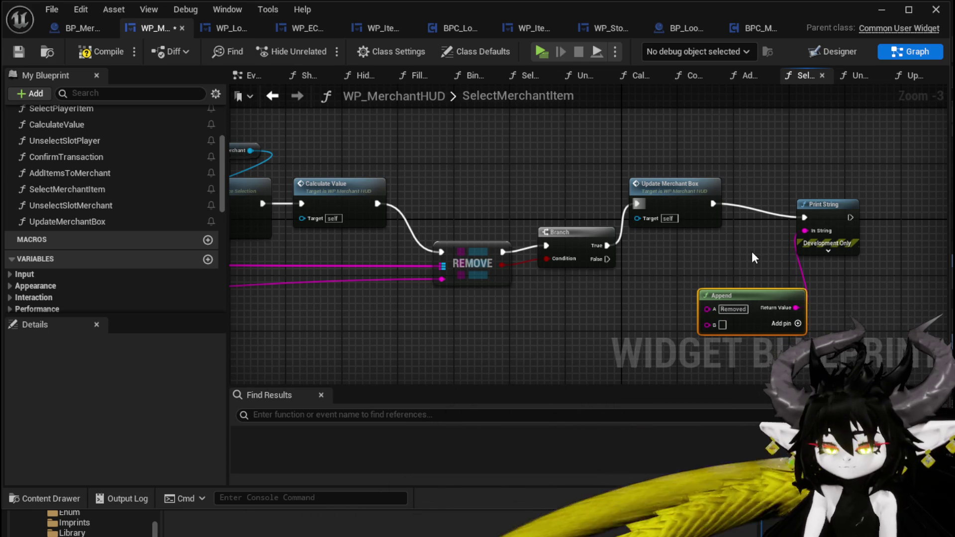
# Step: Wire a string into Append's B input, compile the widget and launch the standalone preview
pyautogui.moveTo(467, 262)
pyautogui.mouseDown()
pyautogui.moveTo(356, 242)
pyautogui.moveTo(596, 302)
pyautogui.mouseUp()
pyautogui.moveTo(633, 276); pyautogui.dragTo(570, 270)
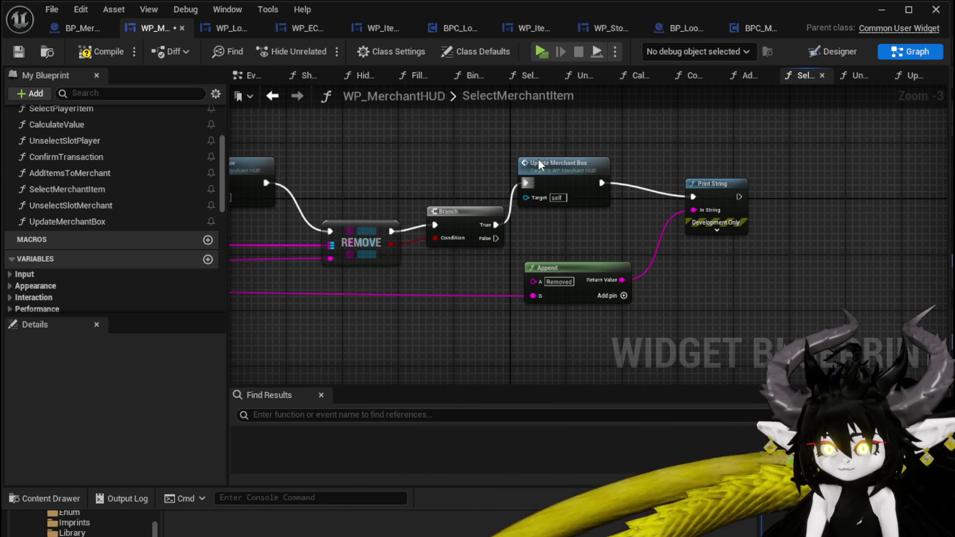
pyautogui.click(117, 55)
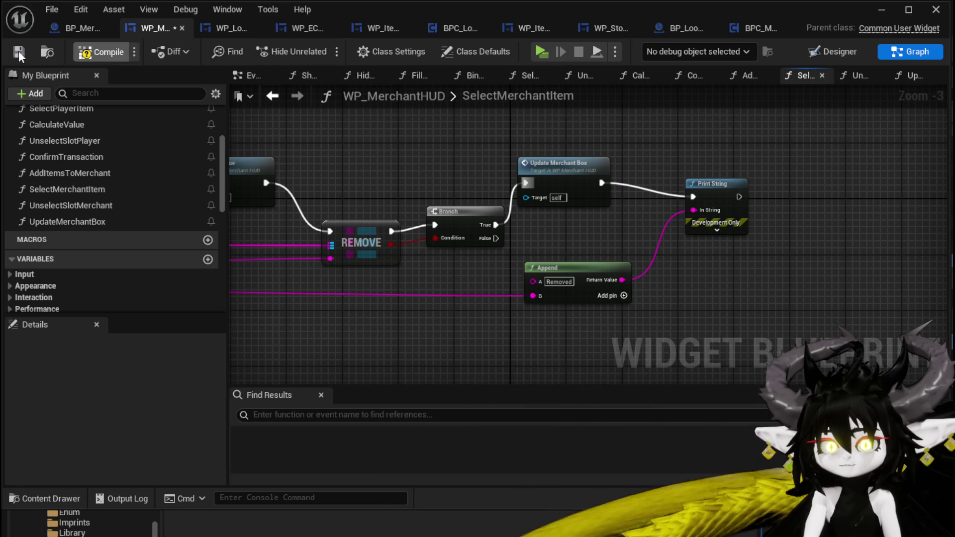
pyautogui.click(542, 51)
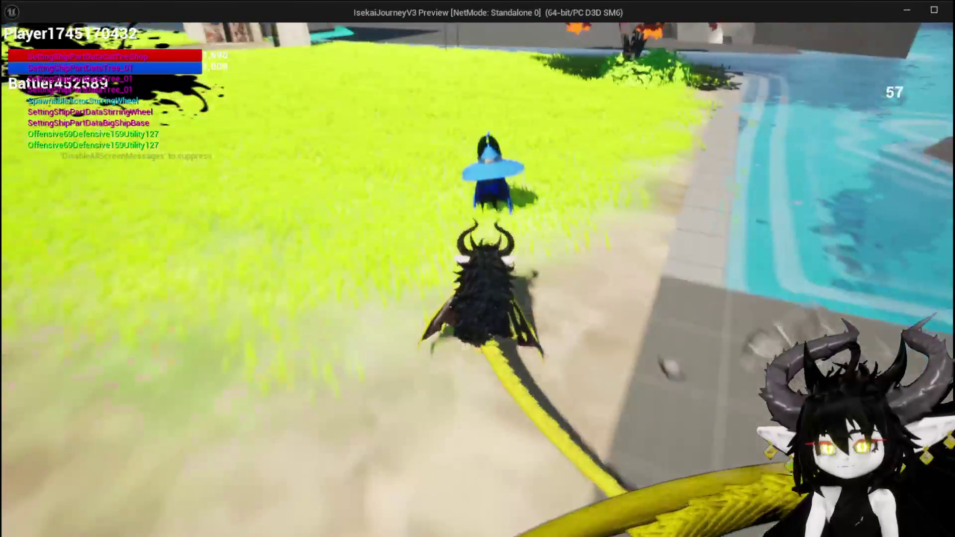
# Step: Open the trade screen, select two gloves and the Iron_Head helmet, deselect one glove, then stop
pyautogui.press('i')
pyautogui.click(606, 171)
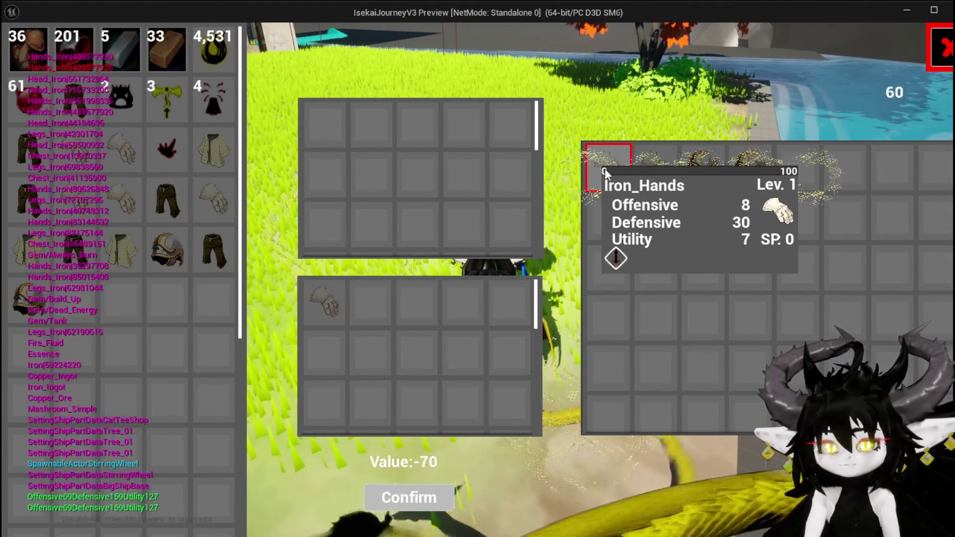
pyautogui.click(658, 178)
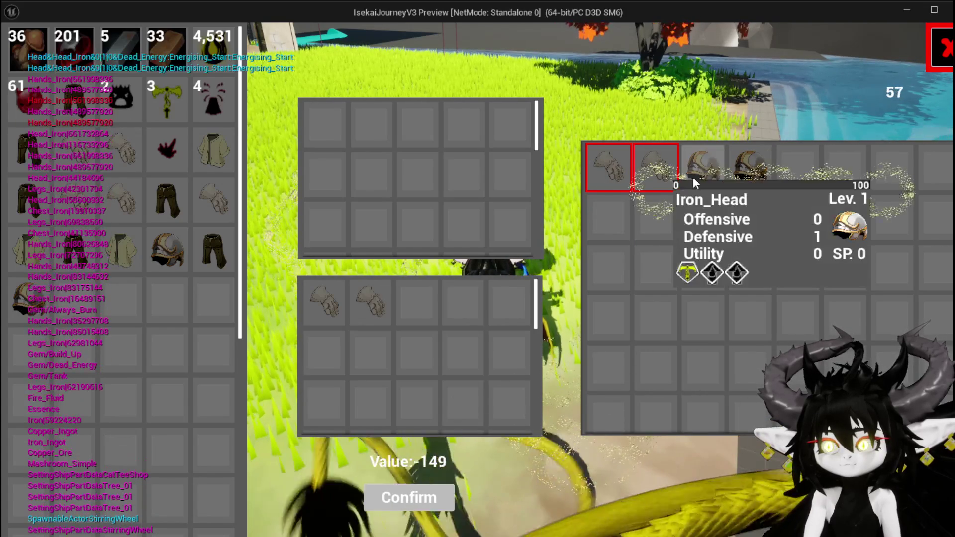
pyautogui.click(693, 177)
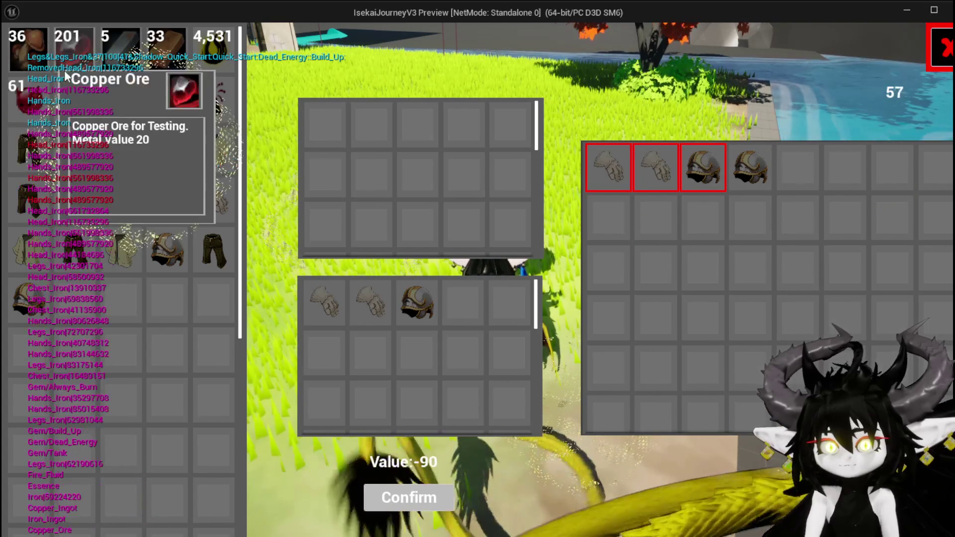
pyautogui.click(617, 168)
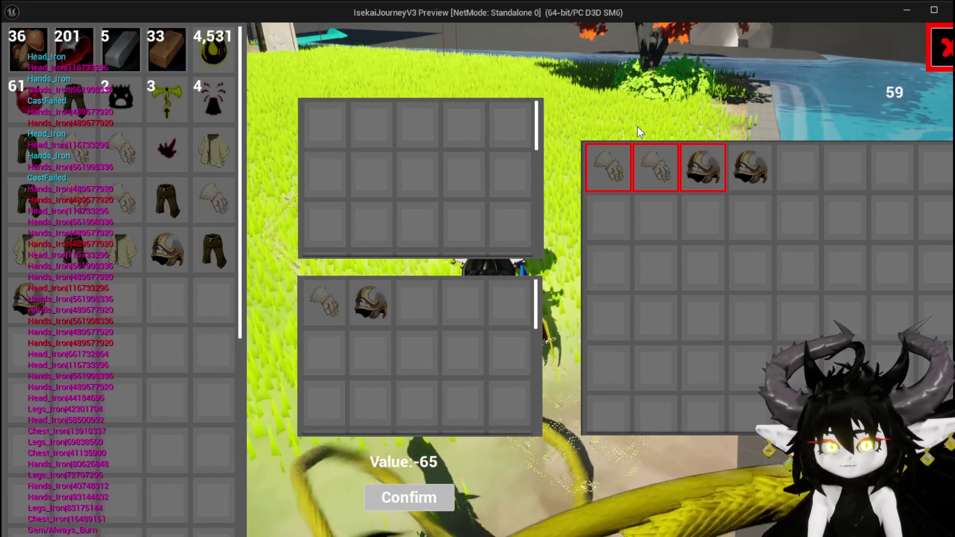
pyautogui.press('Escape')
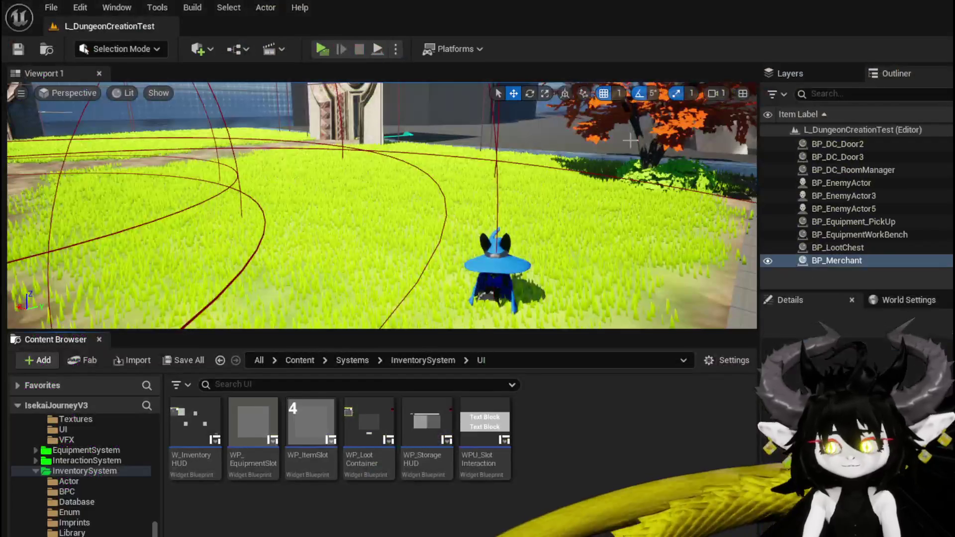
# Step: Save the level and return to the SelectMerchantItem graph around REMOVE, Branch and Append
pyautogui.hotkey('ctrl', 's')
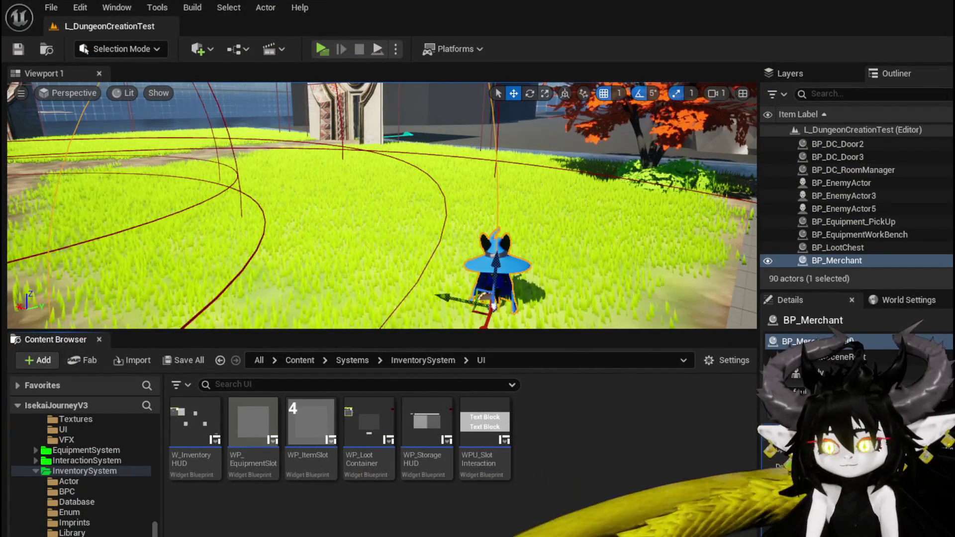
pyautogui.hotkey('alt', 'Tab')
pyautogui.moveTo(399, 282)
pyautogui.mouseDown()
pyautogui.moveTo(735, 300)
pyautogui.moveTo(613, 285)
pyautogui.moveTo(406, 277)
pyautogui.moveTo(803, 306)
pyautogui.mouseUp()
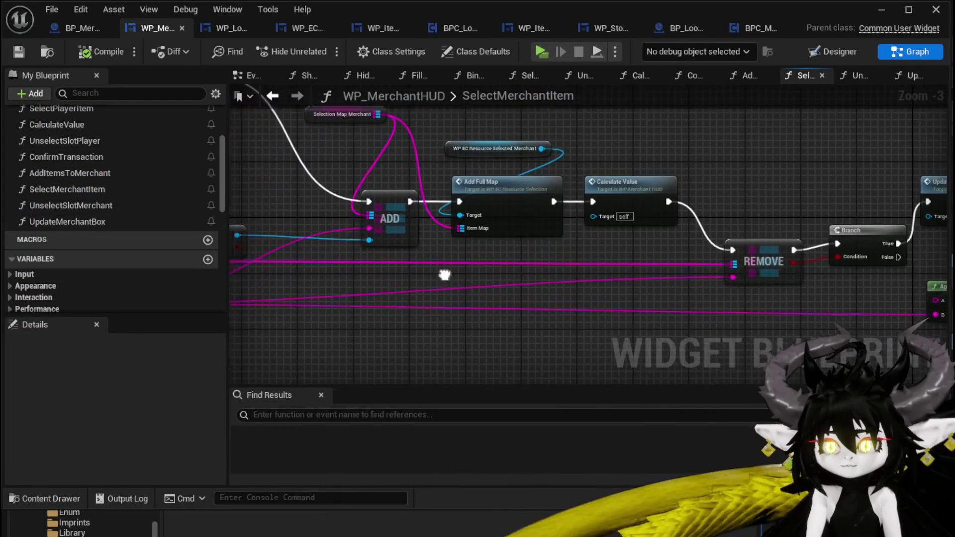
pyautogui.moveTo(442, 278); pyautogui.dragTo(637, 327)
pyautogui.moveTo(432, 257); pyautogui.dragTo(194, 220)
pyautogui.moveTo(356, 192)
pyautogui.mouseDown()
pyautogui.moveTo(484, 228)
pyautogui.moveTo(745, 245)
pyautogui.mouseUp()
pyautogui.moveTo(260, 196)
pyautogui.mouseDown()
pyautogui.moveTo(395, 196)
pyautogui.moveTo(332, 140)
pyautogui.mouseUp()
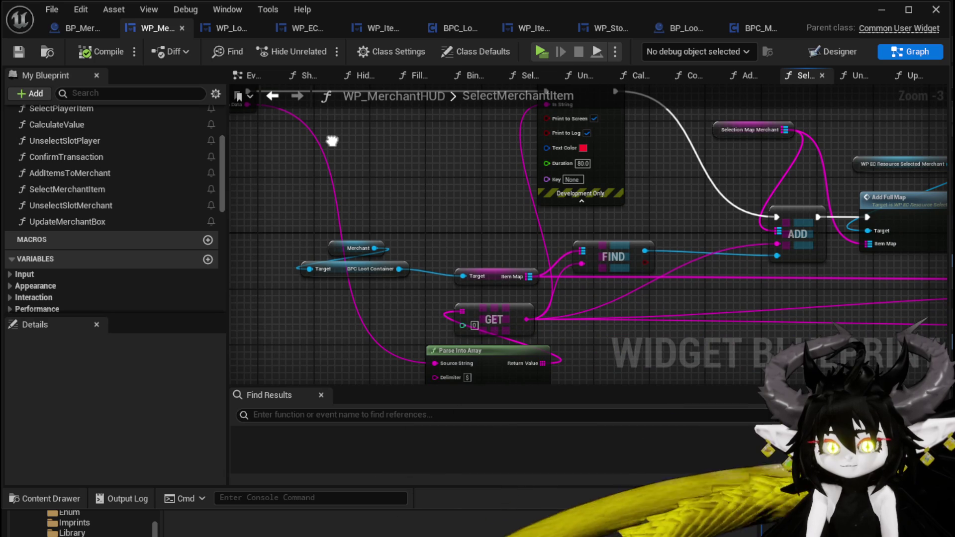
pyautogui.moveTo(666, 149); pyautogui.dragTo(329, 139)
pyautogui.moveTo(875, 211); pyautogui.dragTo(626, 192)
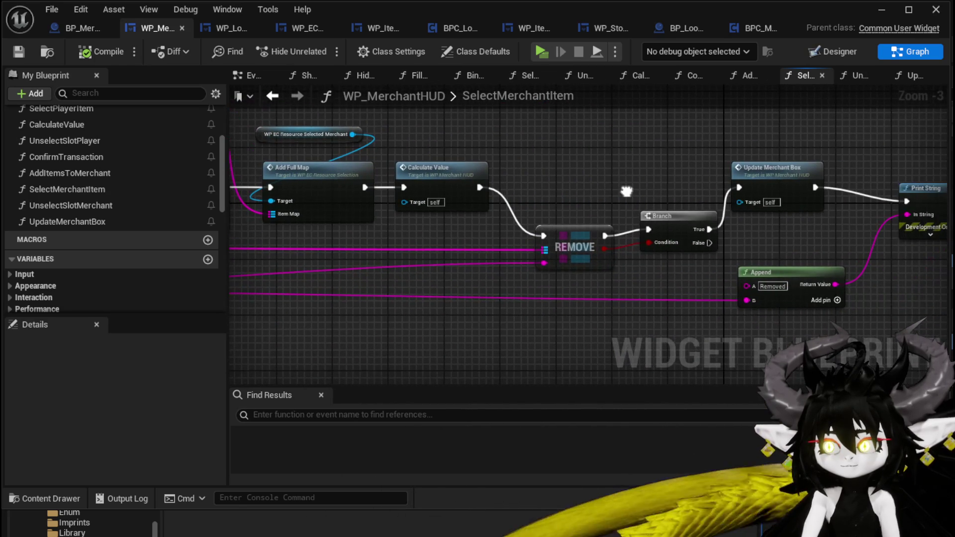
# Step: Move the Branch and Print String nodes up into line, then open UpdateMerchantBox
pyautogui.moveTo(698, 200)
pyautogui.mouseDown()
pyautogui.moveTo(521, 203)
pyautogui.moveTo(508, 178)
pyautogui.mouseUp()
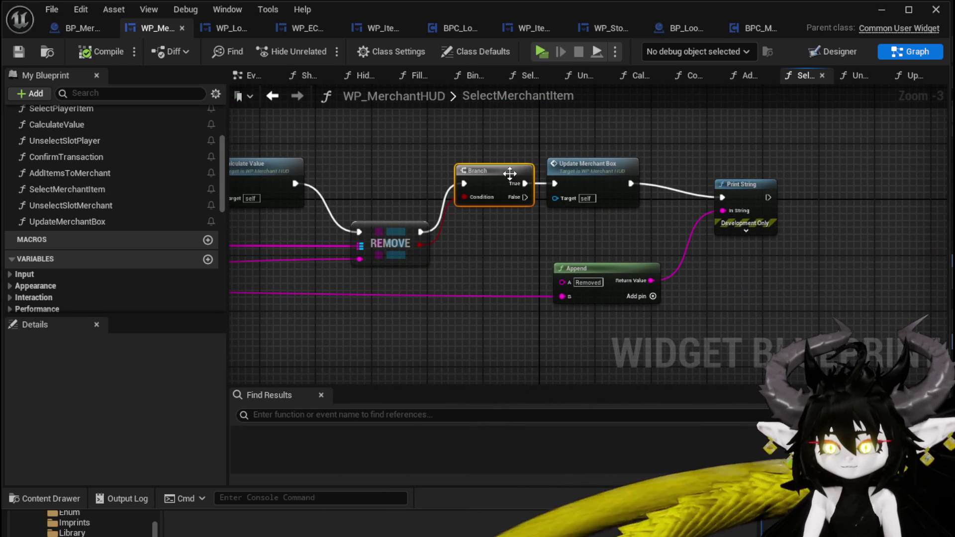
pyautogui.scroll(3, 671, 158)
pyautogui.moveTo(775, 201)
pyautogui.mouseDown()
pyautogui.moveTo(776, 171)
pyautogui.moveTo(807, 181)
pyautogui.mouseUp()
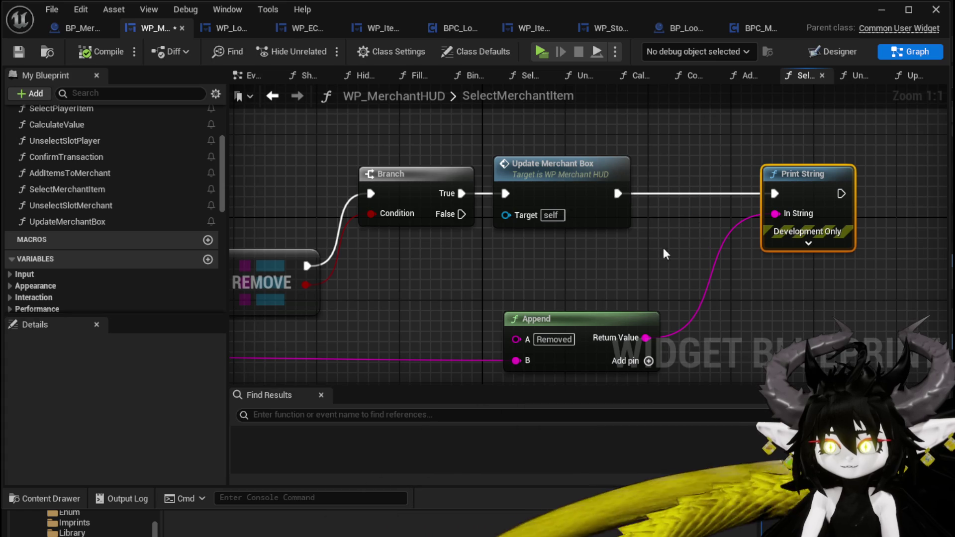
pyautogui.doubleClick(587, 204)
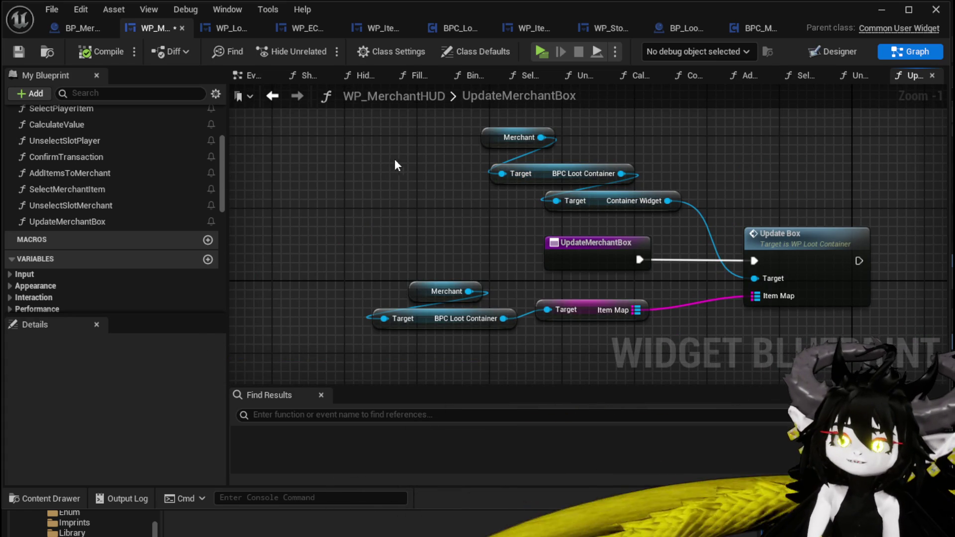
# Step: Save the blueprint and wire a WP_LootContainer getter into Update Box's Target
pyautogui.click(18, 51)
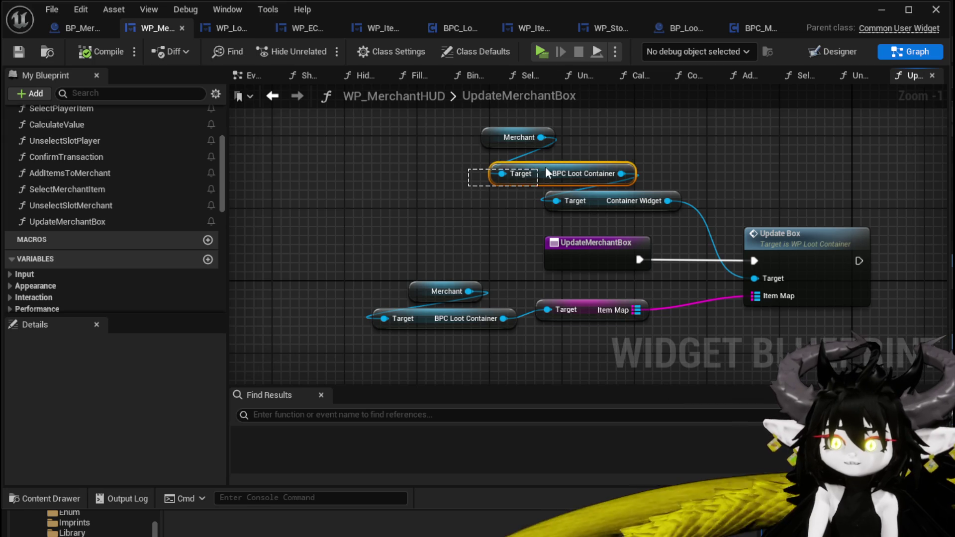
pyautogui.moveTo(468, 188)
pyautogui.mouseDown()
pyautogui.moveTo(570, 210)
pyautogui.moveTo(422, 133)
pyautogui.mouseUp()
pyautogui.scroll(-5, 169, 192)
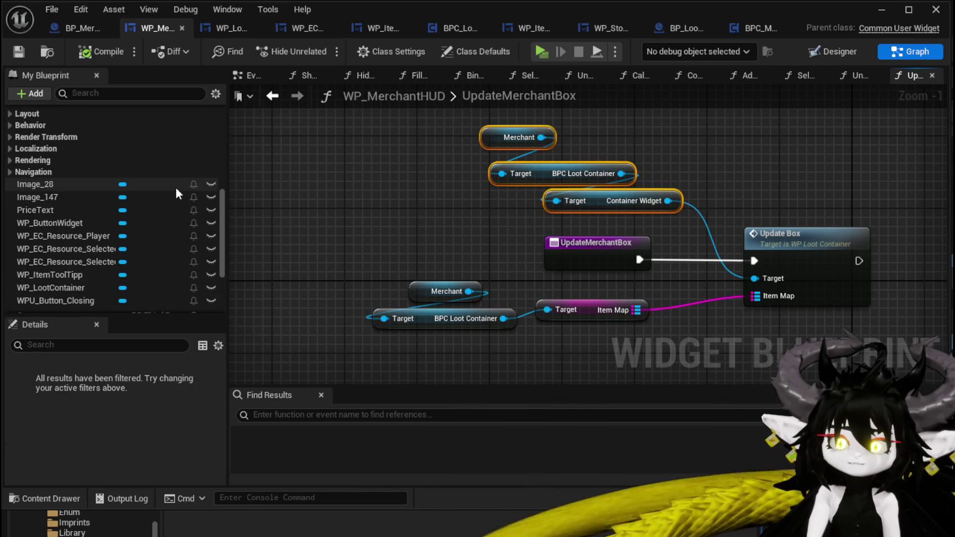
pyautogui.scroll(-1, 177, 193)
pyautogui.moveTo(85, 267); pyautogui.dragTo(445, 205)
pyautogui.click(507, 227)
pyautogui.moveTo(521, 209); pyautogui.dragTo(809, 298)
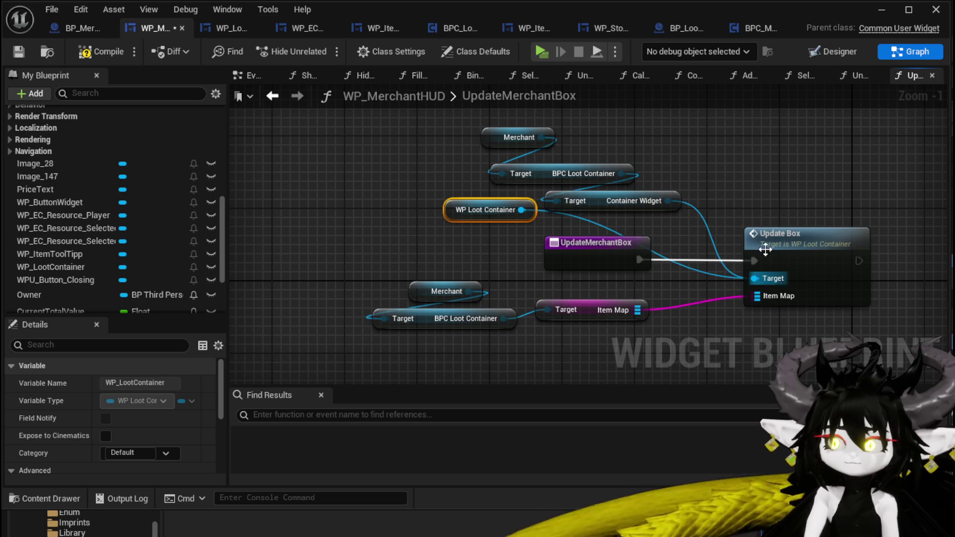
# Step: Delete the old Merchant → BPC Loot Container → Container Widget chain and start the preview
pyautogui.moveTo(558, 140); pyautogui.dragTo(691, 204)
pyautogui.press('Delete')
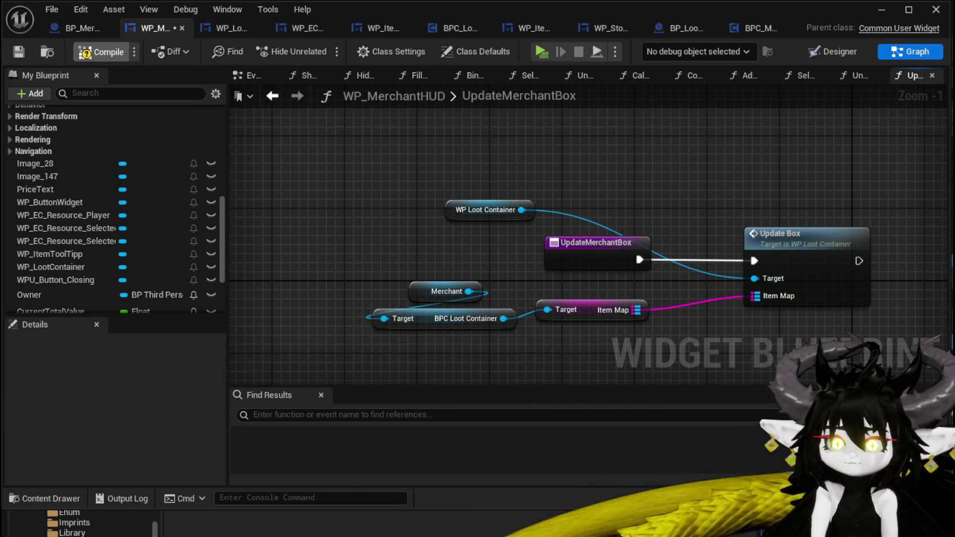
pyautogui.click(879, 10)
pyautogui.click(324, 48)
# Step: Walk to the merchant, open trade, and select the chest, Iron_Head helmet and three Iron_Legs
pyautogui.press('w')
pyautogui.press('e')
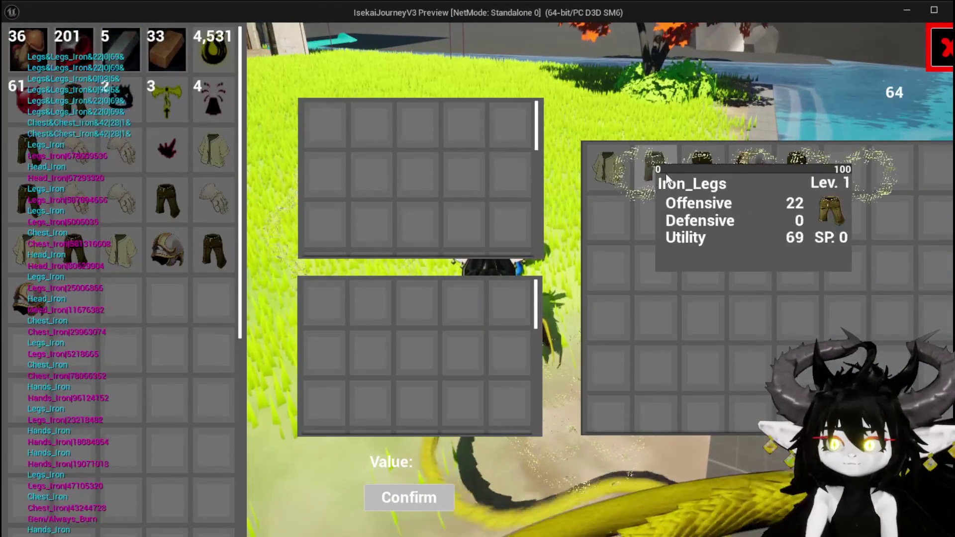
pyautogui.click(608, 171)
pyautogui.click(619, 184)
pyautogui.click(615, 184)
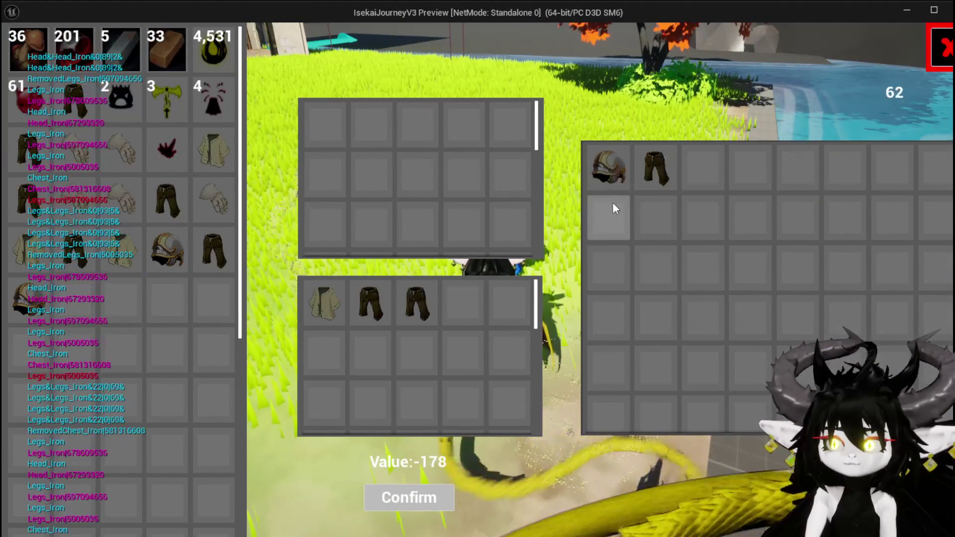
pyautogui.click(615, 205)
pyautogui.click(616, 204)
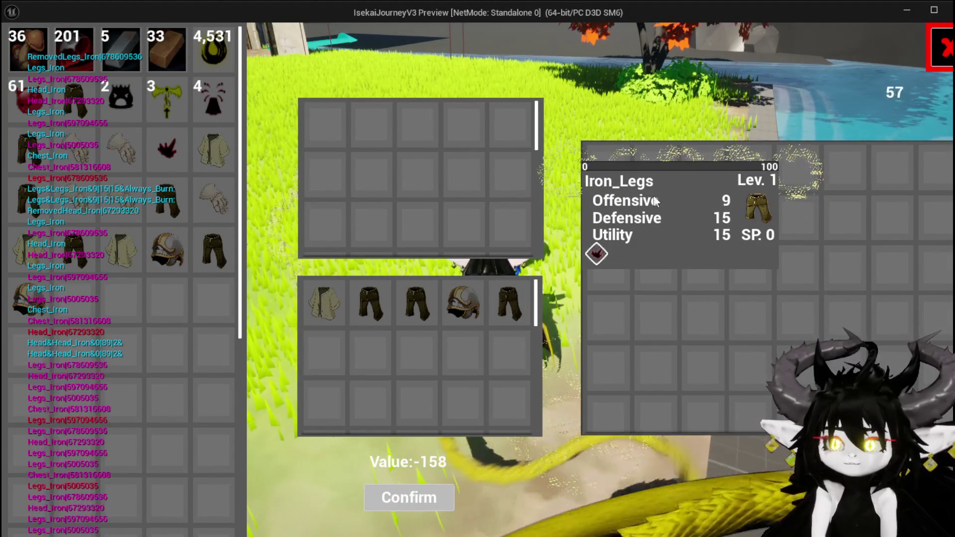
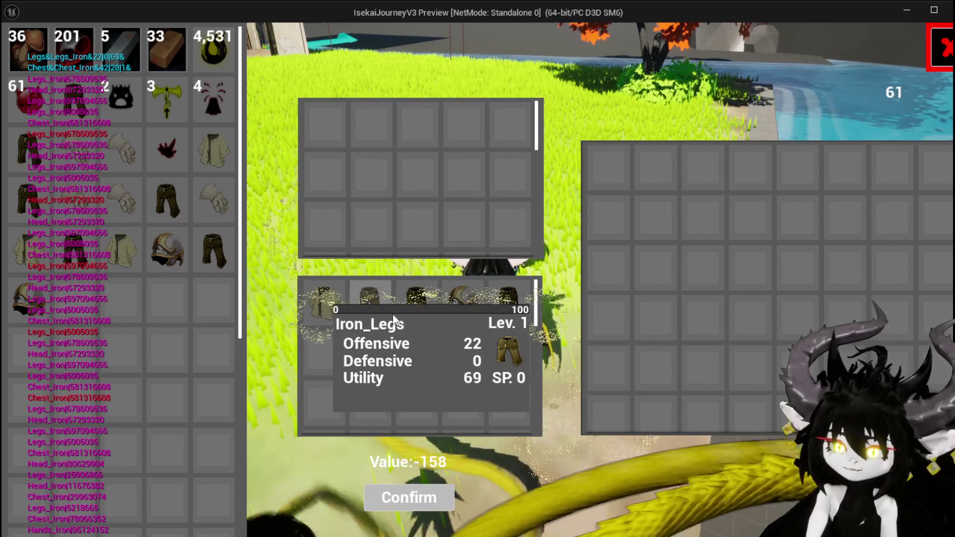
# Step: Stop the play session and save the L_DungeonCreationTest level
pyautogui.press('Escape')
pyautogui.click(19, 49)
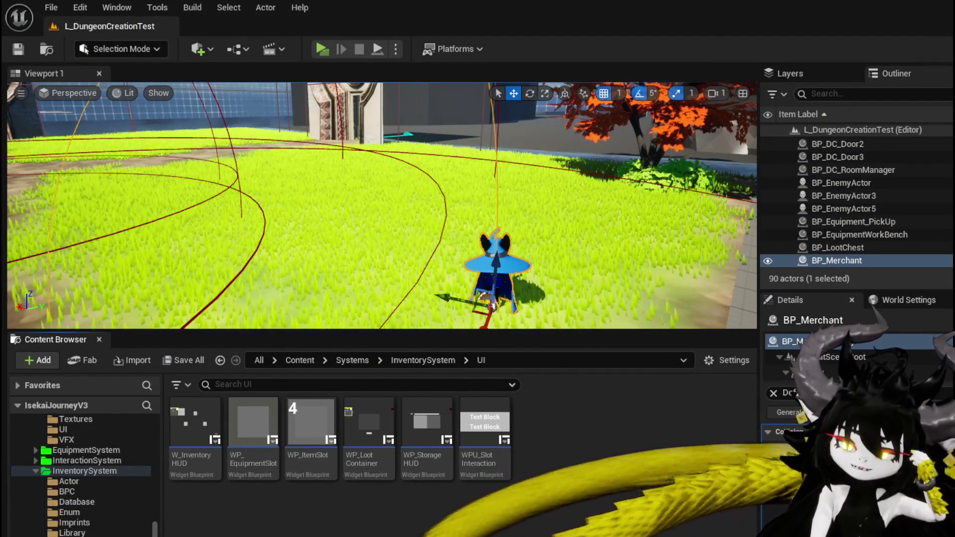
# Step: In BP_Merchant's BeginPlay graph, move the Loot Content node up and to the right
pyautogui.hotkey('alt', 'Tab')
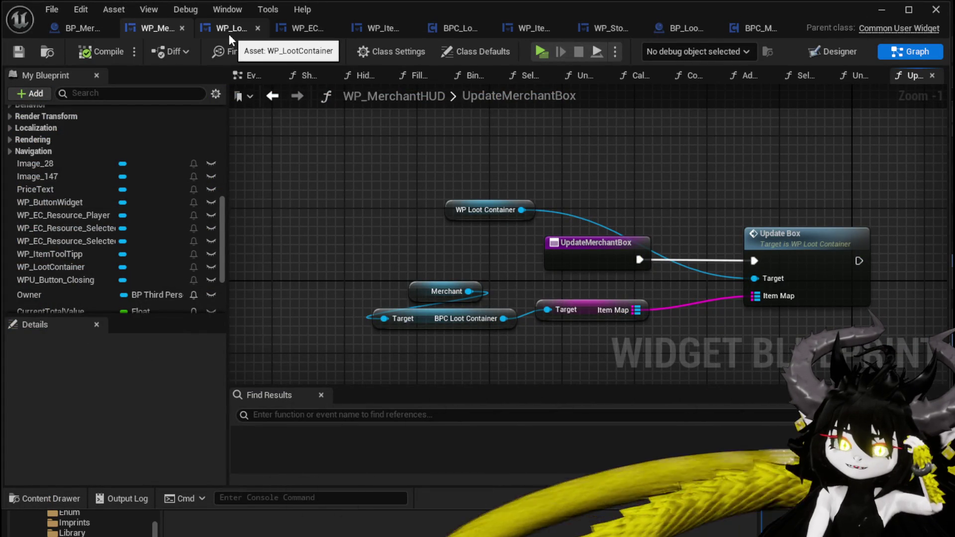
pyautogui.click(86, 29)
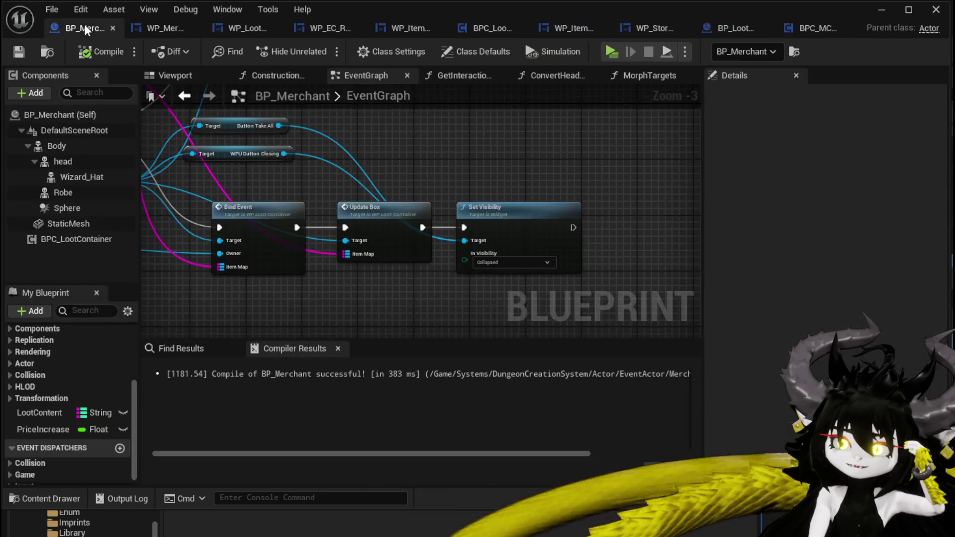
pyautogui.scroll(-3, 603, 309)
pyautogui.scroll(4, 299, 216)
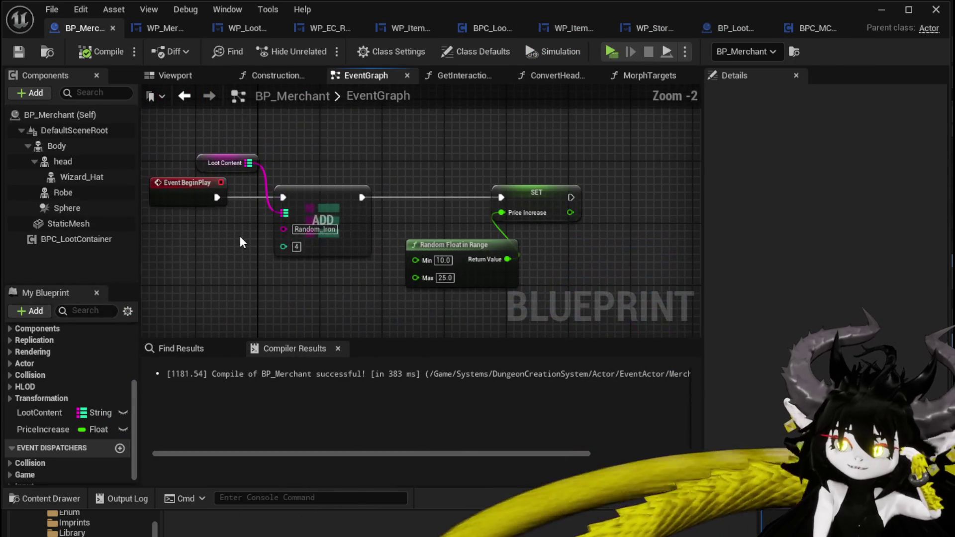
pyautogui.moveTo(239, 255); pyautogui.dragTo(280, 261)
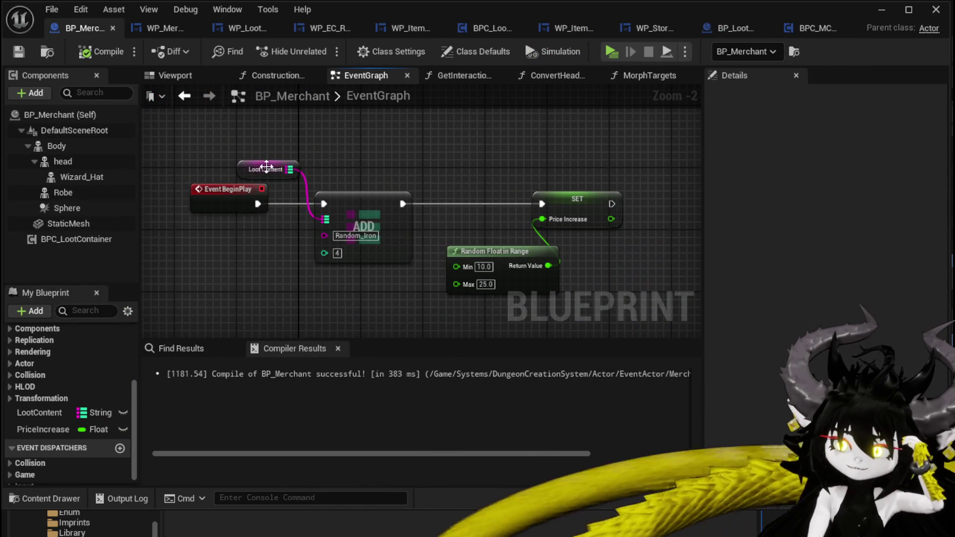
pyautogui.moveTo(266, 169); pyautogui.dragTo(328, 162)
pyautogui.click(280, 142)
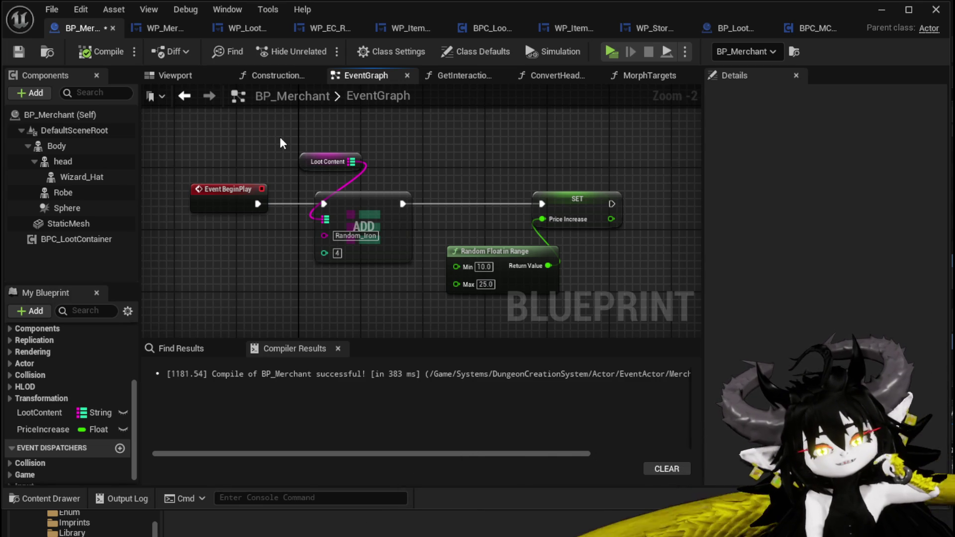
# Step: Open the Build Only Items function graph from its call node
pyautogui.scroll(-2, 341, 153)
pyautogui.moveTo(378, 209)
pyautogui.mouseDown()
pyautogui.moveTo(426, 252)
pyautogui.moveTo(413, 194)
pyautogui.mouseUp()
pyautogui.scroll(3, 507, 208)
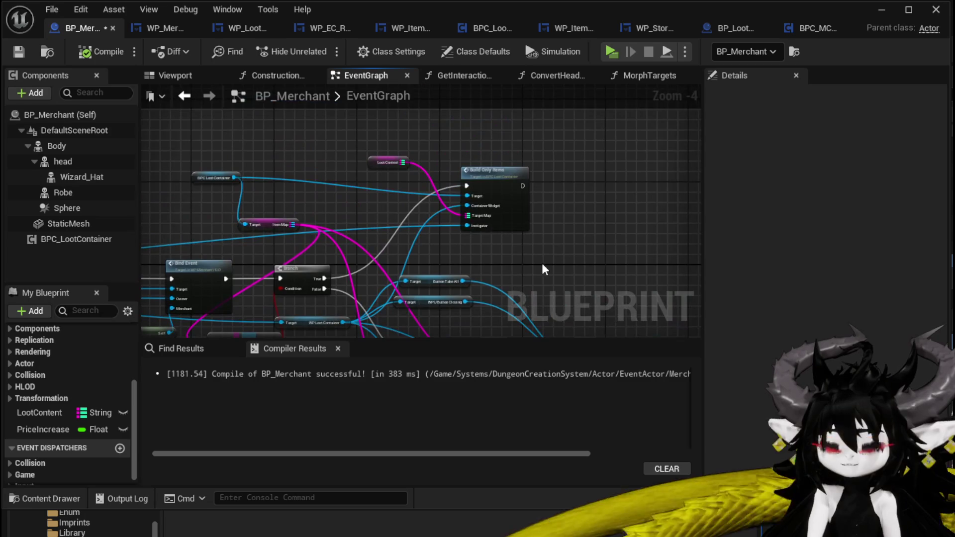
pyautogui.scroll(-2, 507, 208)
pyautogui.doubleClick(521, 251)
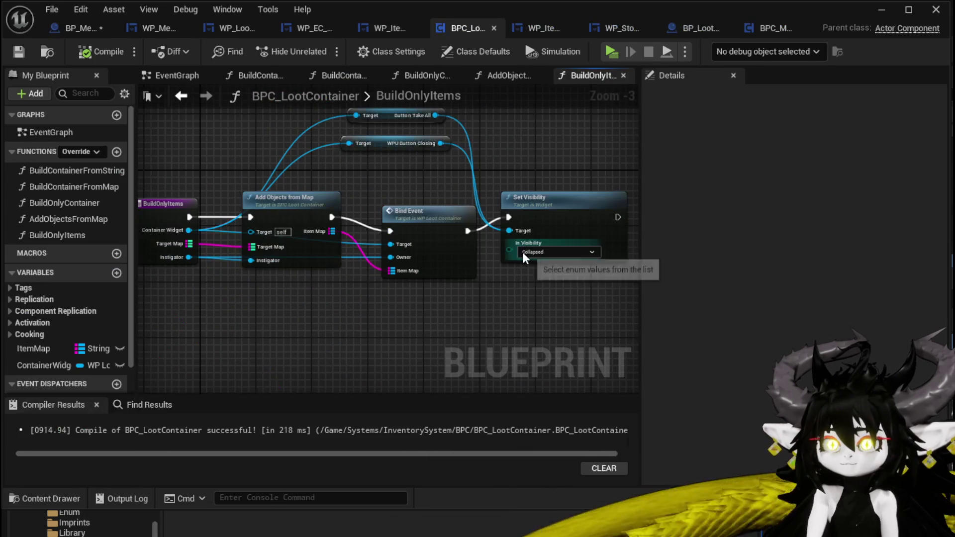
# Step: Inspect AddObjectsFromMap's Construct Object, Set ID and data table nodes, then return to BP_Merchant
pyautogui.doubleClick(368, 198)
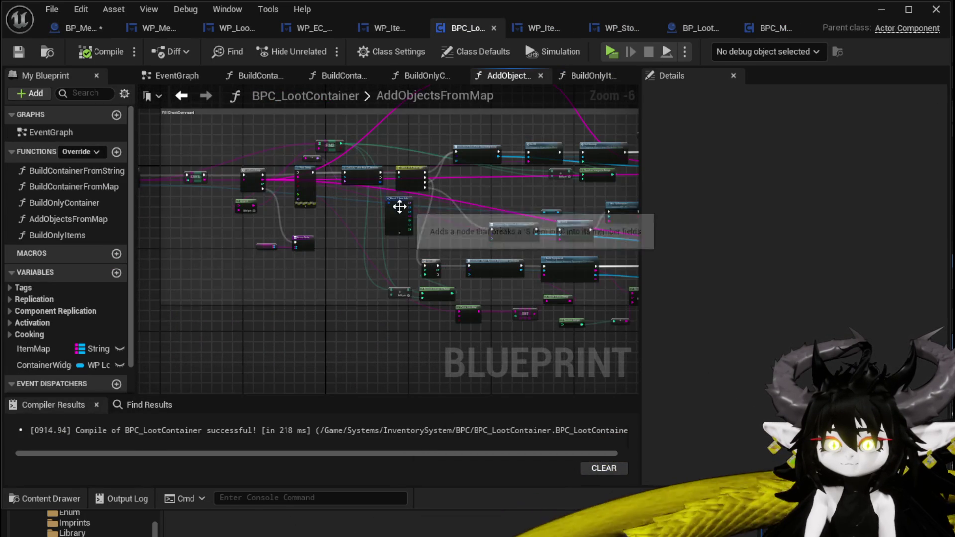
pyautogui.scroll(3, 326, 220)
pyautogui.moveTo(326, 221)
pyautogui.mouseDown()
pyautogui.moveTo(383, 330)
pyautogui.moveTo(139, 287)
pyautogui.moveTo(367, 273)
pyautogui.moveTo(129, 253)
pyautogui.mouseUp()
pyautogui.scroll(-2, 367, 272)
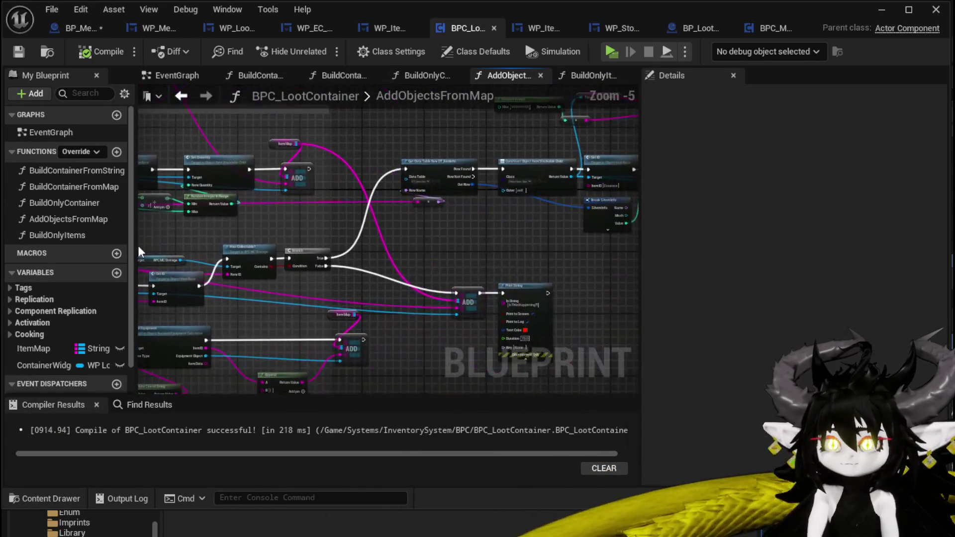
pyautogui.moveTo(464, 245)
pyautogui.mouseDown()
pyautogui.moveTo(273, 228)
pyautogui.moveTo(262, 249)
pyautogui.mouseUp()
pyautogui.scroll(2, 262, 299)
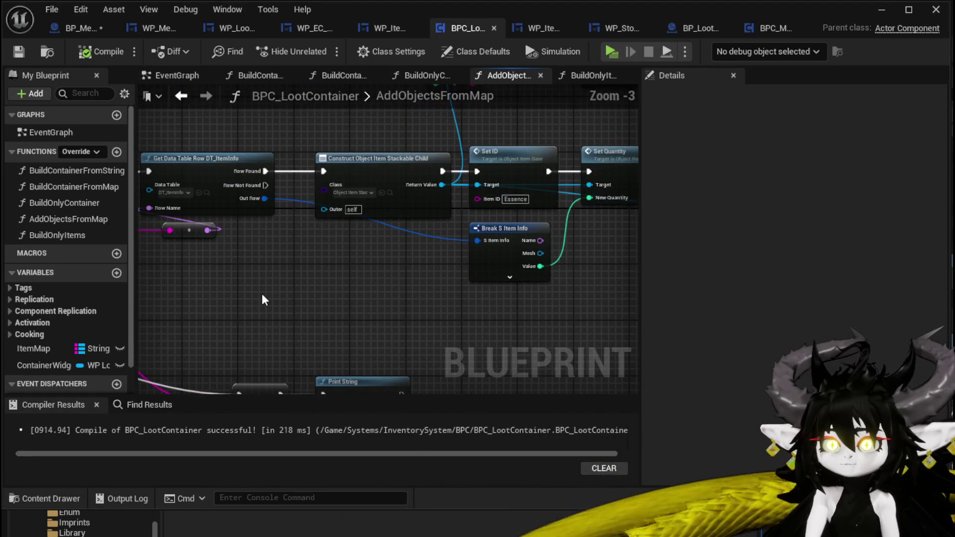
pyautogui.scroll(-2, 264, 299)
pyautogui.moveTo(264, 299)
pyautogui.mouseDown()
pyautogui.moveTo(411, 243)
pyautogui.moveTo(189, 203)
pyautogui.moveTo(217, 206)
pyautogui.mouseUp()
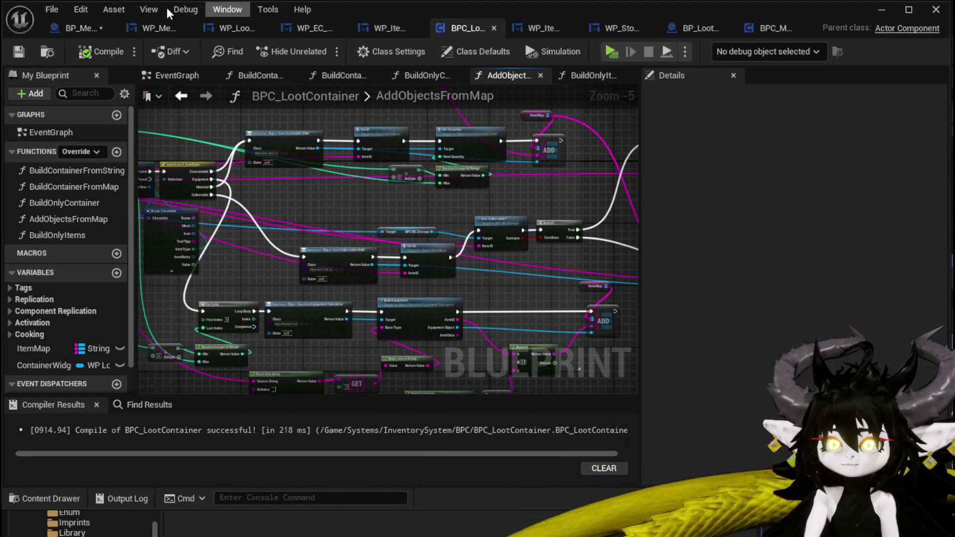
pyautogui.click(63, 29)
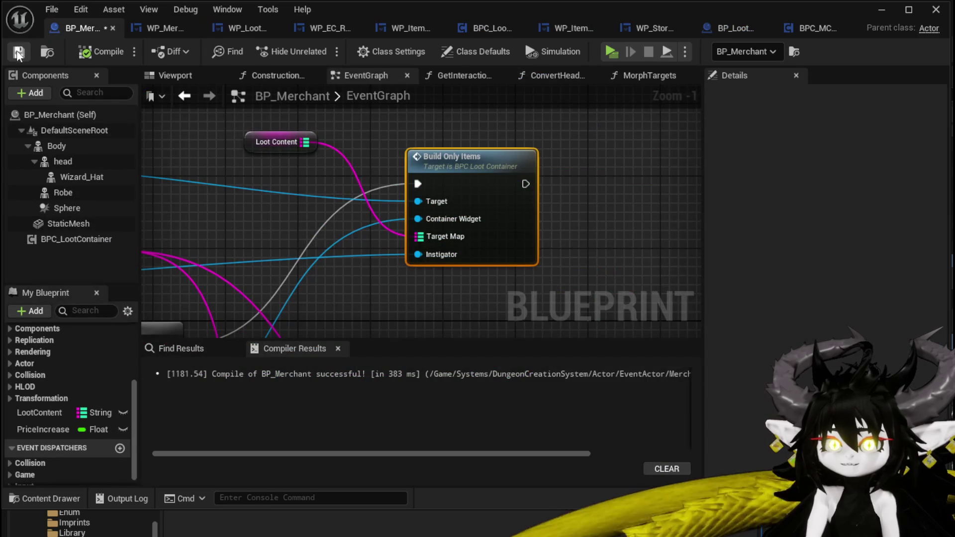
# Step: Review the Branch/IS EMPTY nodes and WP_MerchantHUD's UpdateMerchantBox, then start a play-in-editor test
pyautogui.scroll(-2, 597, 253)
pyautogui.moveTo(597, 254)
pyautogui.mouseDown()
pyautogui.moveTo(499, 136)
pyautogui.moveTo(583, 160)
pyautogui.mouseUp()
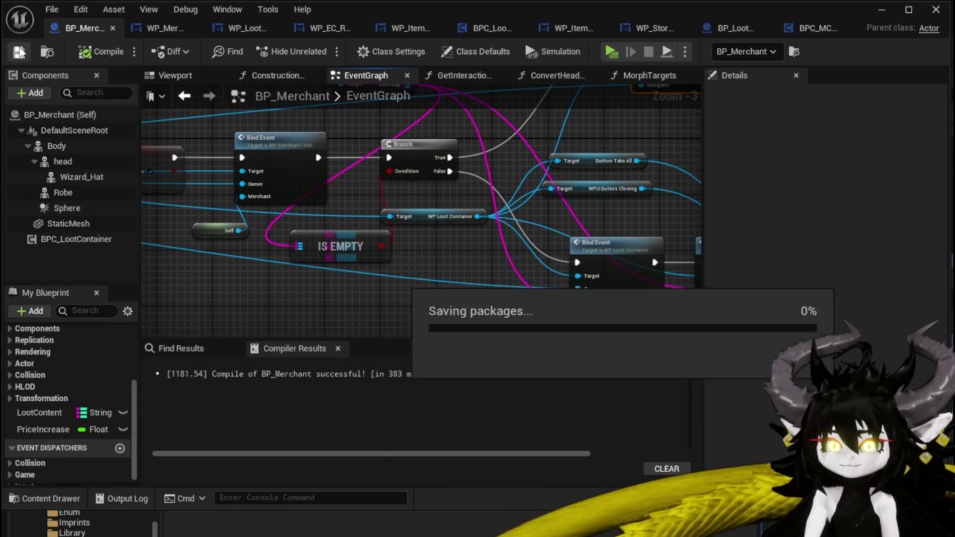
pyautogui.click(158, 28)
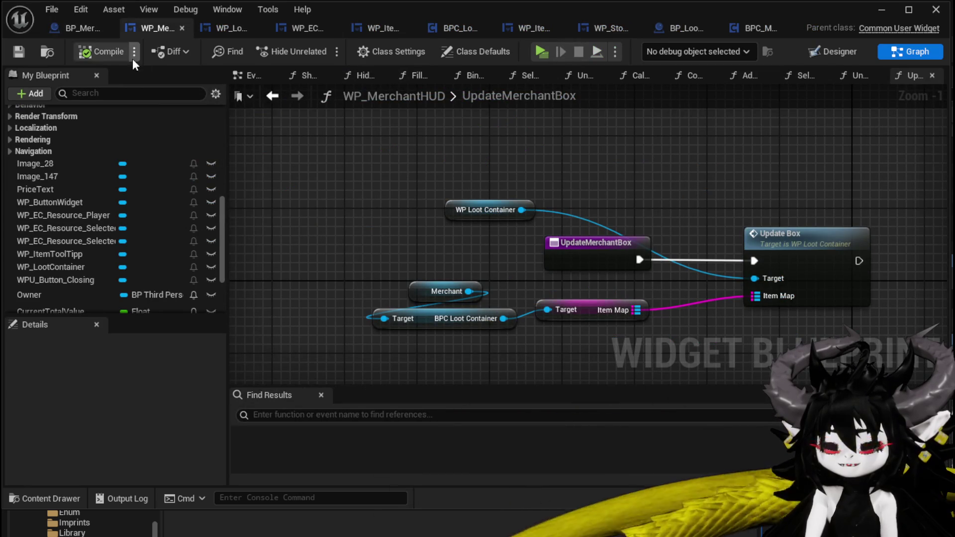
pyautogui.scroll(-4, 520, 120)
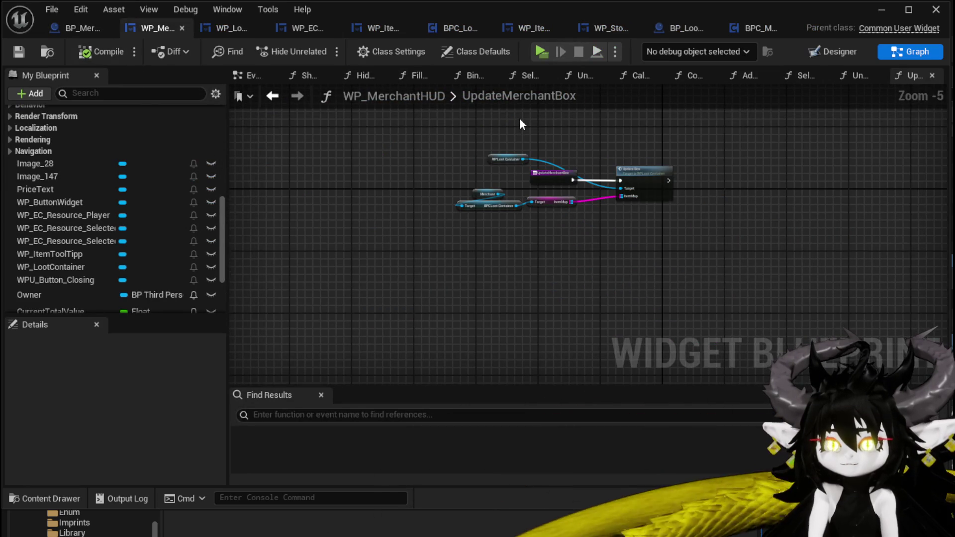
pyautogui.scroll(2, 486, 131)
pyautogui.moveTo(486, 132); pyautogui.dragTo(353, 152)
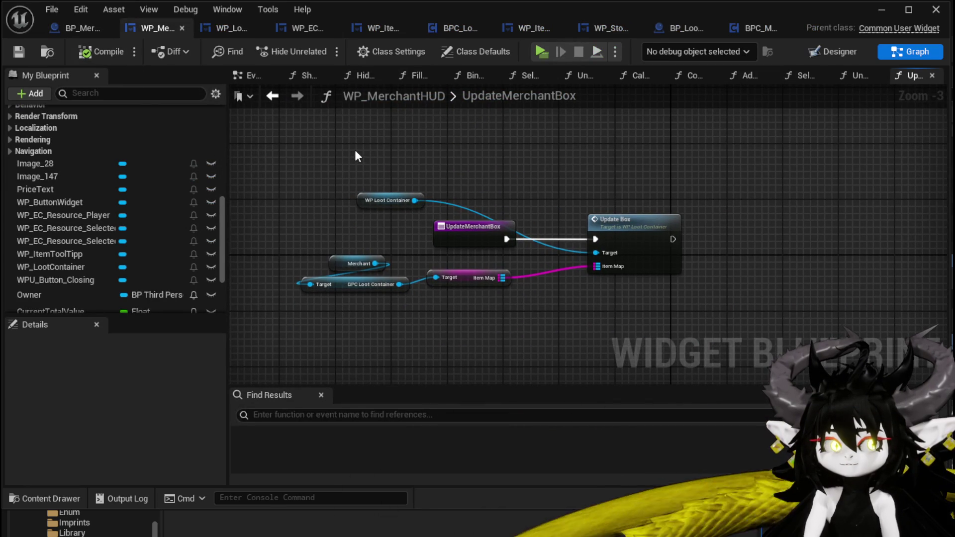
pyautogui.click(881, 9)
pyautogui.click(329, 49)
# Step: Walk to the merchant, open trading, and move Iron_Legs into the trade and back out
pyautogui.press('w')
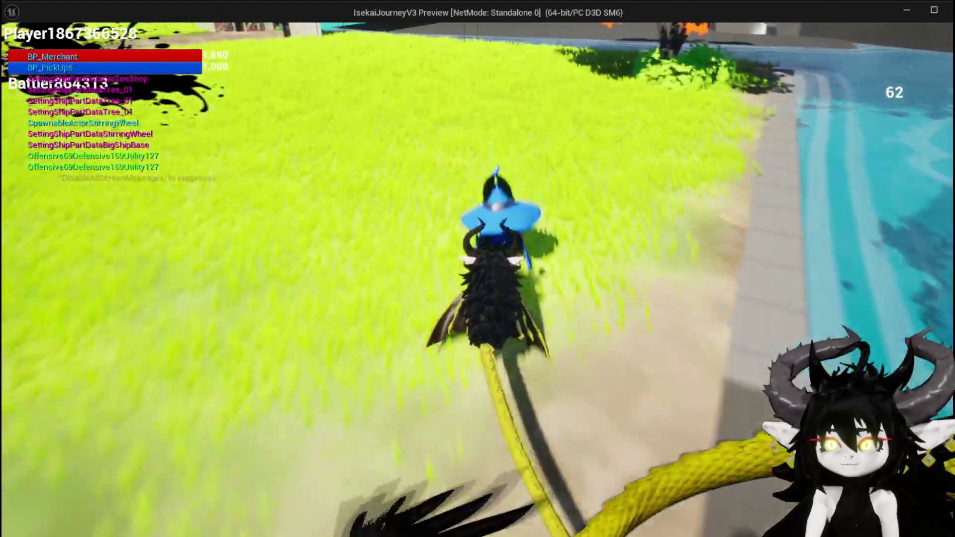
pyautogui.press('i')
pyautogui.moveTo(607, 168); pyautogui.dragTo(297, 311)
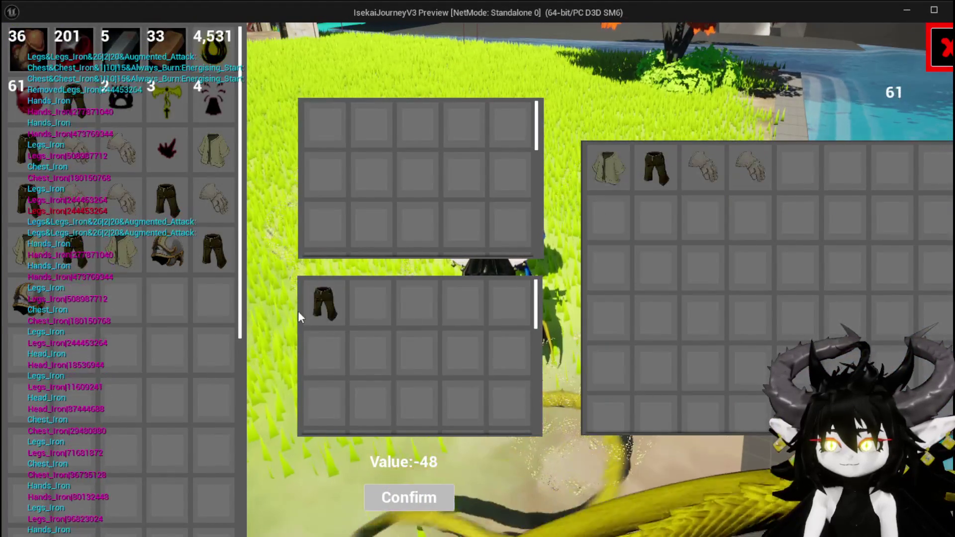
pyautogui.click(324, 304)
# Step: Toggle Iron_Legs in and out of the trade grid, leave it offered, then close the trade screens
pyautogui.click(608, 169)
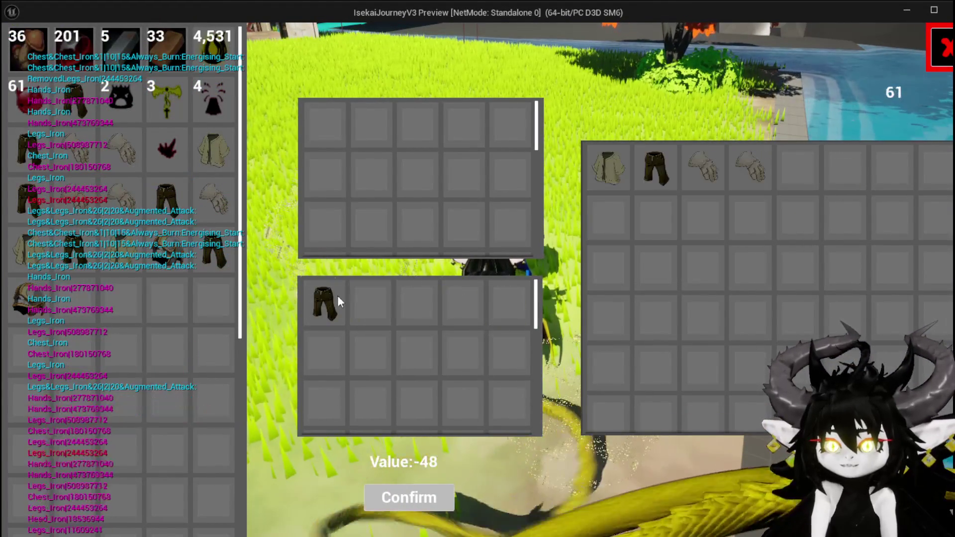
pyautogui.click(324, 304)
pyautogui.click(607, 184)
pyautogui.click(326, 296)
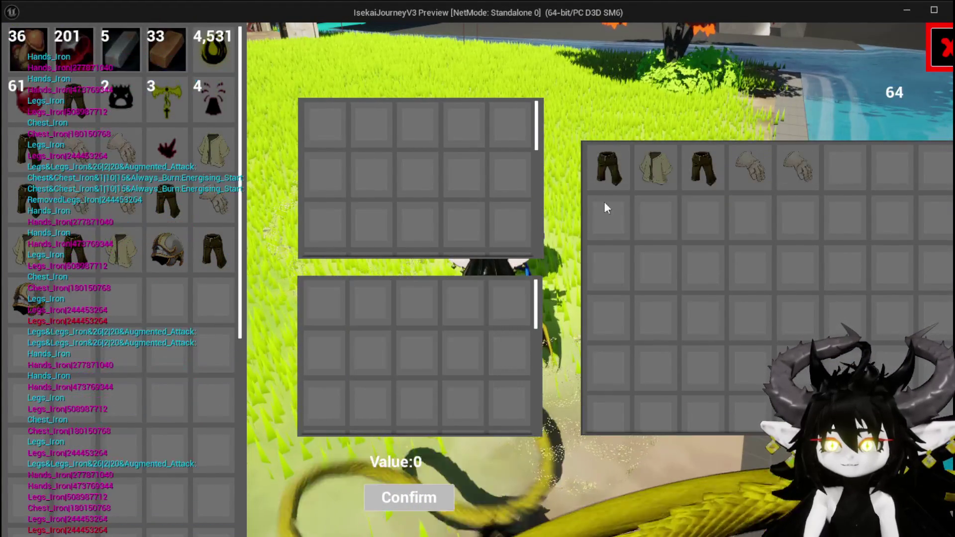
pyautogui.click(617, 177)
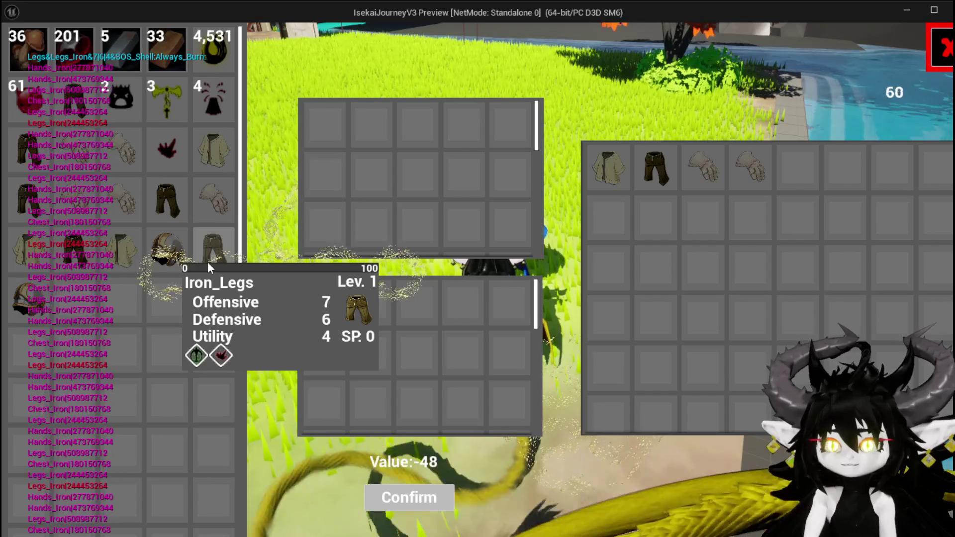
pyautogui.press('Tab')
pyautogui.press('Tab')
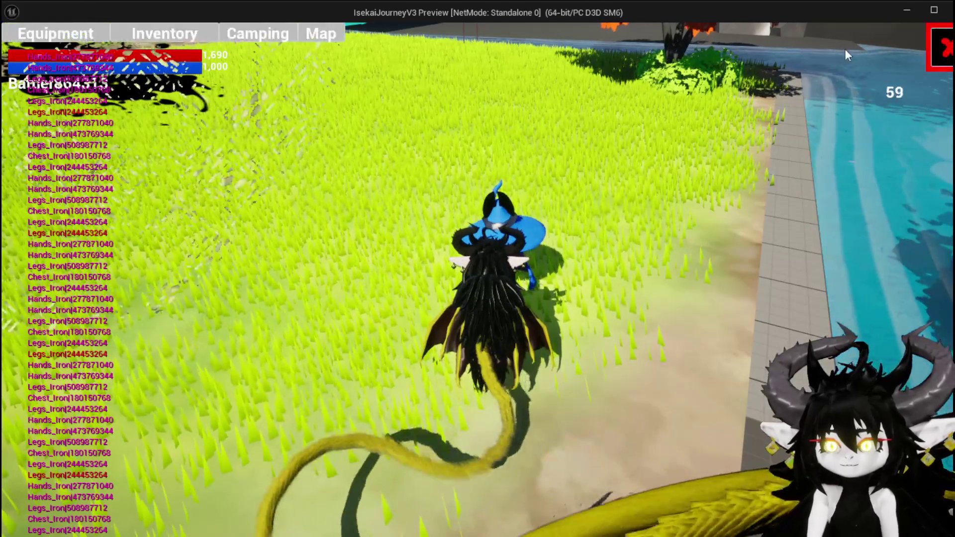
# Step: Browse the equipment inventory grid, then switch to the character stats view
pyautogui.click(87, 39)
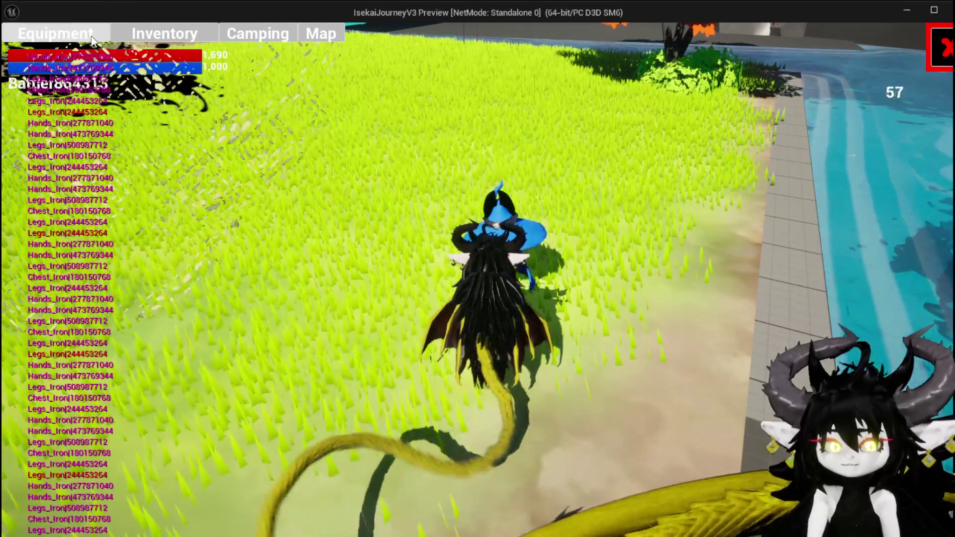
pyautogui.click(281, 306)
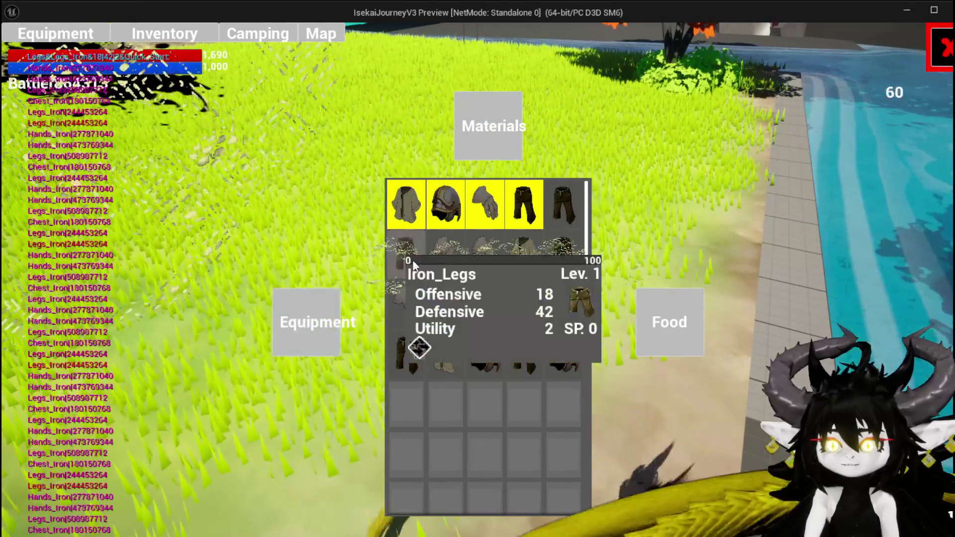
pyautogui.moveTo(559, 214)
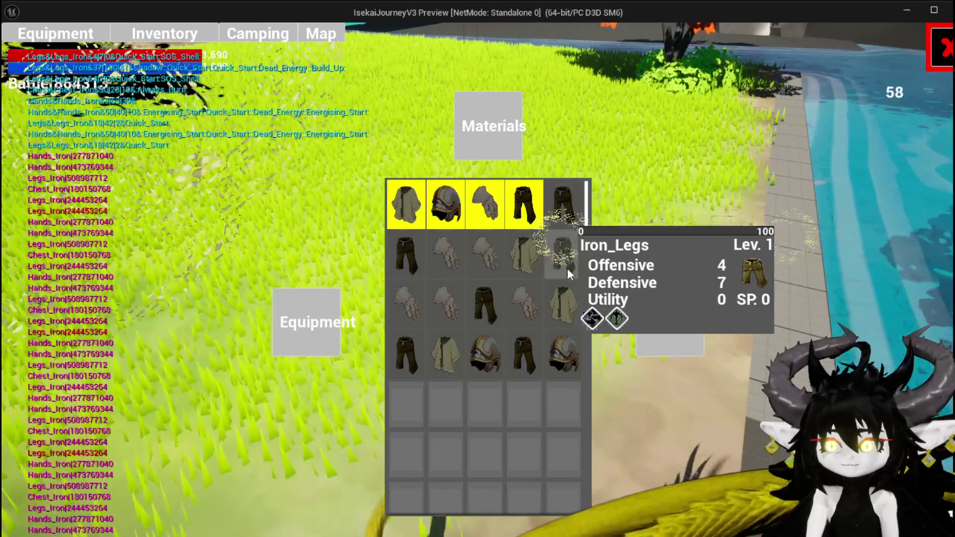
pyautogui.moveTo(412, 303)
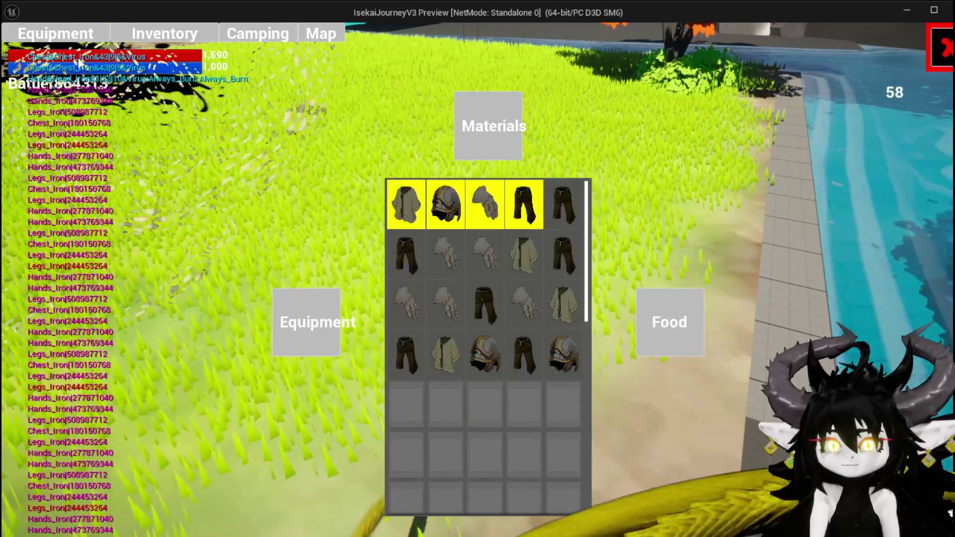
pyautogui.press('Tab')
# Step: View the hands, chest and leg items available to equip, then return to gameplay
pyautogui.click(578, 288)
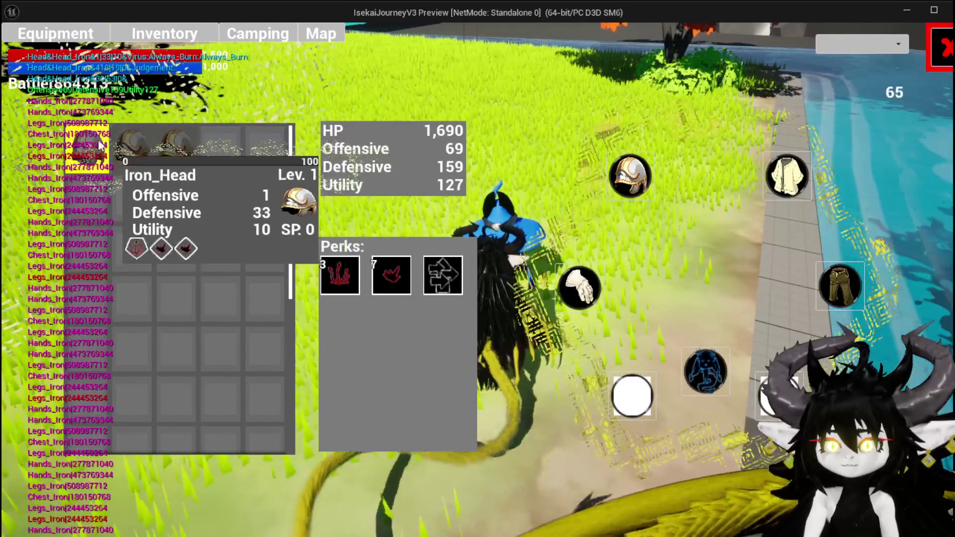
pyautogui.click(786, 177)
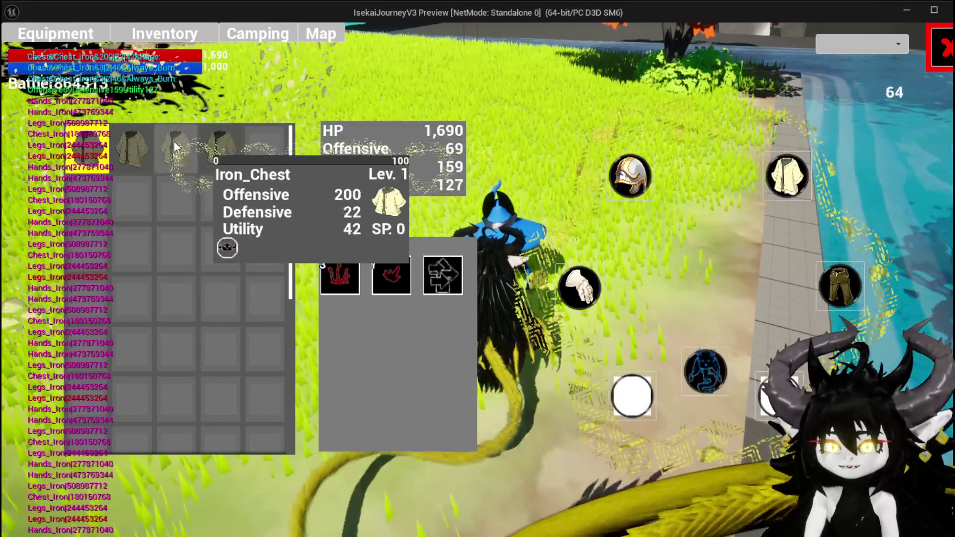
pyautogui.click(114, 146)
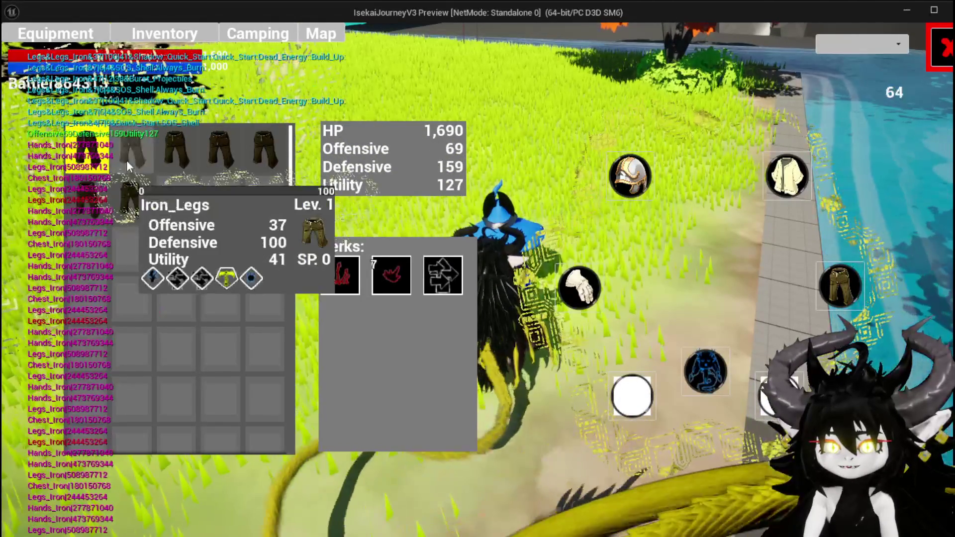
pyautogui.click(940, 49)
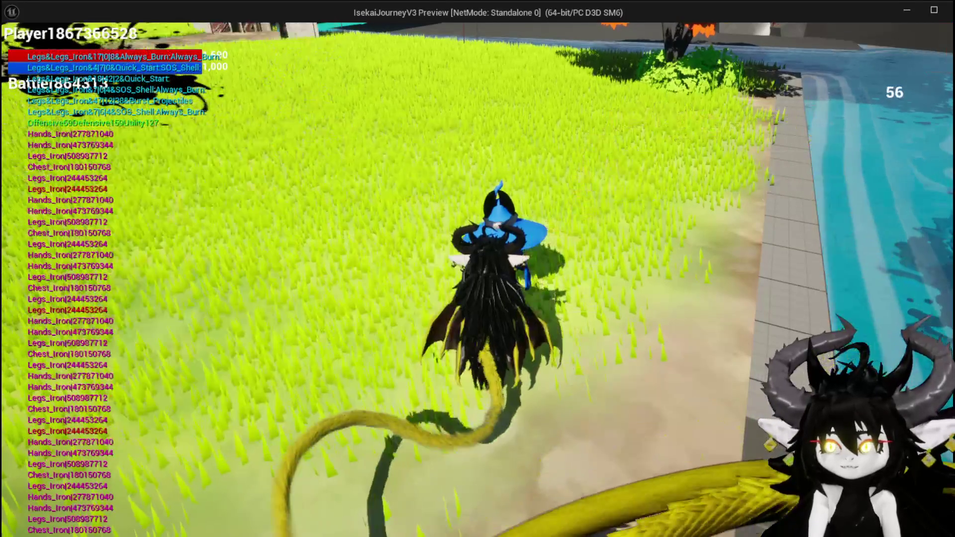
# Step: Jump, double jump and glide the dragon past the pond and stone plaza toward the merchant
pyautogui.press('space')
pyautogui.press('space')
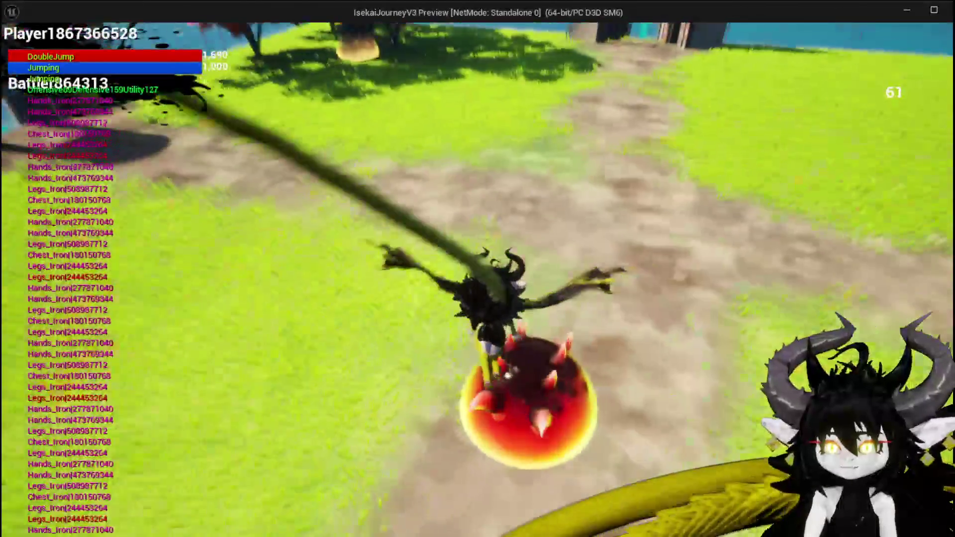
pyautogui.press('space')
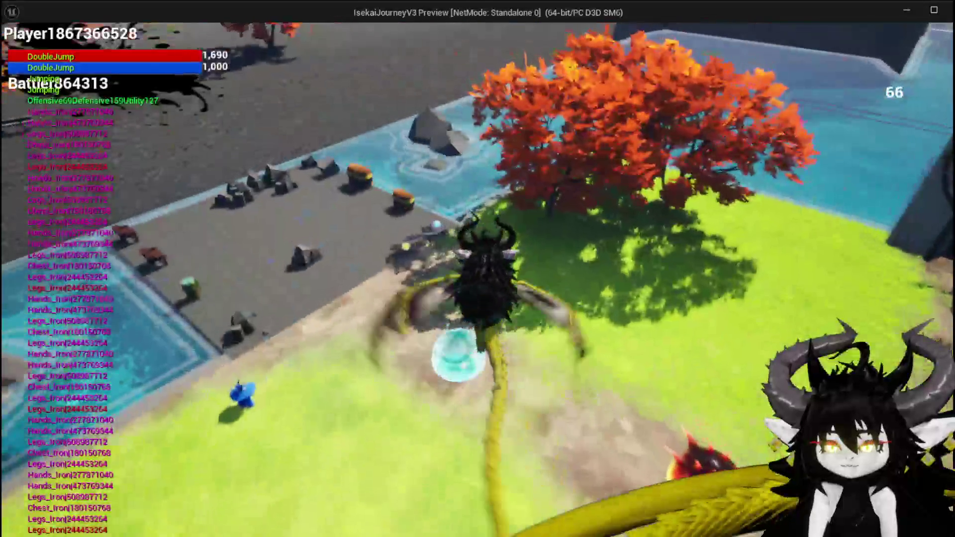
pyautogui.press('space')
pyautogui.press('space')
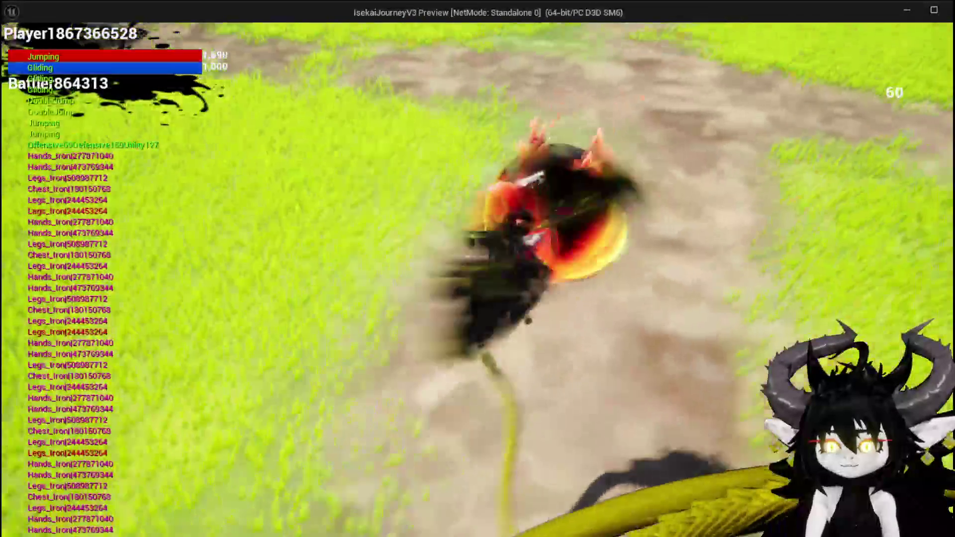
pyautogui.press('space')
pyautogui.press('space')
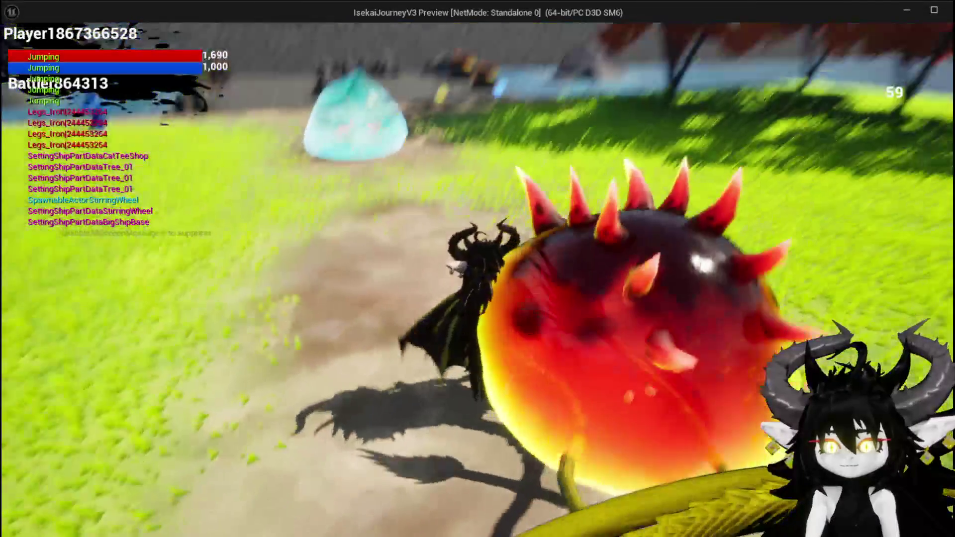
pyautogui.press('space')
pyautogui.press('space')
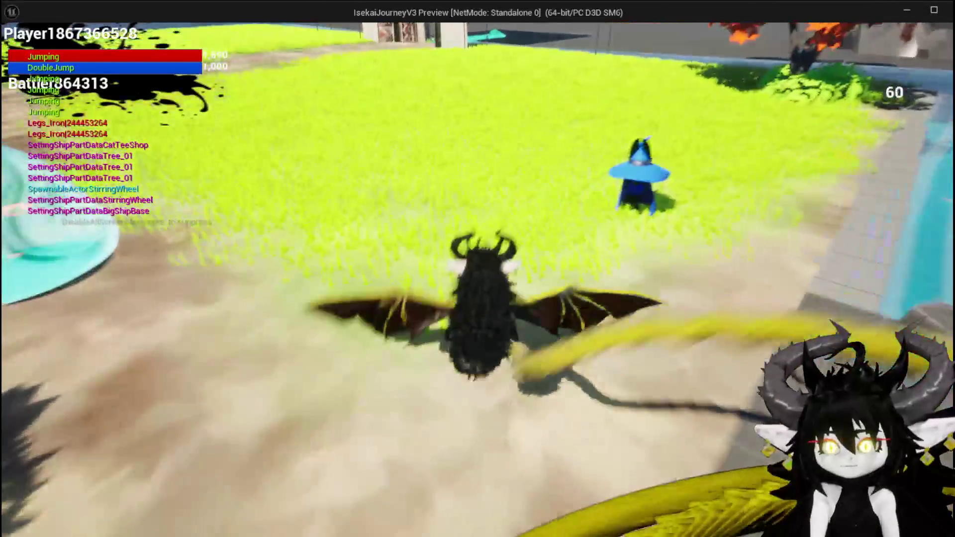
# Step: Open trading, offer the Iron_Chest for sale, and confirm the trade four times
pyautogui.press('e')
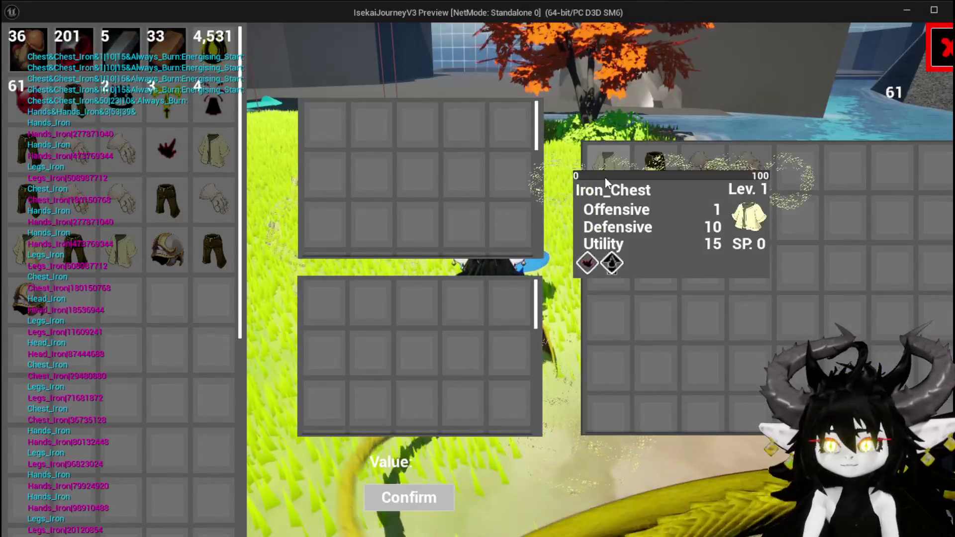
pyautogui.moveTo(601, 184); pyautogui.dragTo(313, 313)
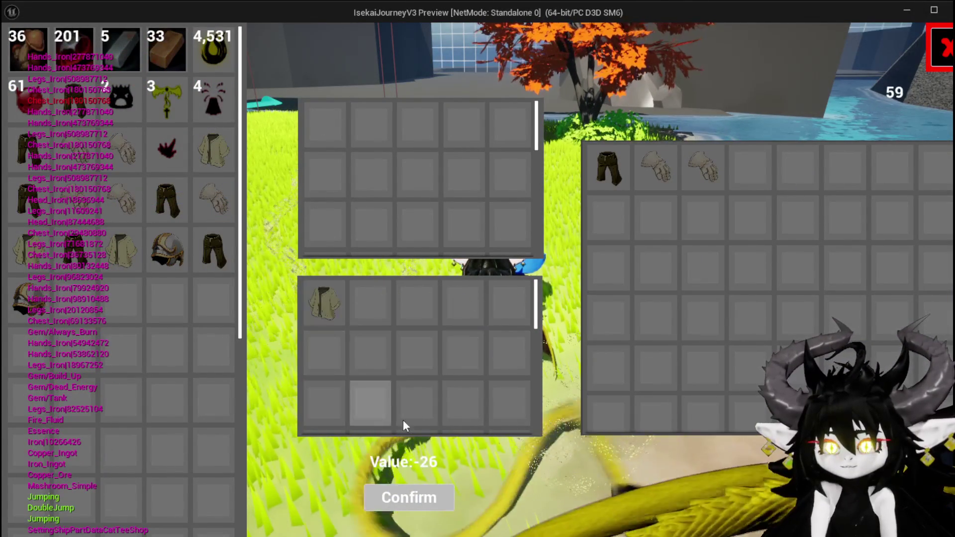
pyautogui.click(438, 497)
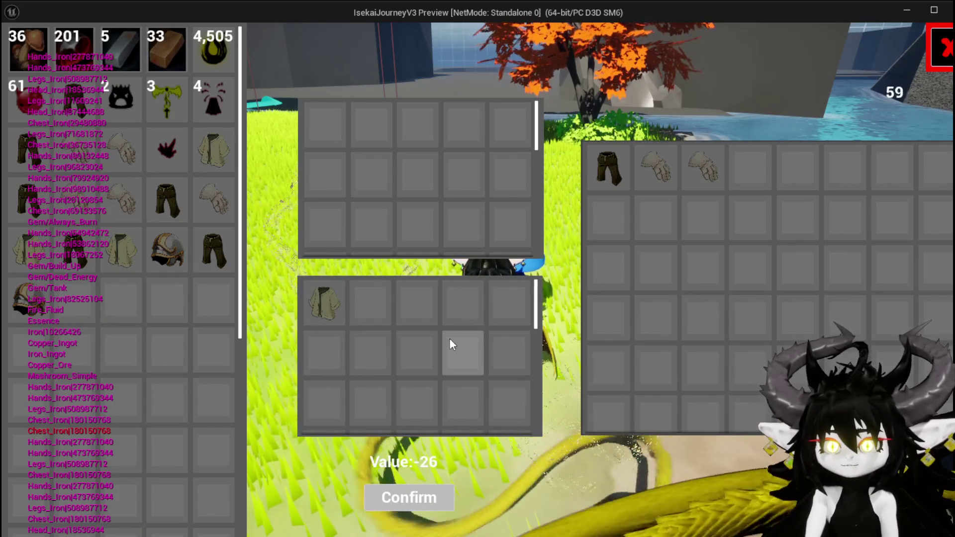
pyautogui.click(426, 504)
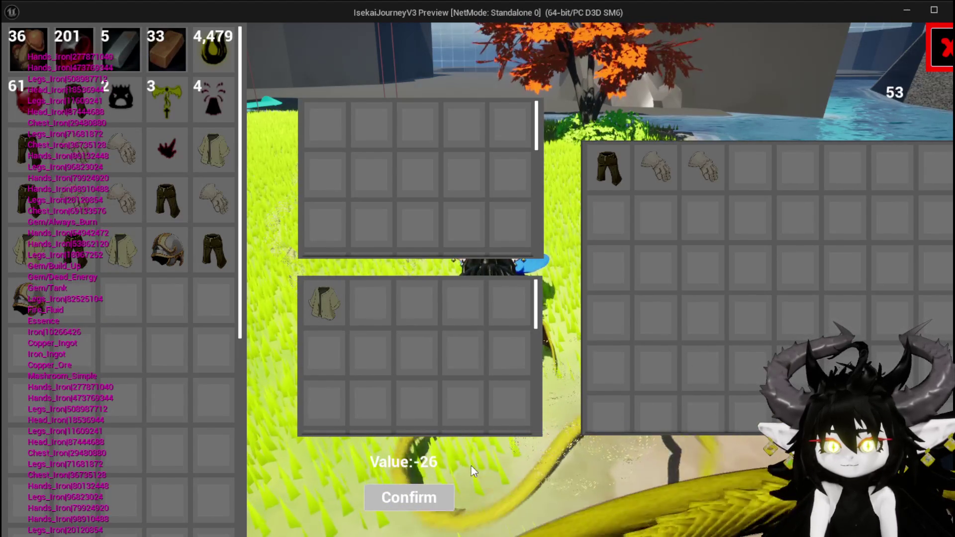
pyautogui.click(433, 496)
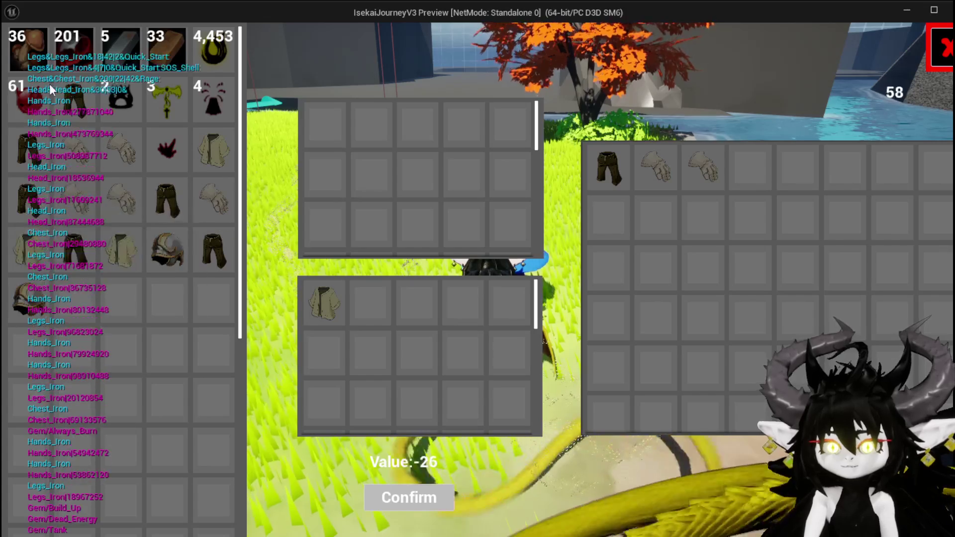
pyautogui.click(396, 499)
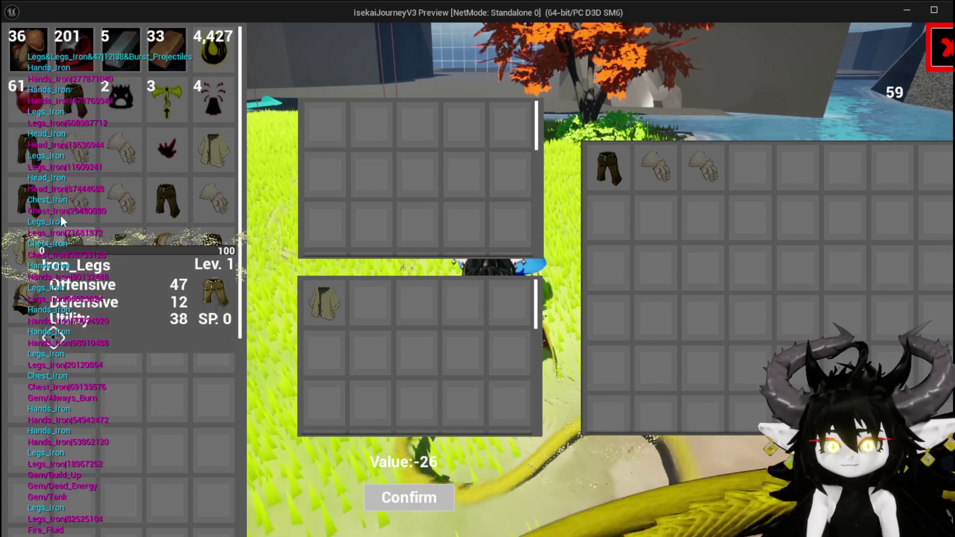
# Step: Stop the play test and select the merchant actor in the level
pyautogui.moveTo(326, 308)
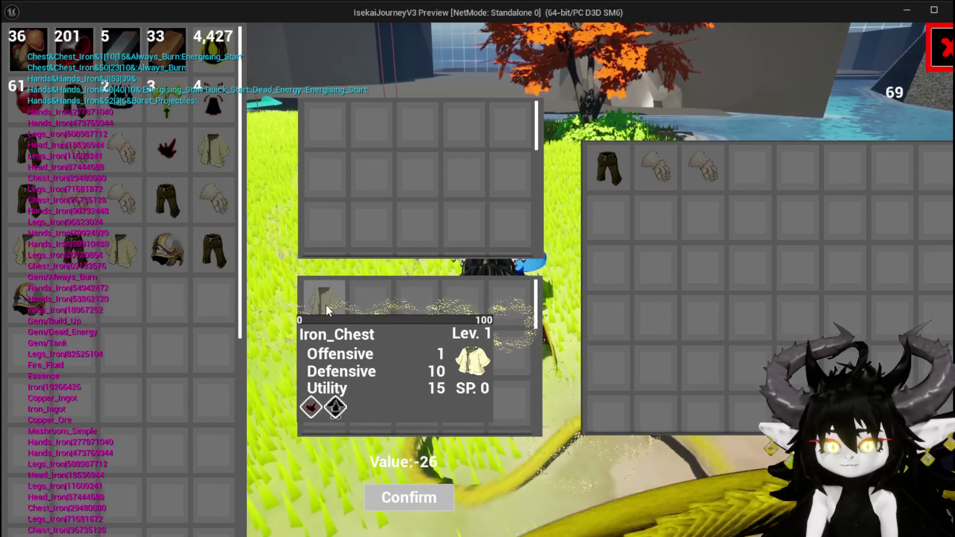
pyautogui.press('Escape')
pyautogui.click(492, 304)
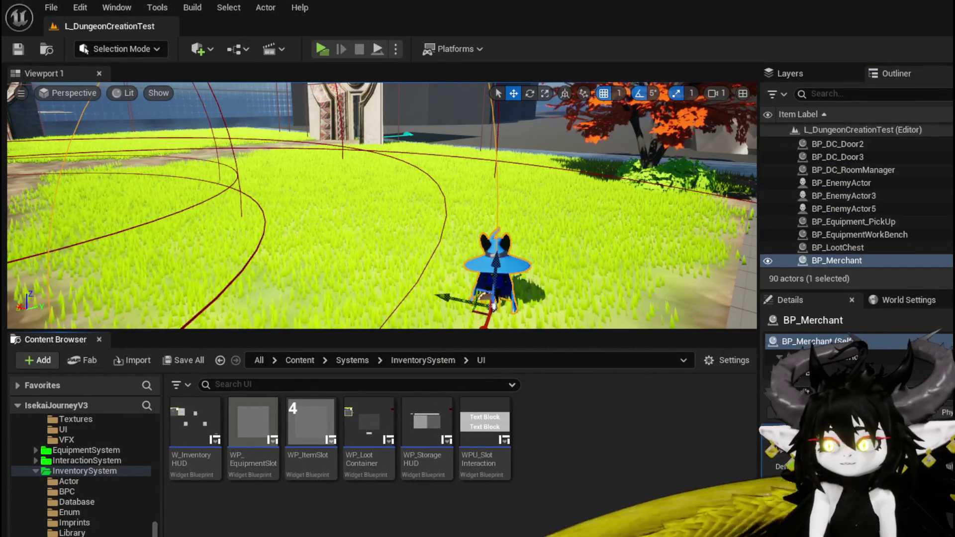
# Step: Open WP_MerchantHUD's ConfirmTransaction function graph
pyautogui.hotkey('alt', 'Tab')
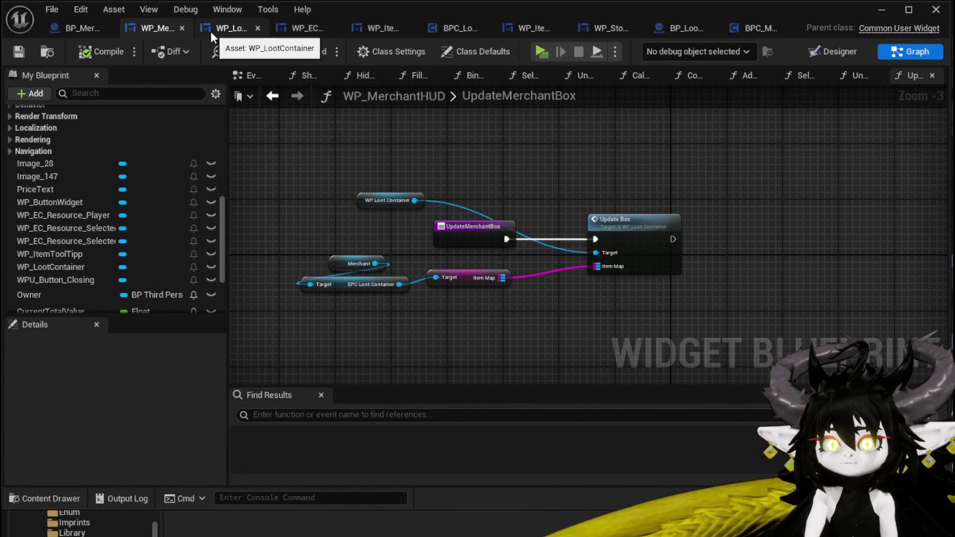
pyautogui.scroll(5, 92, 125)
pyautogui.doubleClick(105, 177)
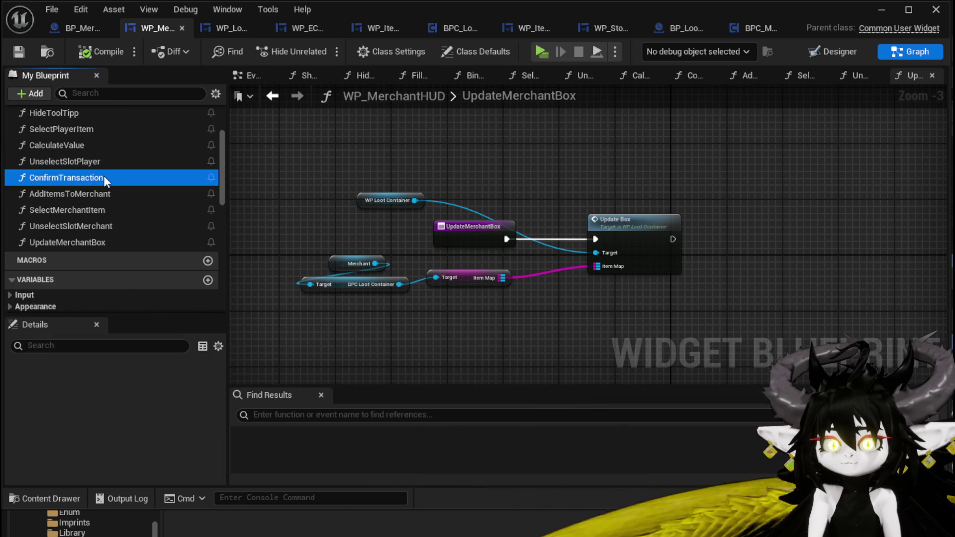
pyautogui.scroll(1, 415, 237)
pyautogui.scroll(2, 417, 237)
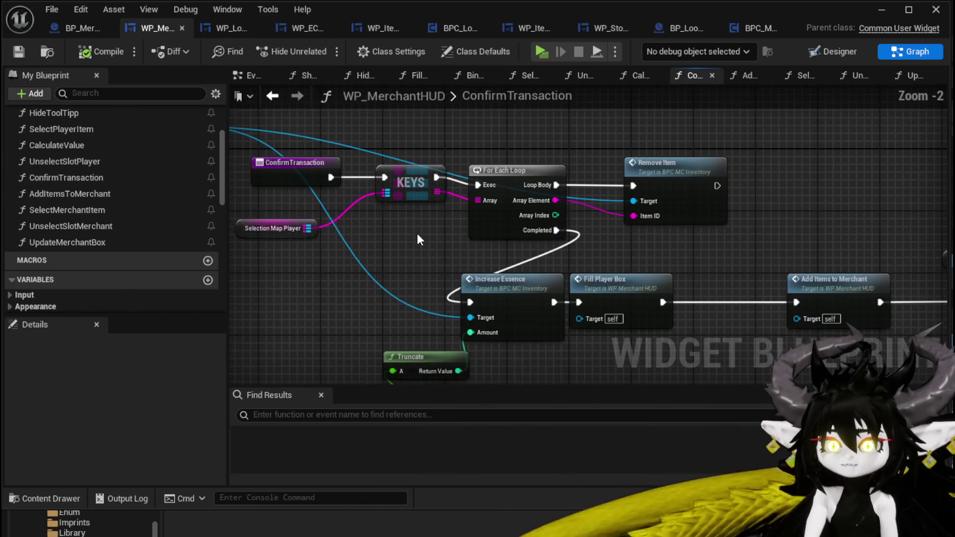
# Step: Move the Owner and BPC MC Inventory nodes higher, then pan through to Add Full Map
pyautogui.moveTo(418, 235)
pyautogui.mouseDown()
pyautogui.moveTo(357, 233)
pyautogui.moveTo(461, 235)
pyautogui.mouseUp()
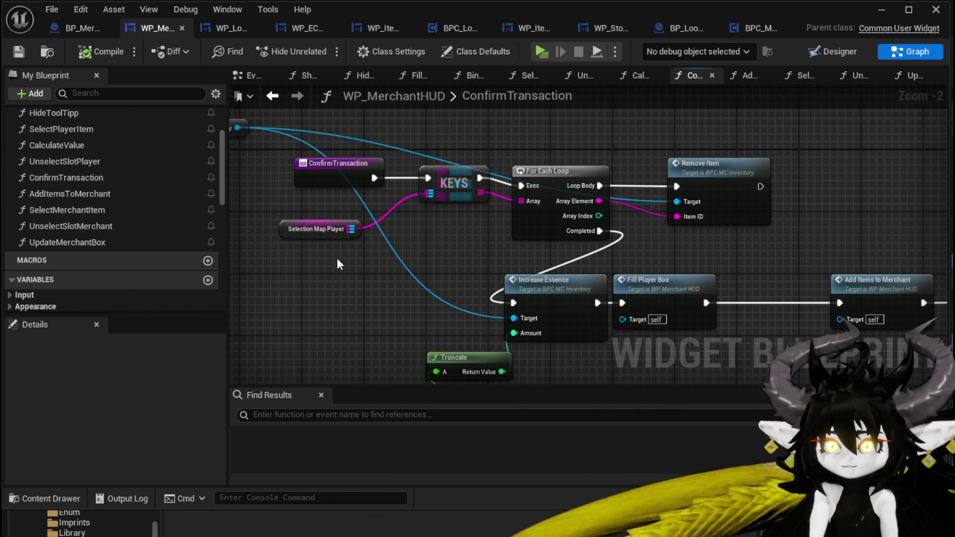
pyautogui.moveTo(296, 157); pyautogui.dragTo(449, 179)
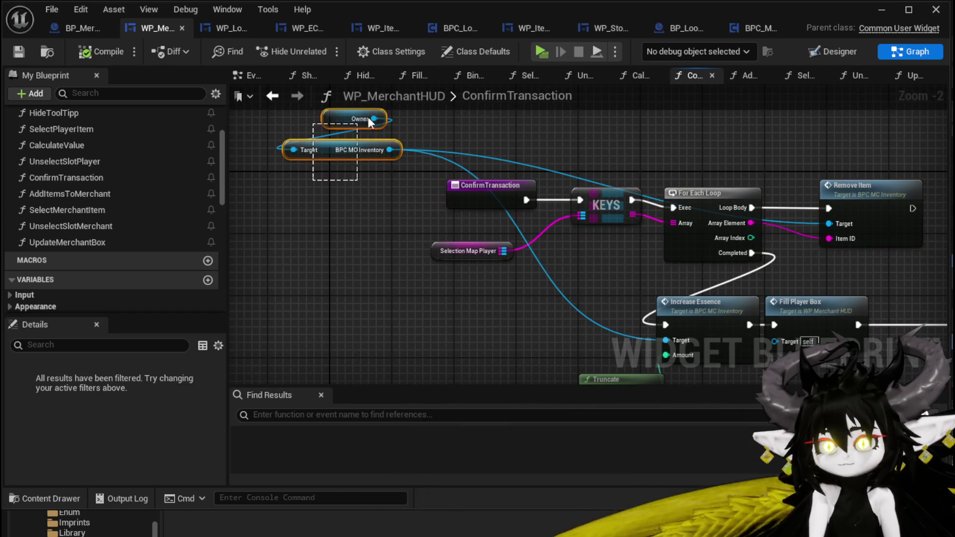
pyautogui.moveTo(329, 156)
pyautogui.mouseDown()
pyautogui.moveTo(409, 124)
pyautogui.moveTo(512, 179)
pyautogui.mouseUp()
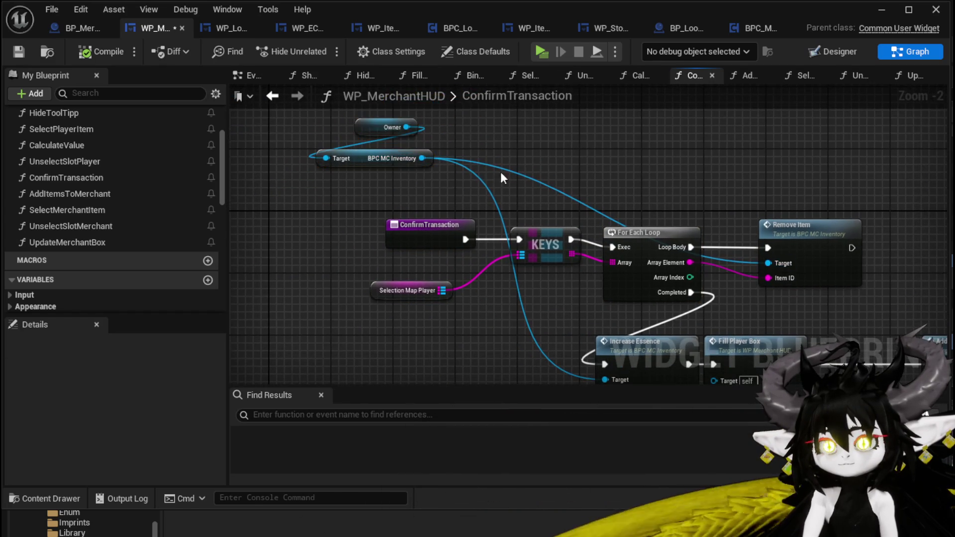
pyautogui.moveTo(414, 165)
pyautogui.mouseDown()
pyautogui.moveTo(402, 144)
pyautogui.moveTo(410, 135)
pyautogui.moveTo(460, 141)
pyautogui.moveTo(407, 135)
pyautogui.mouseUp()
pyautogui.moveTo(554, 144)
pyautogui.mouseDown()
pyautogui.moveTo(546, 131)
pyautogui.moveTo(495, 123)
pyautogui.mouseUp()
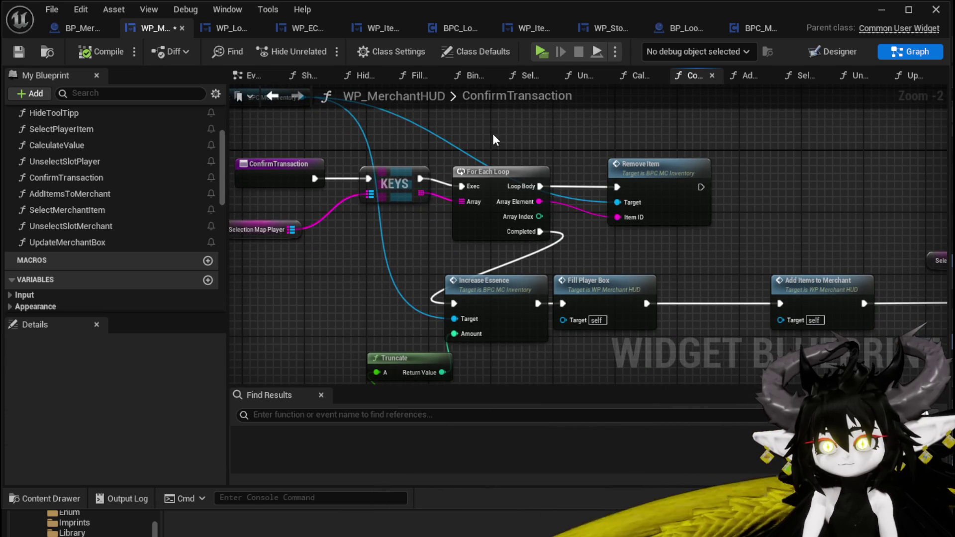
pyautogui.moveTo(622, 148)
pyautogui.mouseDown()
pyautogui.moveTo(352, 129)
pyautogui.moveTo(487, 160)
pyautogui.moveTo(556, 141)
pyautogui.mouseUp()
# Step: Add a Get Item Map node from BPC MC Inventory and place it below Current Total Value
pyautogui.write('add')
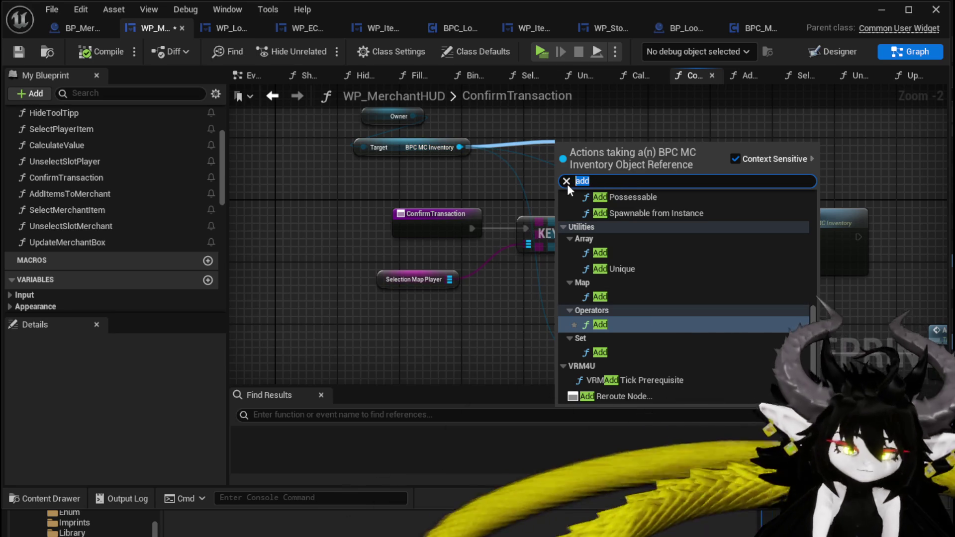
pyautogui.write('ItemMap')
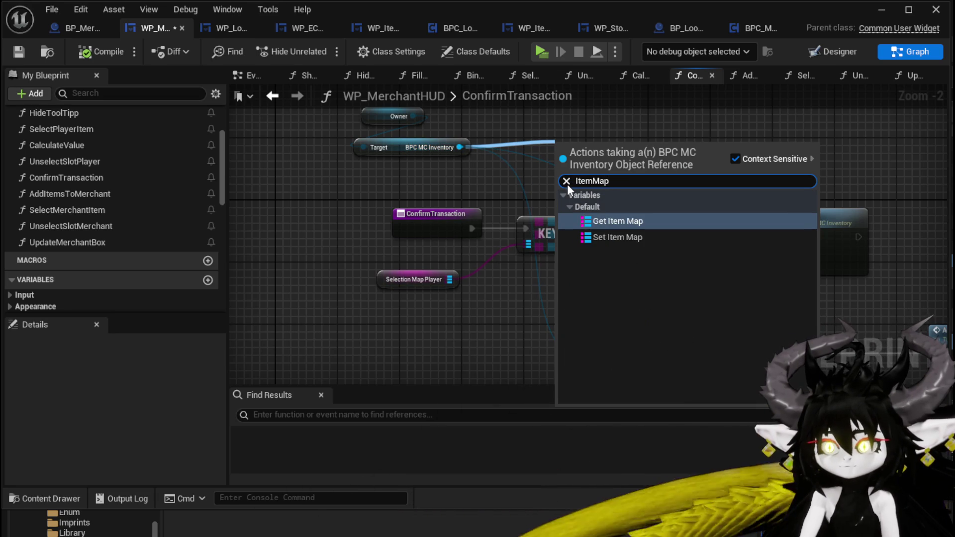
pyautogui.click(628, 224)
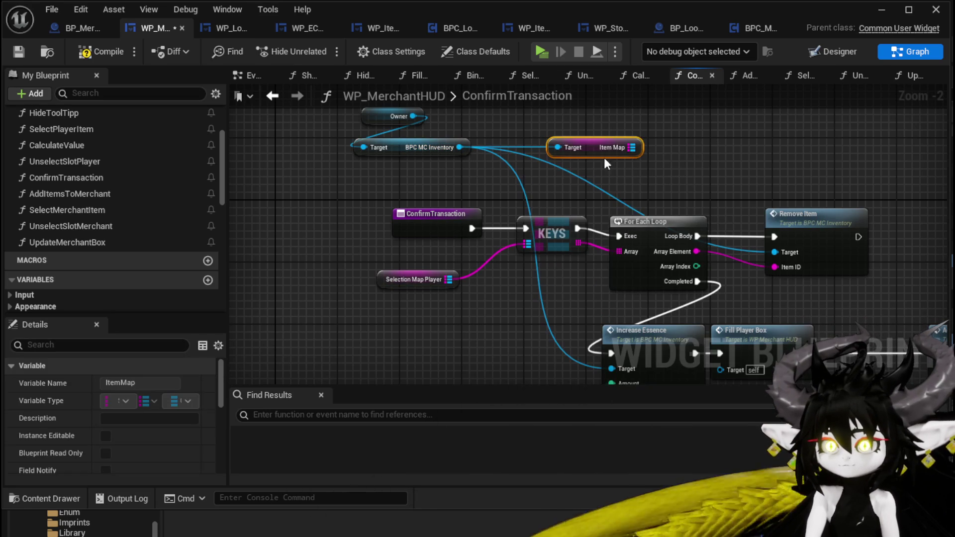
pyautogui.moveTo(597, 287)
pyautogui.mouseDown()
pyautogui.moveTo(599, 374)
pyautogui.moveTo(576, 327)
pyautogui.mouseUp()
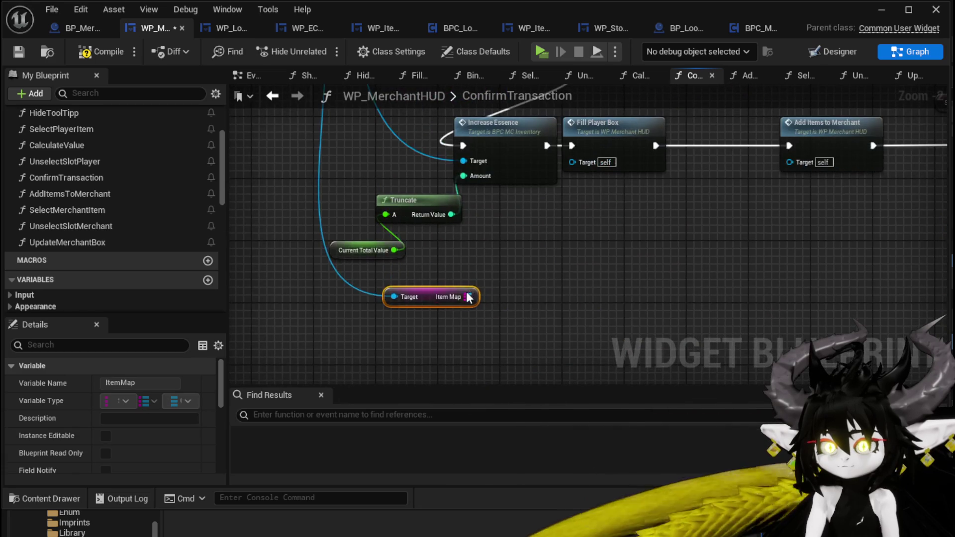
# Step: Wire Item Map into a new Map ADD node and reposition both nodes together
pyautogui.moveTo(475, 296); pyautogui.dragTo(571, 287)
pyautogui.write('add')
pyautogui.click(616, 372)
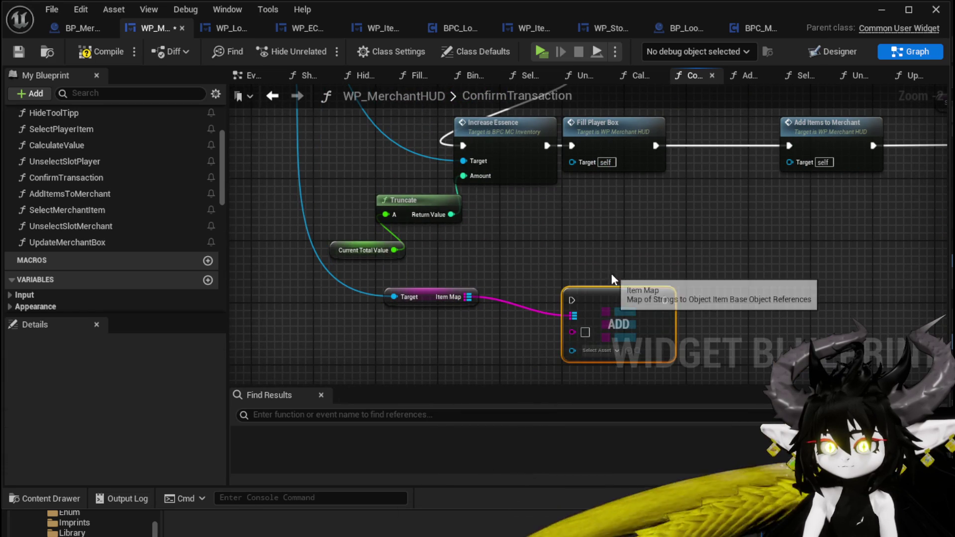
pyautogui.moveTo(566, 288)
pyautogui.mouseDown()
pyautogui.moveTo(756, 230)
pyautogui.moveTo(659, 242)
pyautogui.mouseUp()
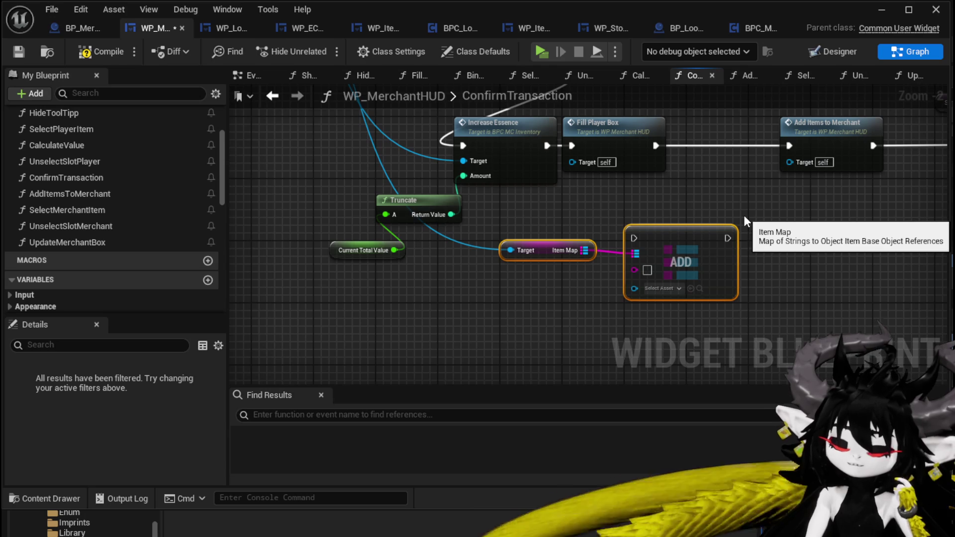
pyautogui.scroll(-1, 744, 214)
pyautogui.moveTo(744, 215)
pyautogui.mouseDown()
pyautogui.moveTo(635, 262)
pyautogui.moveTo(330, 273)
pyautogui.moveTo(601, 245)
pyautogui.mouseUp()
pyautogui.moveTo(305, 348); pyautogui.dragTo(464, 282)
pyautogui.moveTo(464, 281)
pyautogui.mouseDown()
pyautogui.moveTo(411, 290)
pyautogui.moveTo(504, 188)
pyautogui.mouseUp()
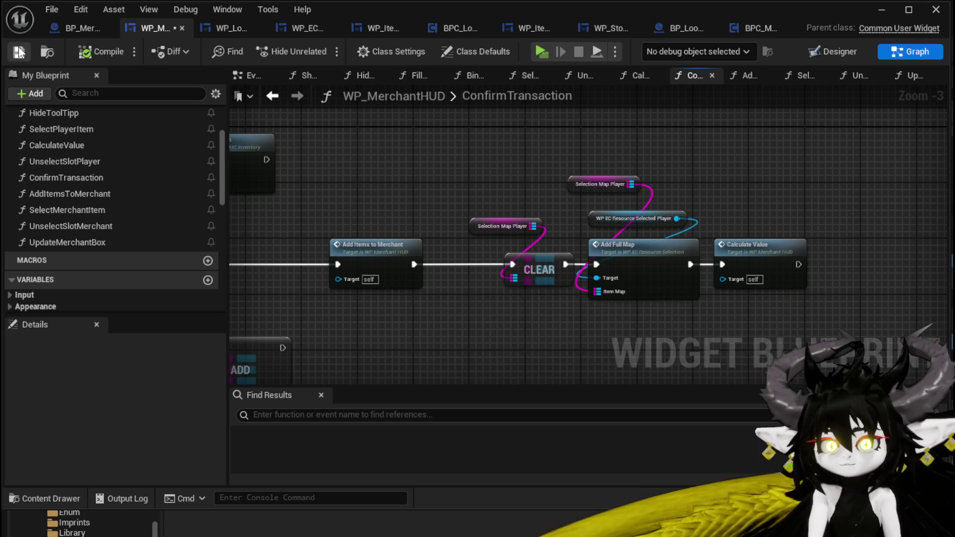
# Step: Start a new play test, walk the character to the merchant and open the trade window
pyautogui.click(883, 9)
pyautogui.click(332, 44)
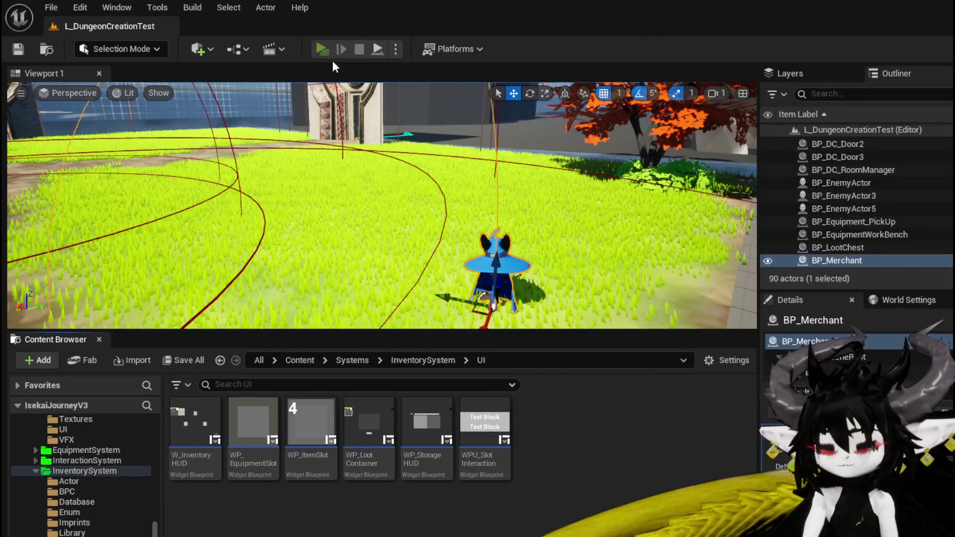
pyautogui.press('w')
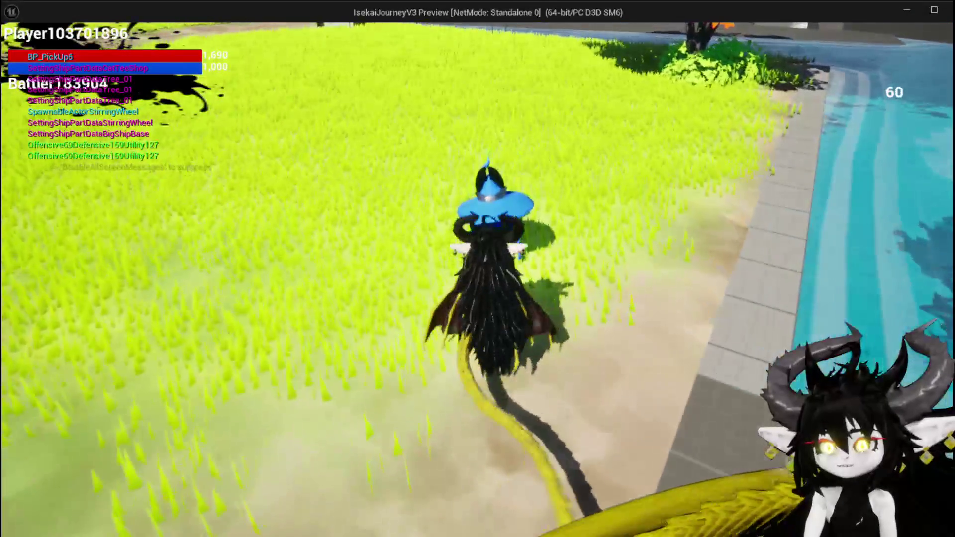
pyautogui.press('i')
# Step: Offer Dead_Energy gems plus a second item, raising trade value to 1224, then close the trade
pyautogui.moveTo(208, 132)
pyautogui.click(175, 106)
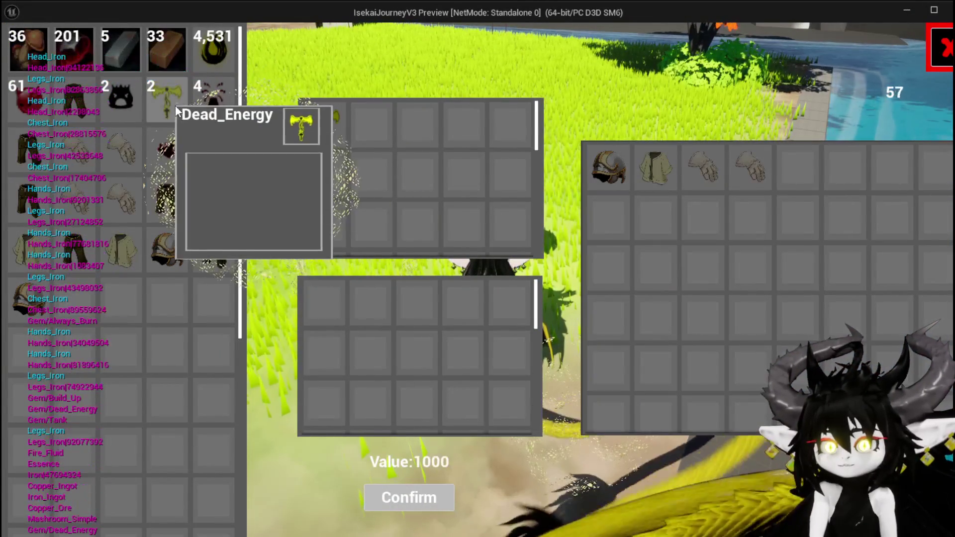
pyautogui.click(316, 132)
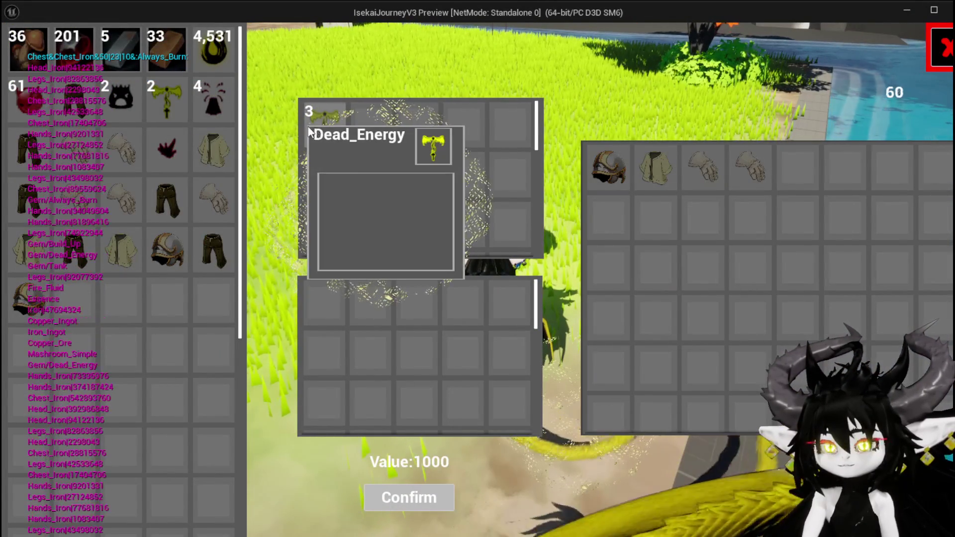
pyautogui.click(311, 134)
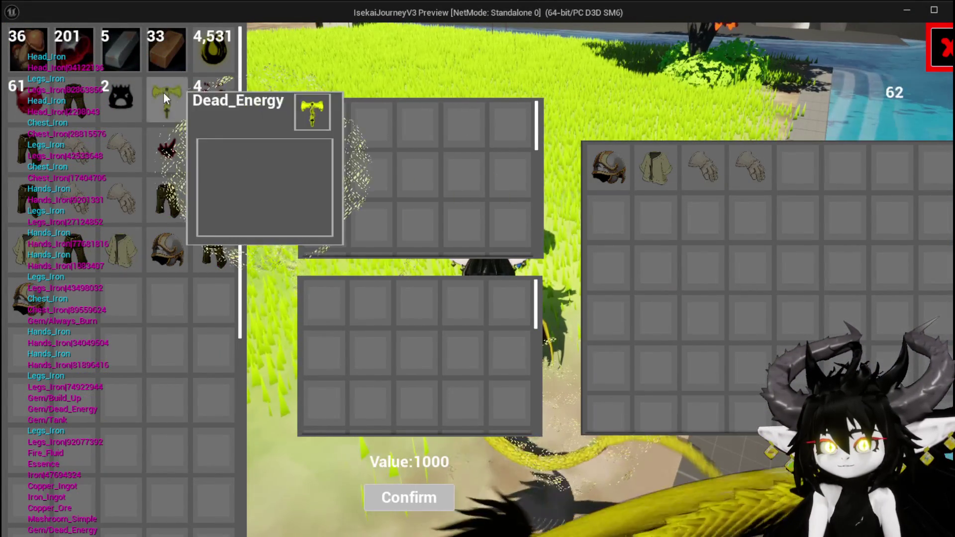
pyautogui.click(305, 127)
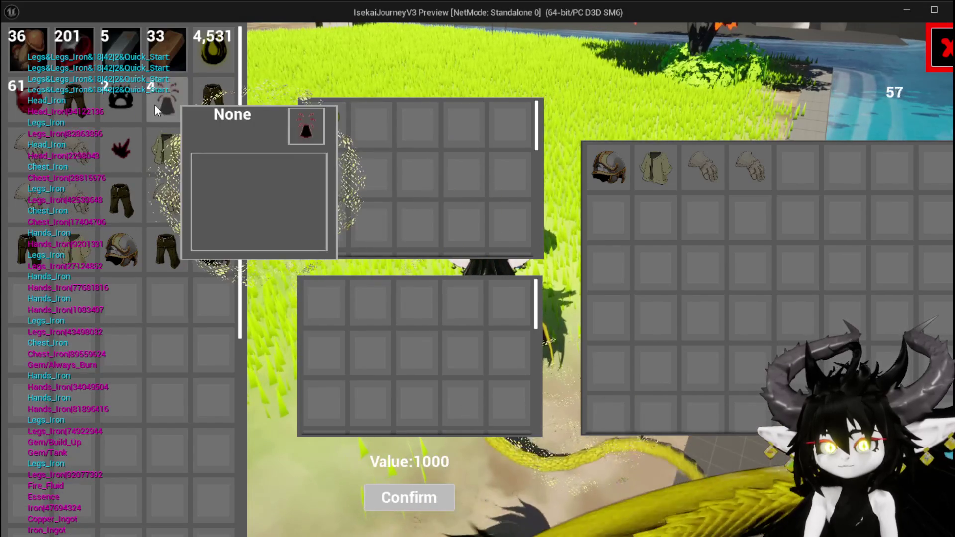
pyautogui.click(169, 105)
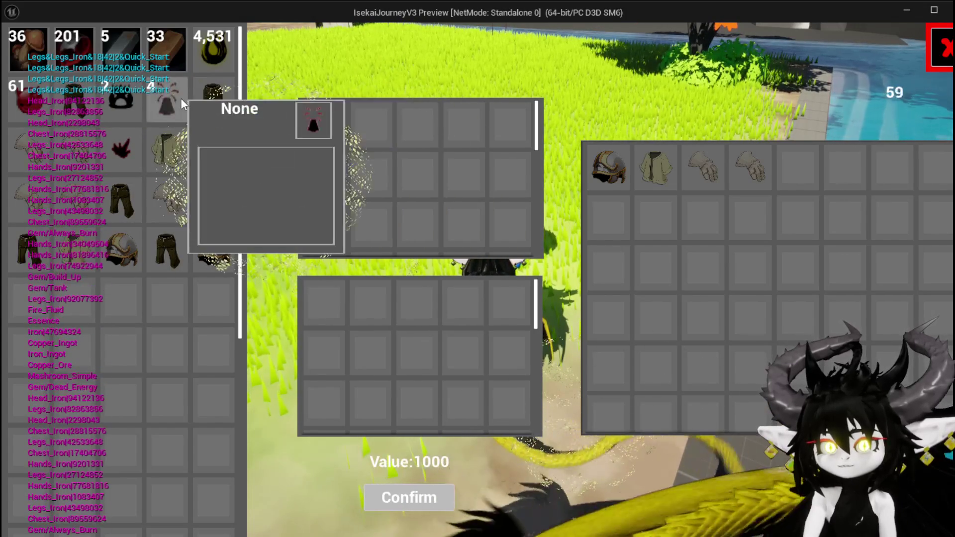
pyautogui.click(180, 97)
pyautogui.click(165, 100)
pyautogui.click(368, 127)
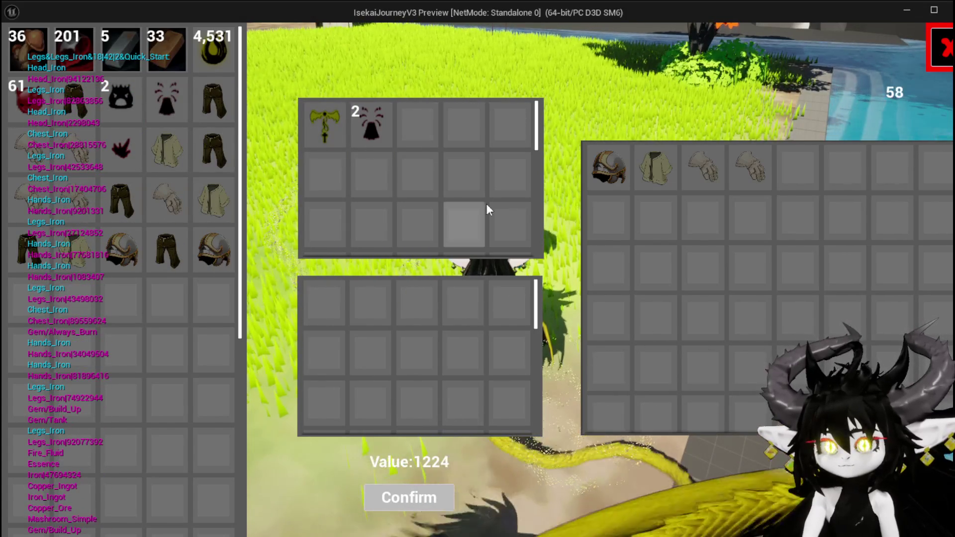
pyautogui.click(940, 53)
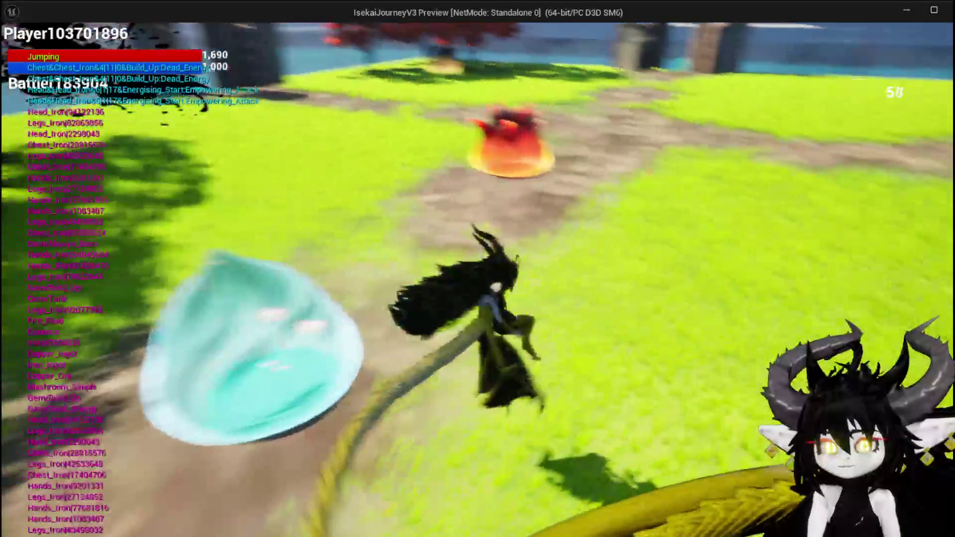
# Step: Stop play, relaunch Play in Standalone, and jump the character across the field toward the water
pyautogui.press('Escape')
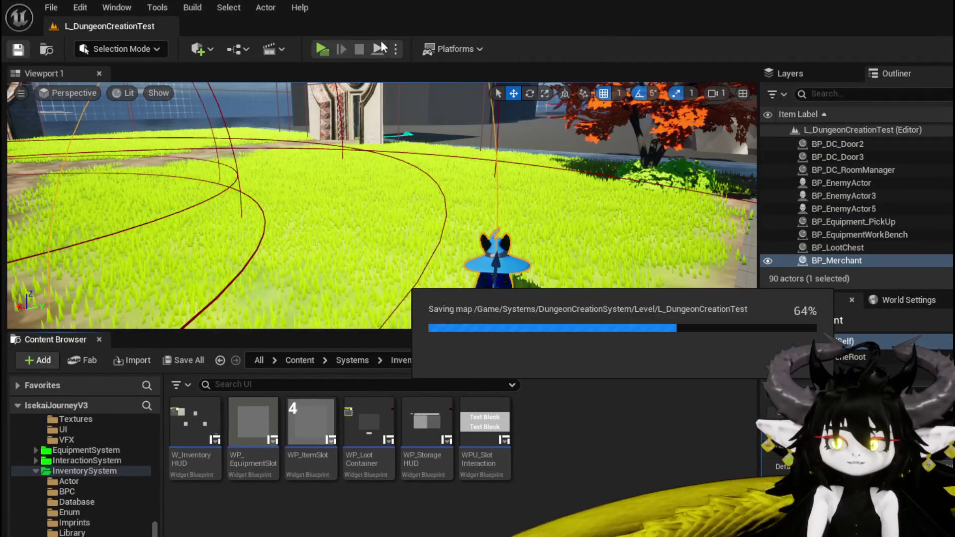
pyautogui.click(327, 48)
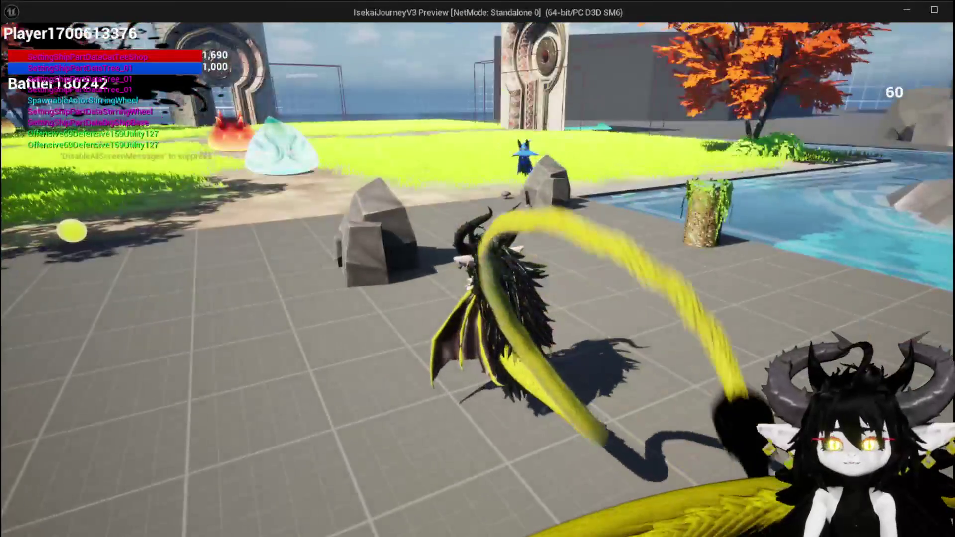
pyautogui.press('space')
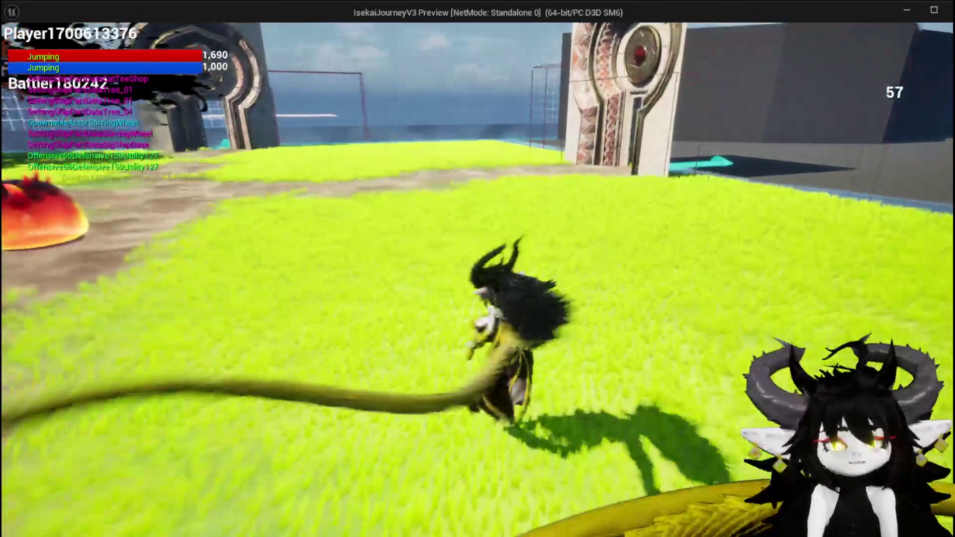
pyautogui.press('space')
pyautogui.press('space')
pyautogui.press('space')
pyautogui.press('space')
pyautogui.press('space')
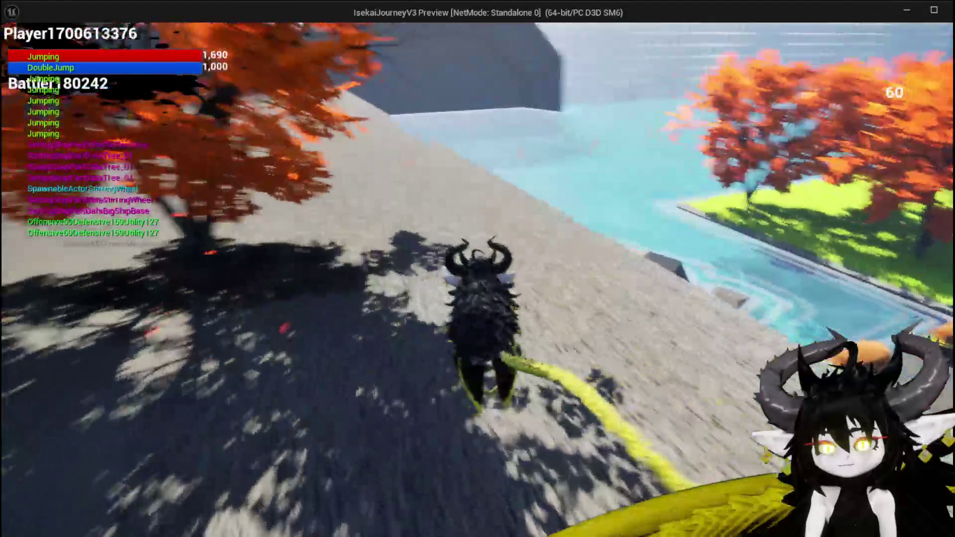
pyautogui.press('space')
pyautogui.press('space')
pyautogui.press('space')
pyautogui.press('space')
pyautogui.press('space')
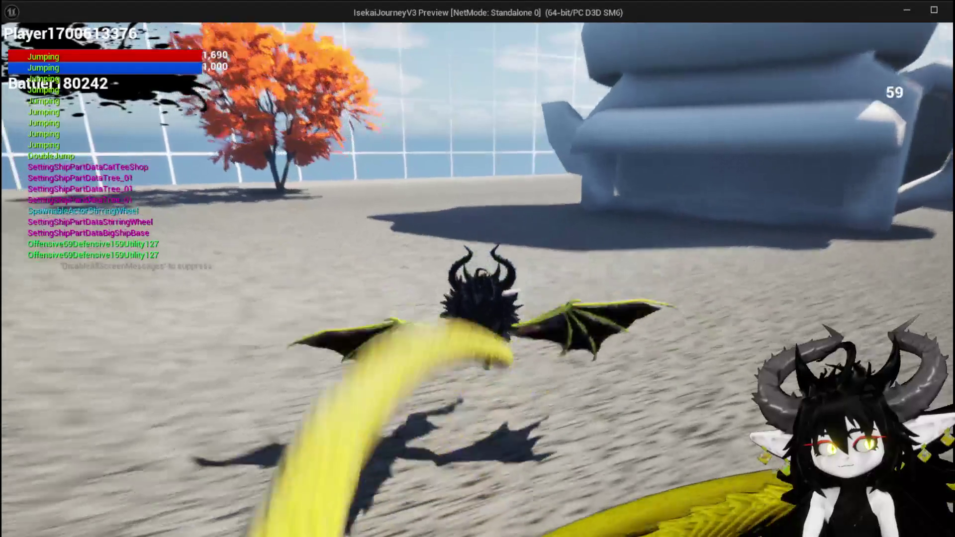
# Step: Fly over the trees and through the gate, landing beside the blue merchant
pyautogui.press('space')
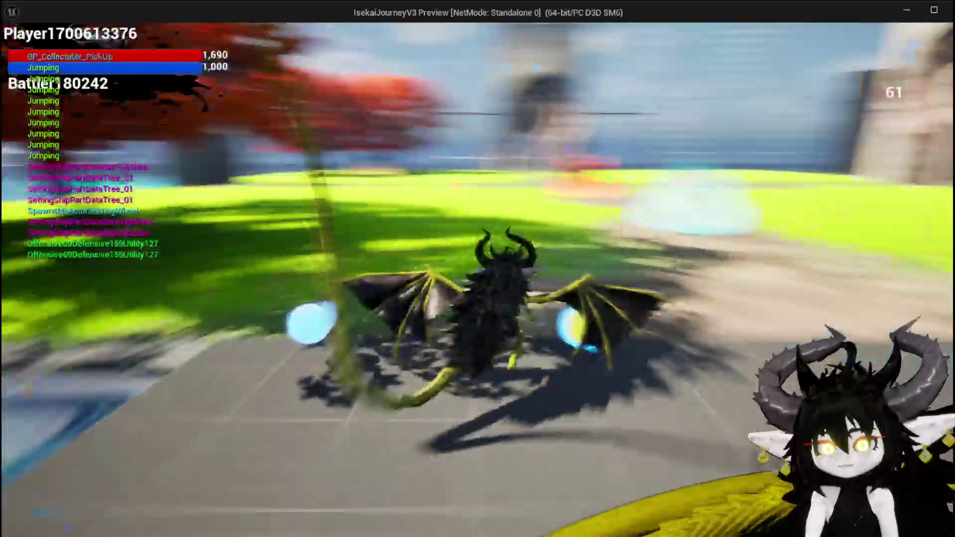
pyautogui.press('w')
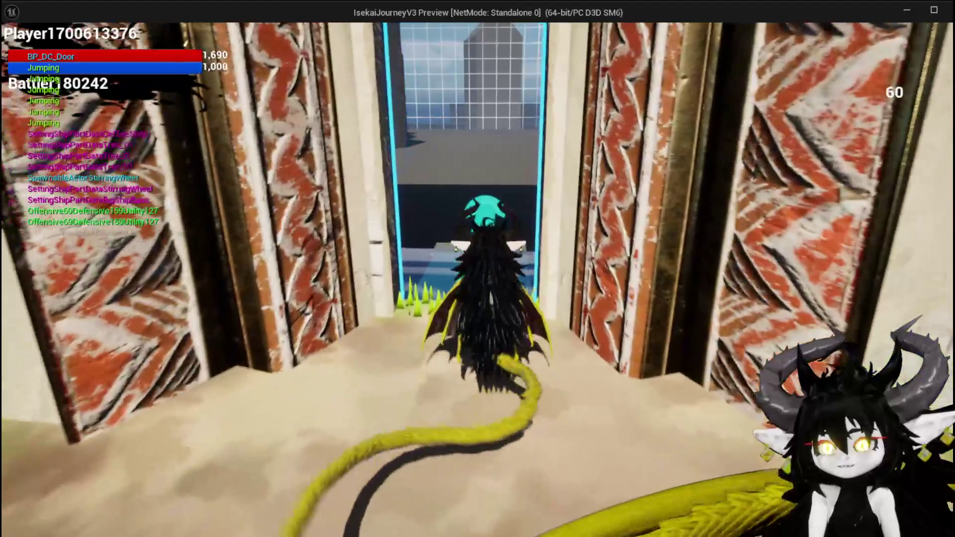
pyautogui.press('space')
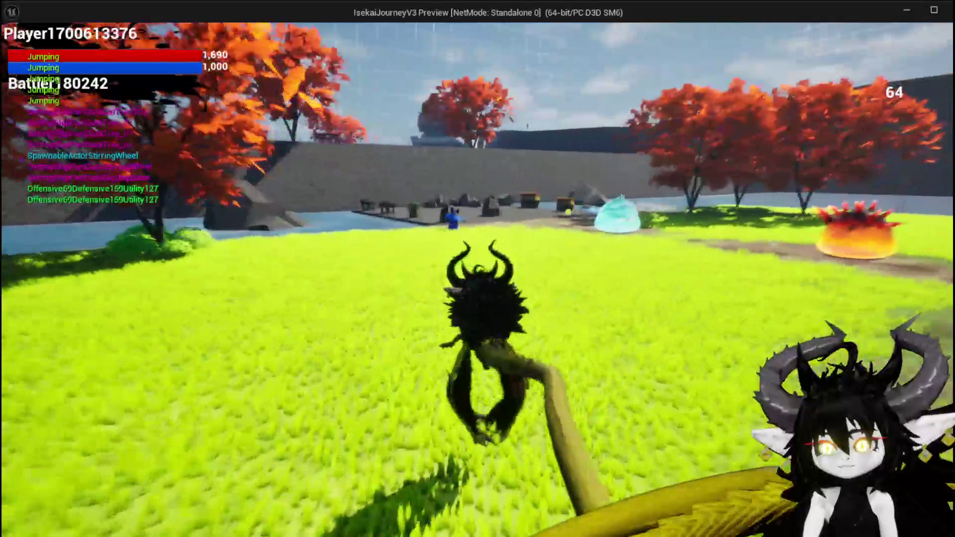
pyautogui.press('space')
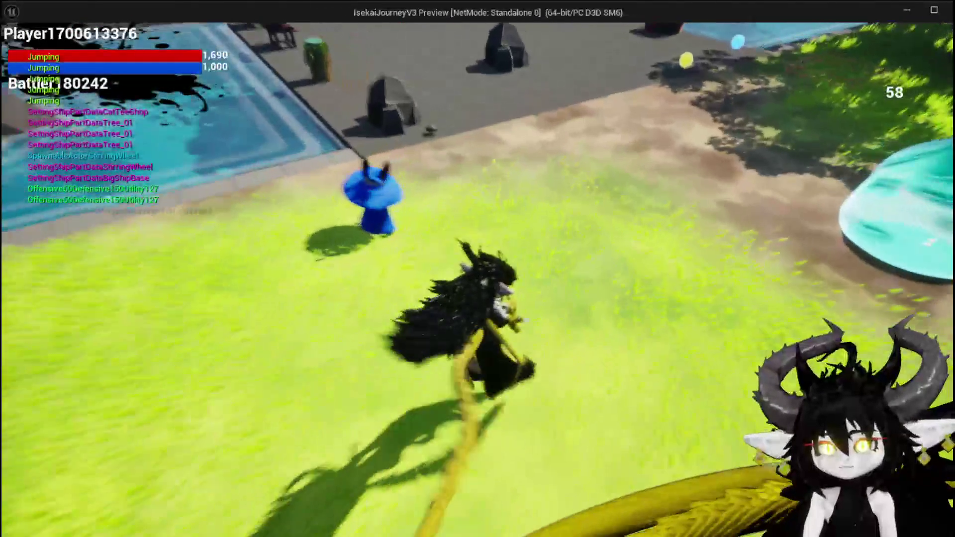
pyautogui.press('space')
# Step: Open the merchant trade (gold 4,531, three Iron armour pieces), inspect items, then close it
pyautogui.press('e')
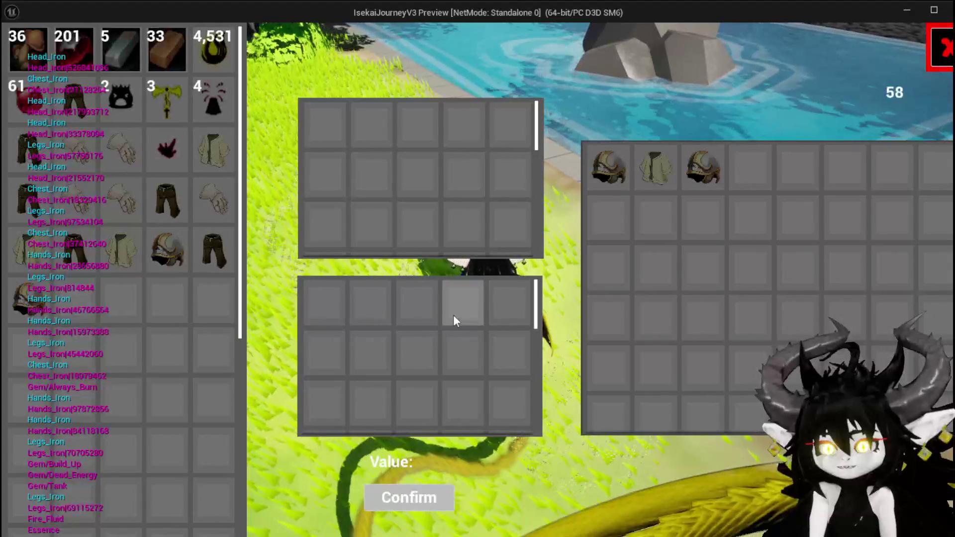
pyautogui.hotkey('alt', 'Tab')
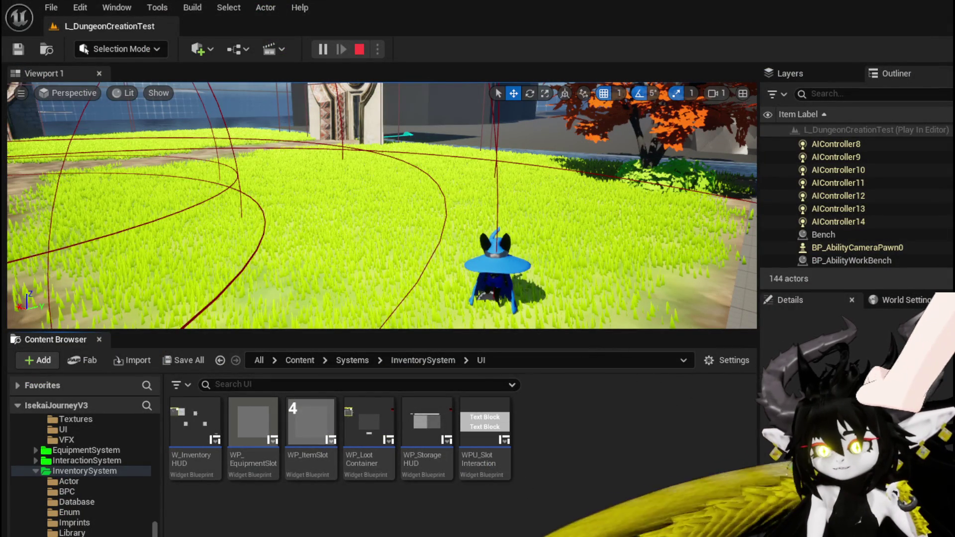
pyautogui.hotkey('alt', 'Tab')
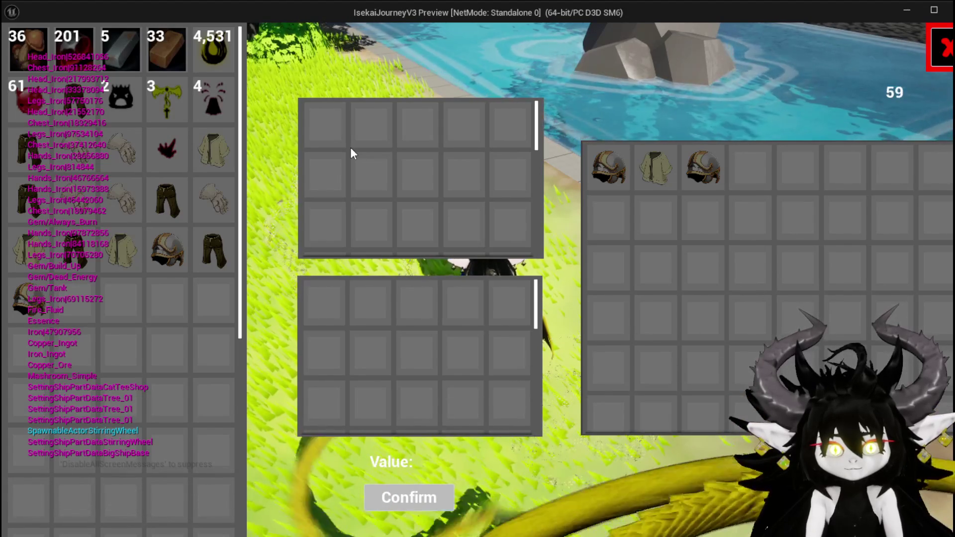
pyautogui.moveTo(213, 266)
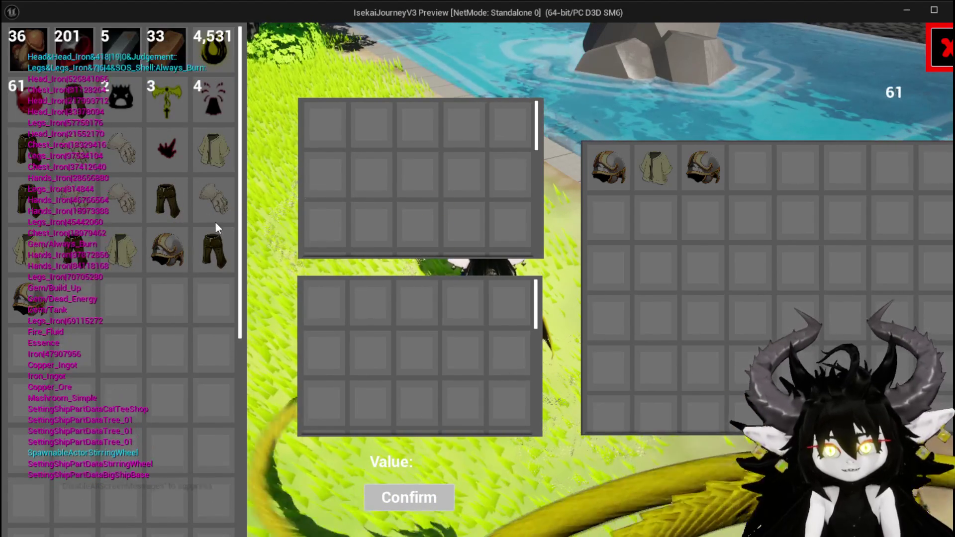
pyautogui.moveTo(10, 99)
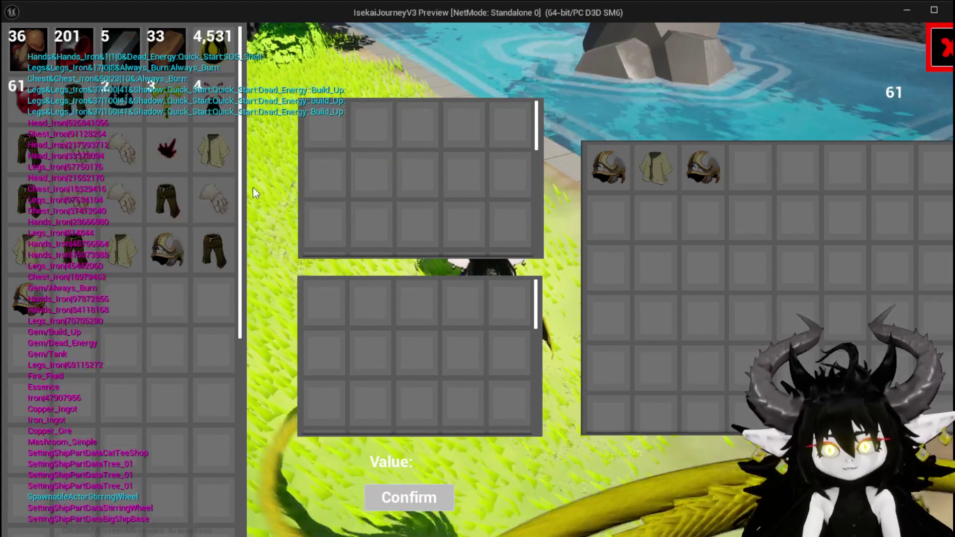
pyautogui.moveTo(211, 162)
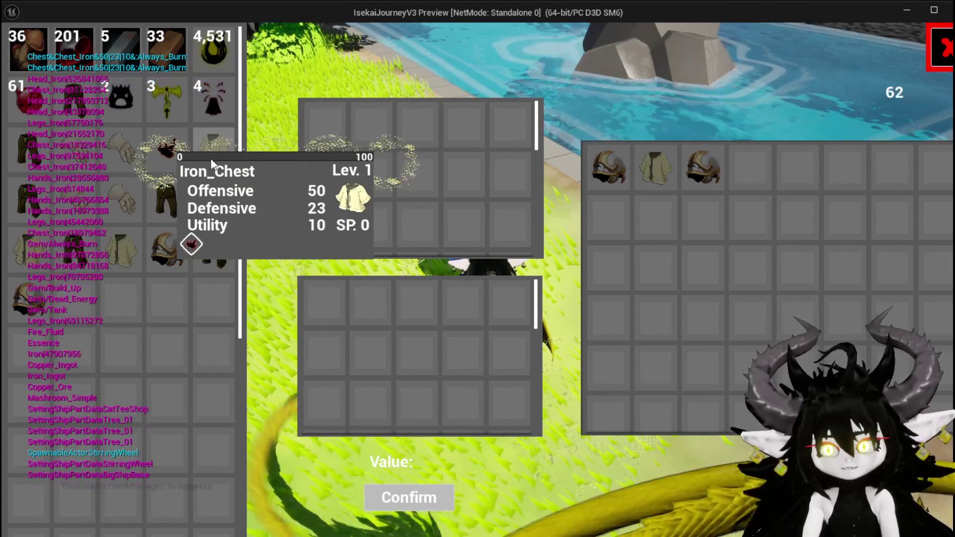
pyautogui.click(934, 59)
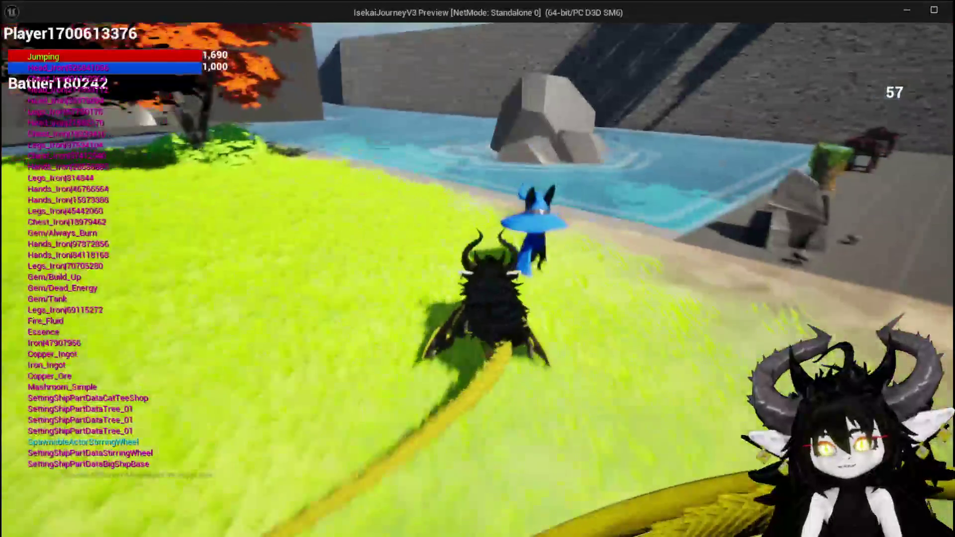
# Step: Fly between the stone plaza and grass, then land and walk around the blue merchant
pyautogui.press('space')
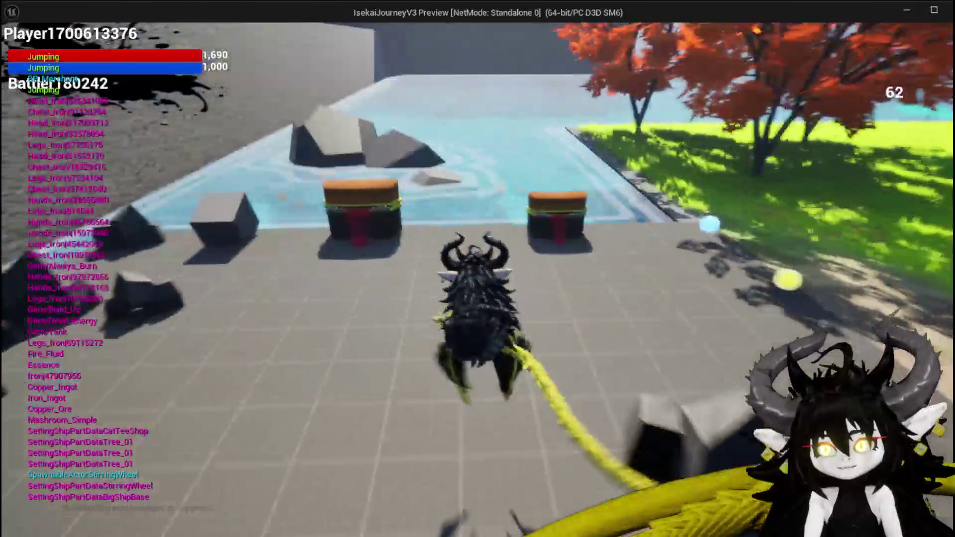
pyautogui.press('space')
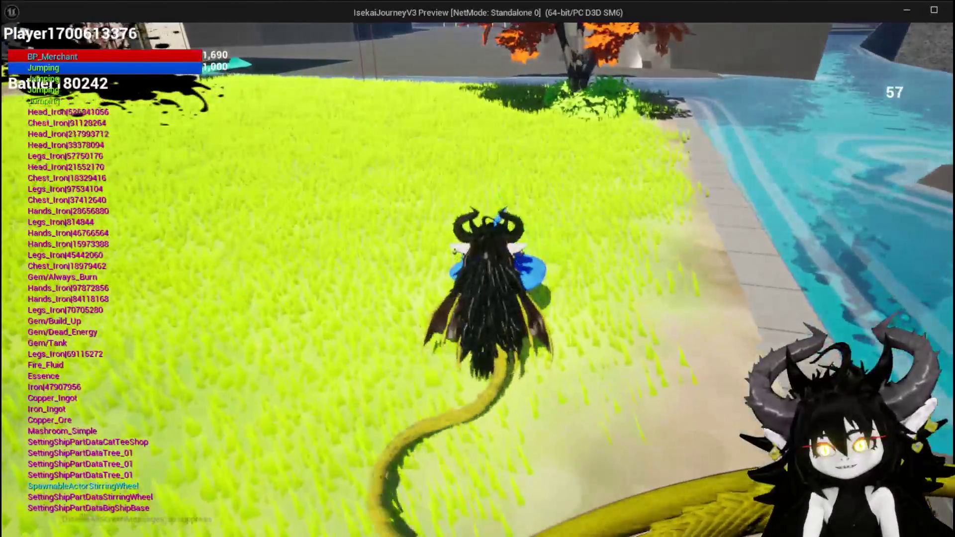
pyautogui.press('space')
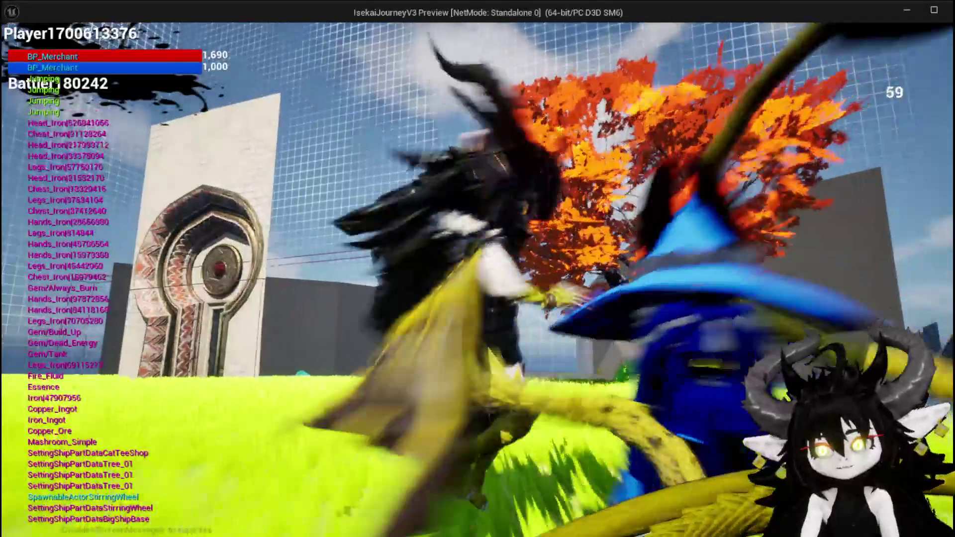
pyautogui.press('space')
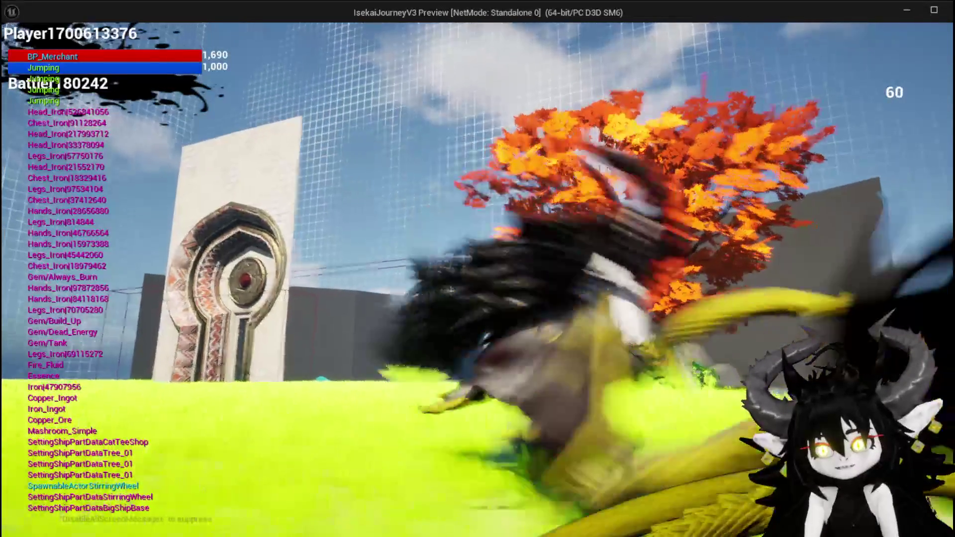
pyautogui.press('space')
pyautogui.press('w')
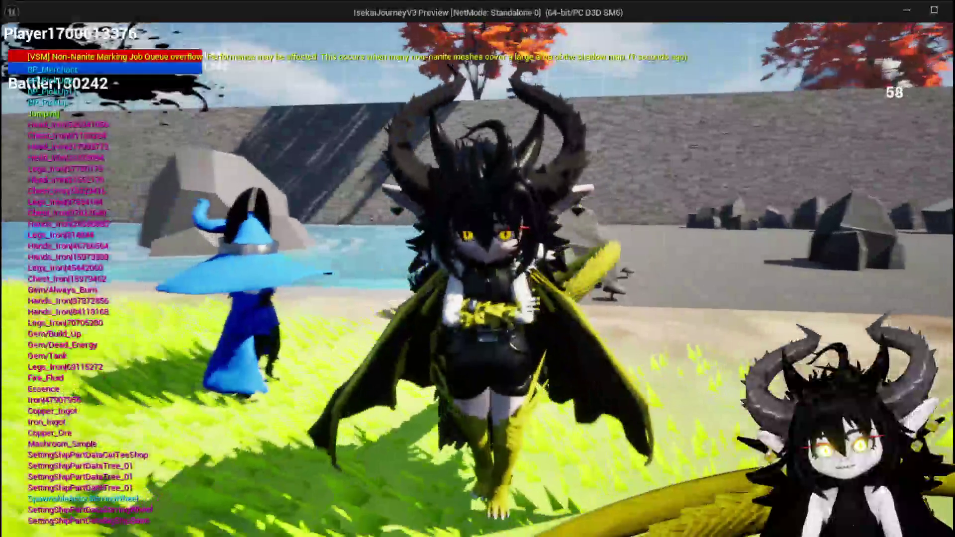
pyautogui.press('w')
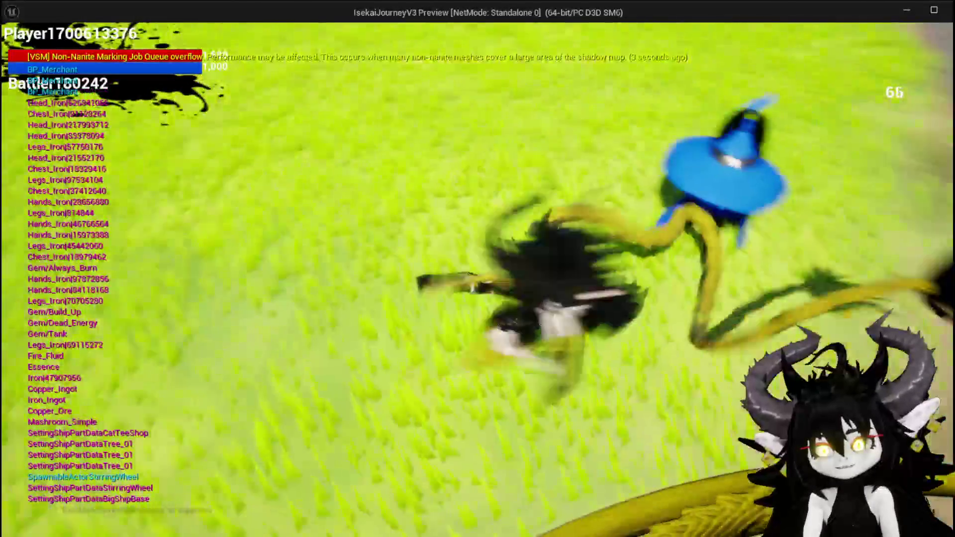
pyautogui.press('w')
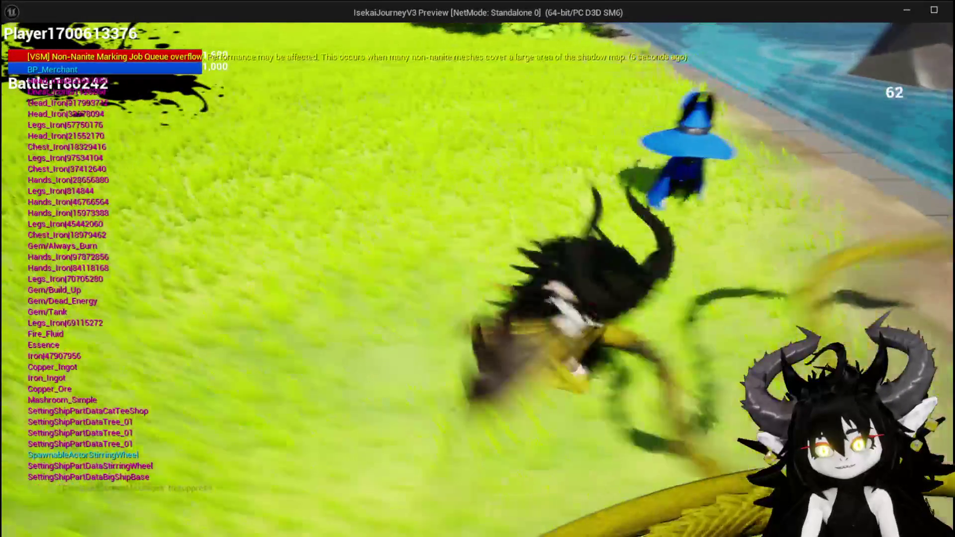
pyautogui.press('w')
pyautogui.press('w')
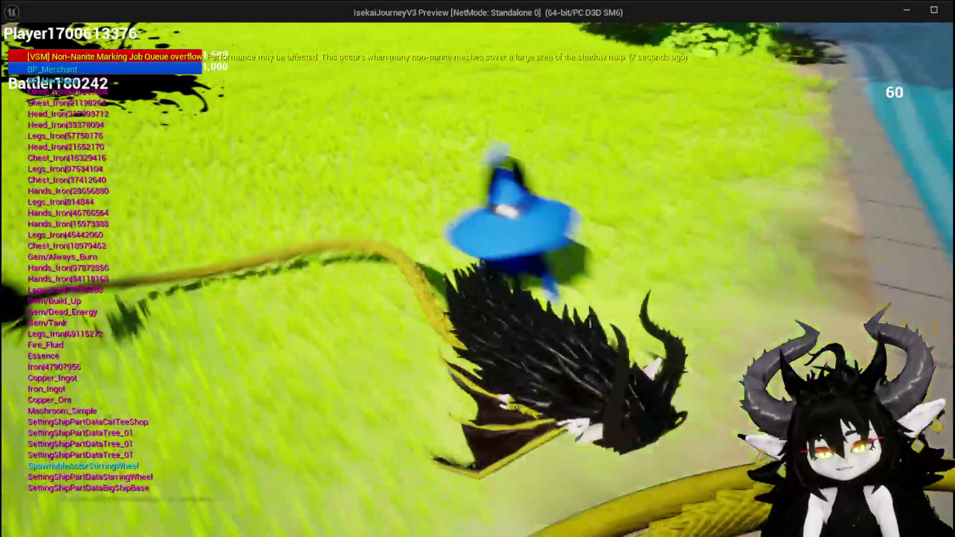
pyautogui.press('w')
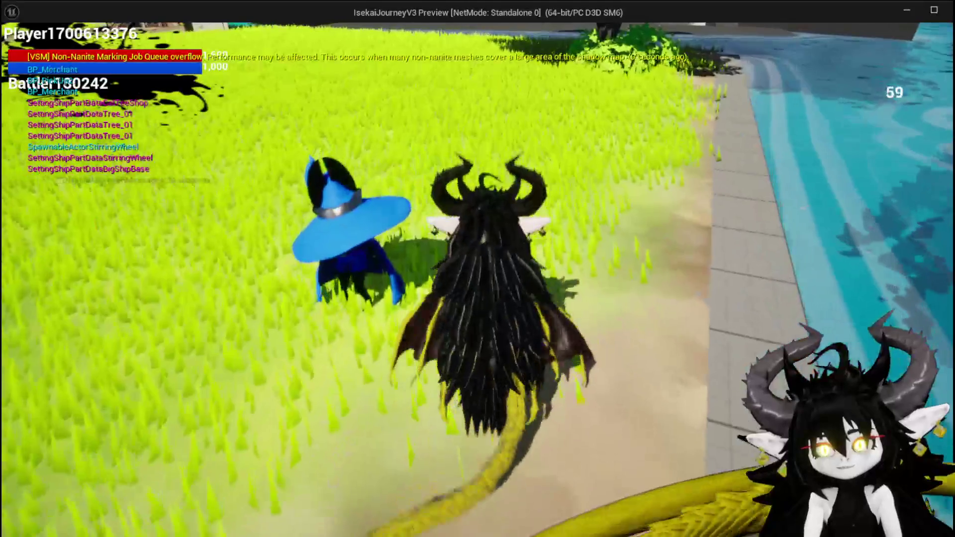
pyautogui.press('w')
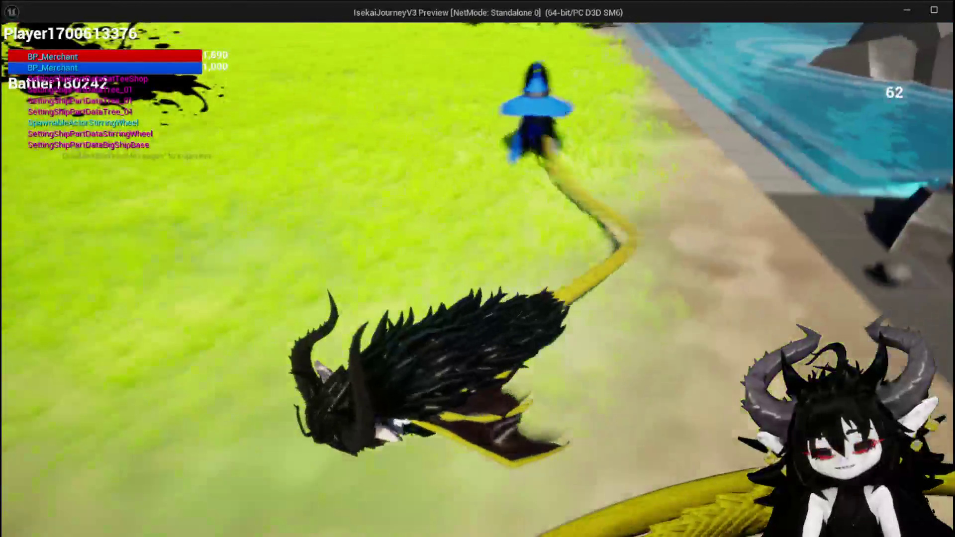
# Step: Fly through the archway over the pond, grab the plaza pickup, and return through the archway
pyautogui.press('space')
pyautogui.press('space')
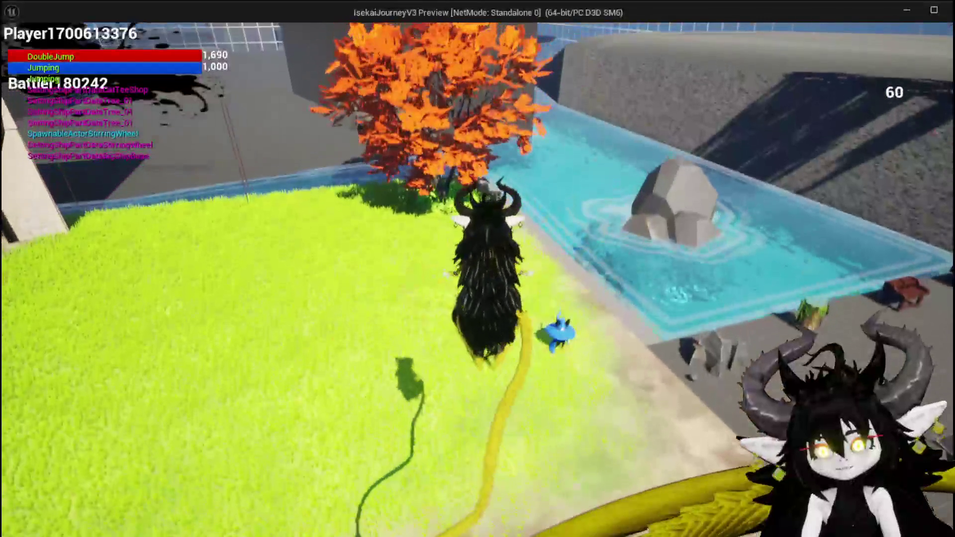
pyautogui.press('space')
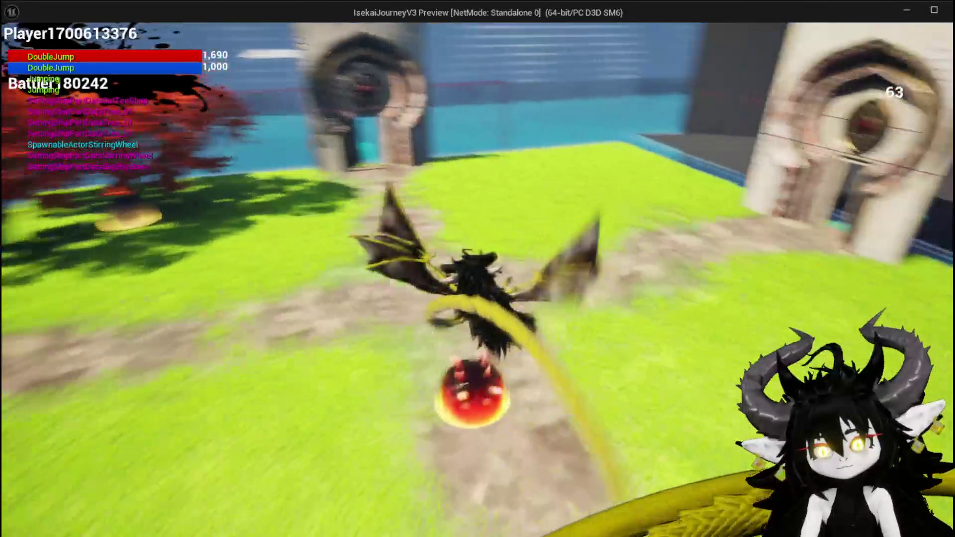
pyautogui.press('space')
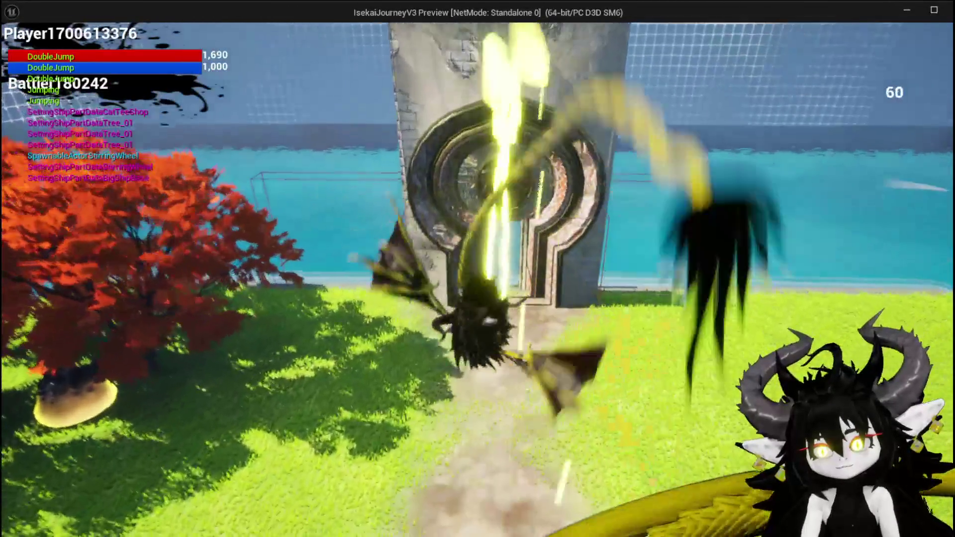
pyautogui.press('w')
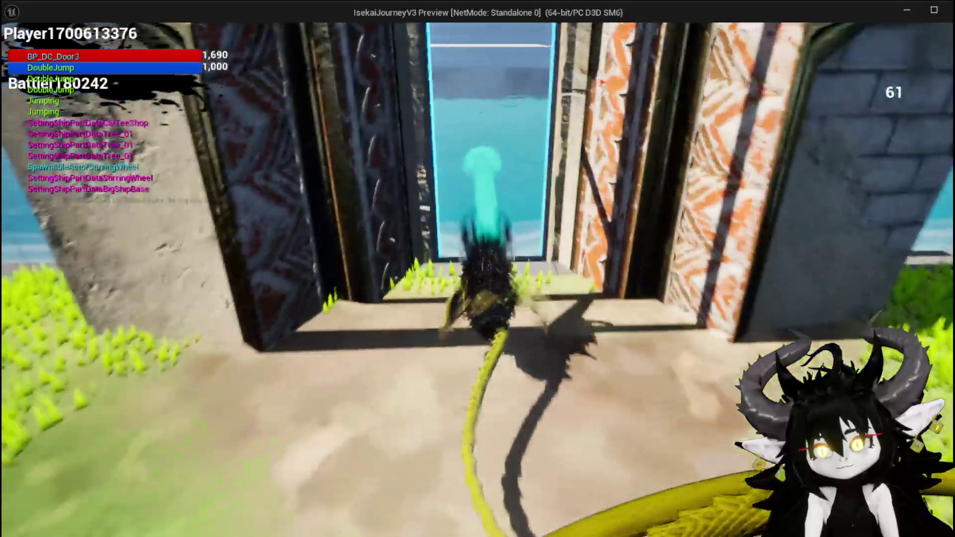
pyautogui.press('space')
pyautogui.press('space')
pyautogui.press('w')
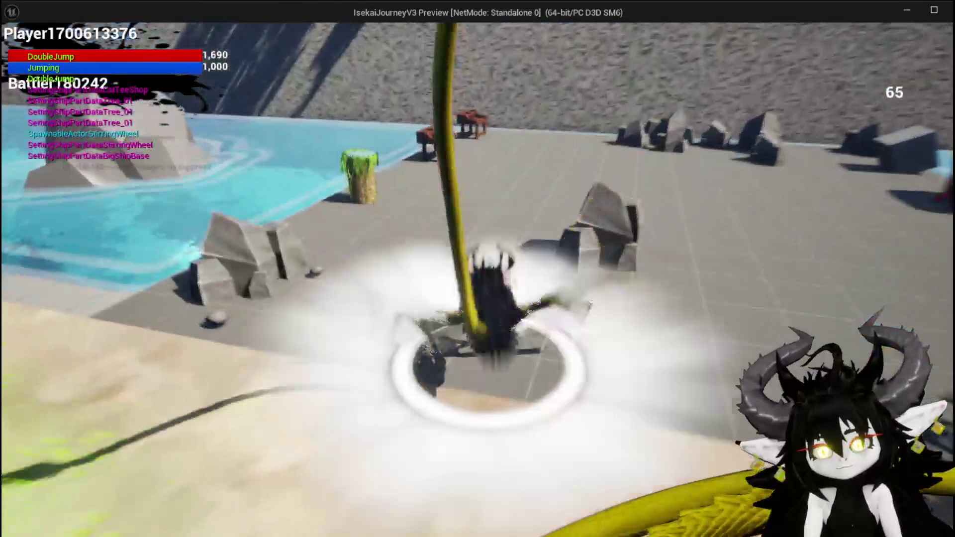
pyautogui.press('w')
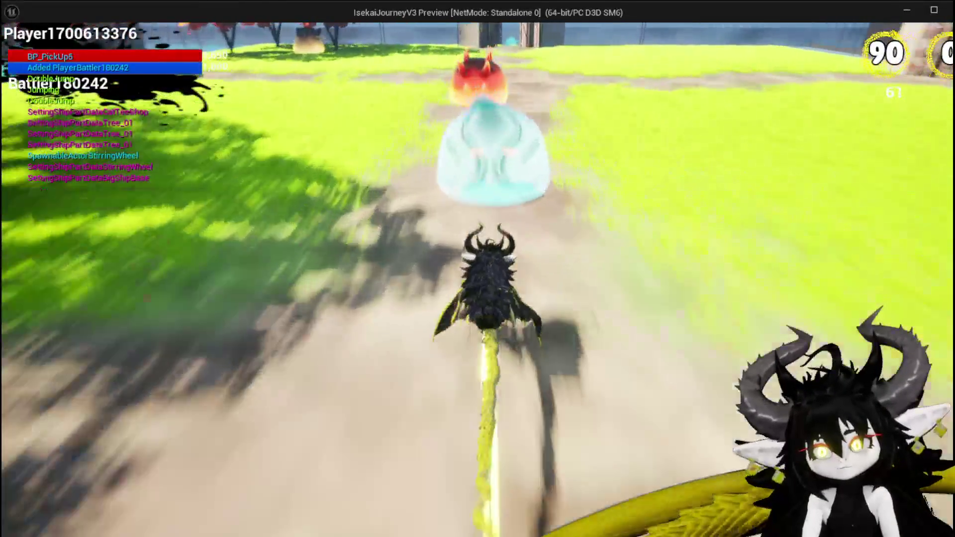
pyautogui.press('space')
pyautogui.press('space')
pyautogui.press('w')
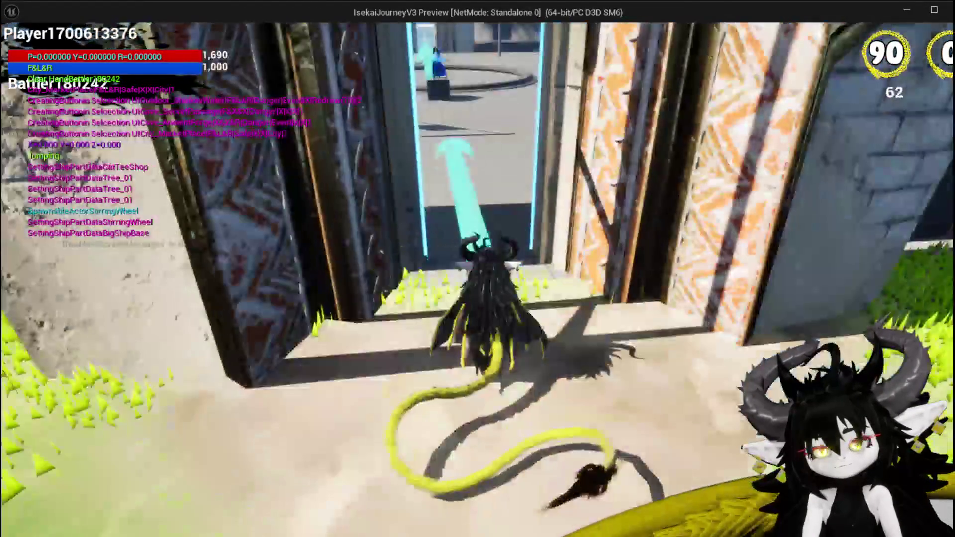
# Step: Walk up beside the merchant's platform and open the trade window showing four Iron armour pieces
pyautogui.press('w')
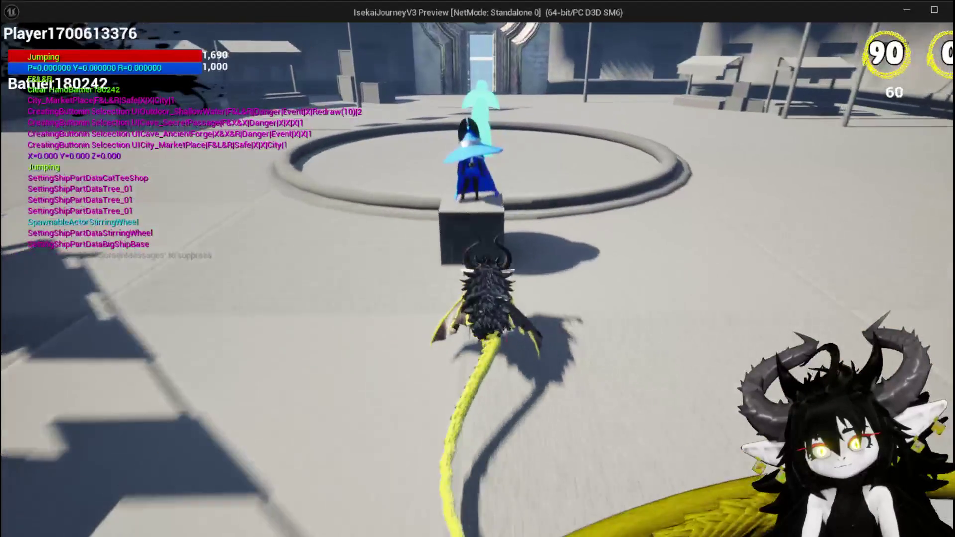
pyautogui.press('w')
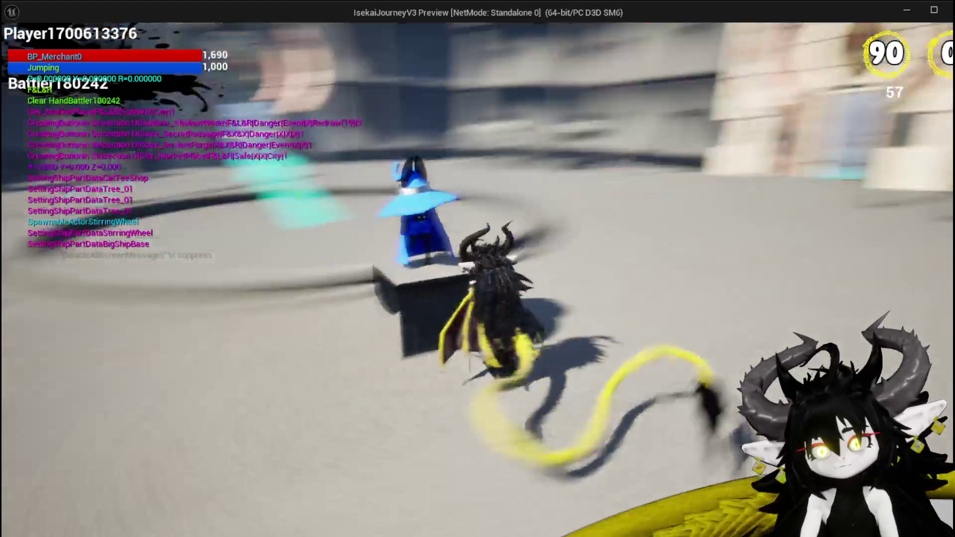
pyautogui.press('a')
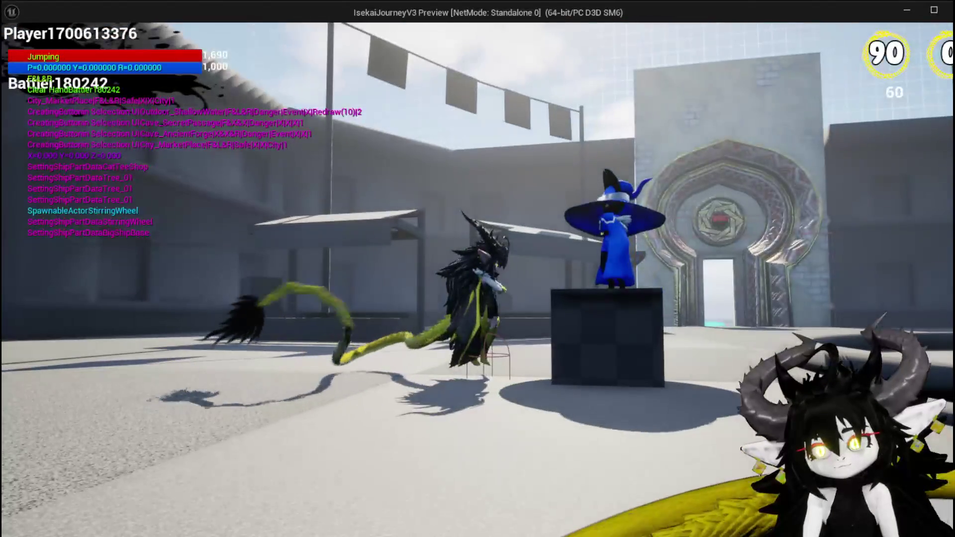
pyautogui.press('a')
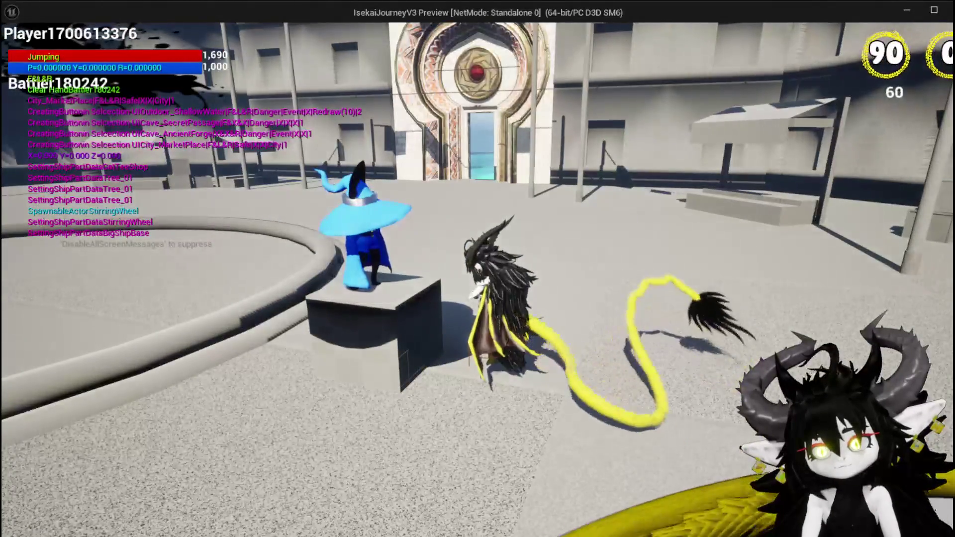
pyautogui.press('w')
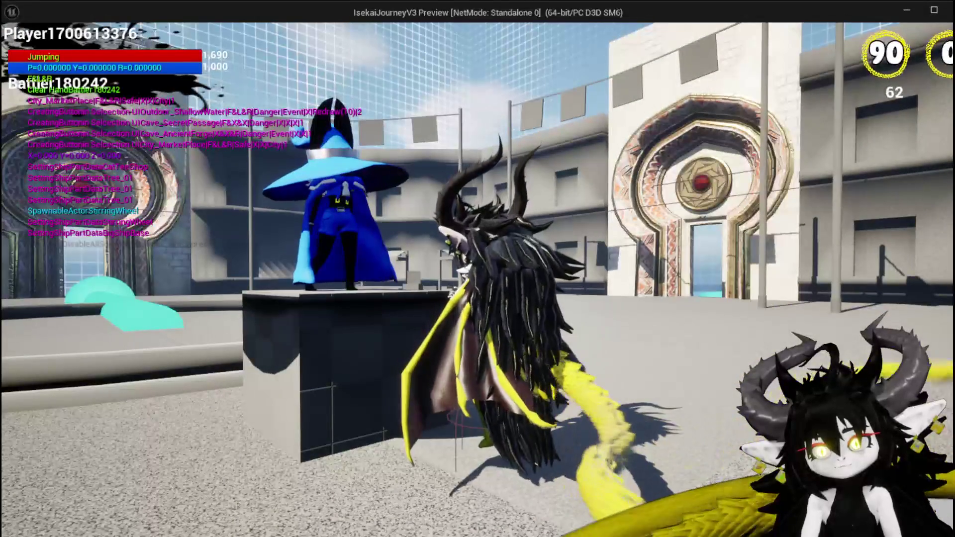
pyautogui.press('a')
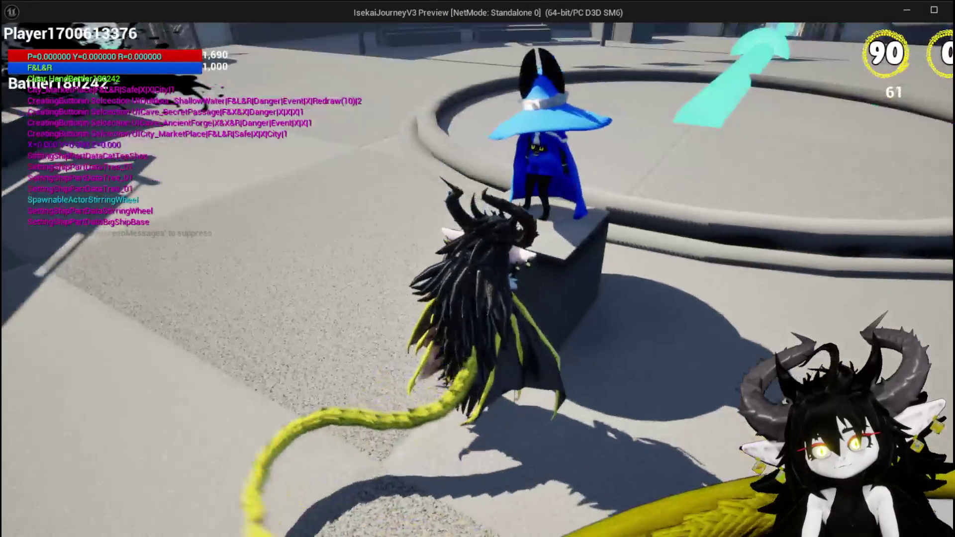
pyautogui.press('e')
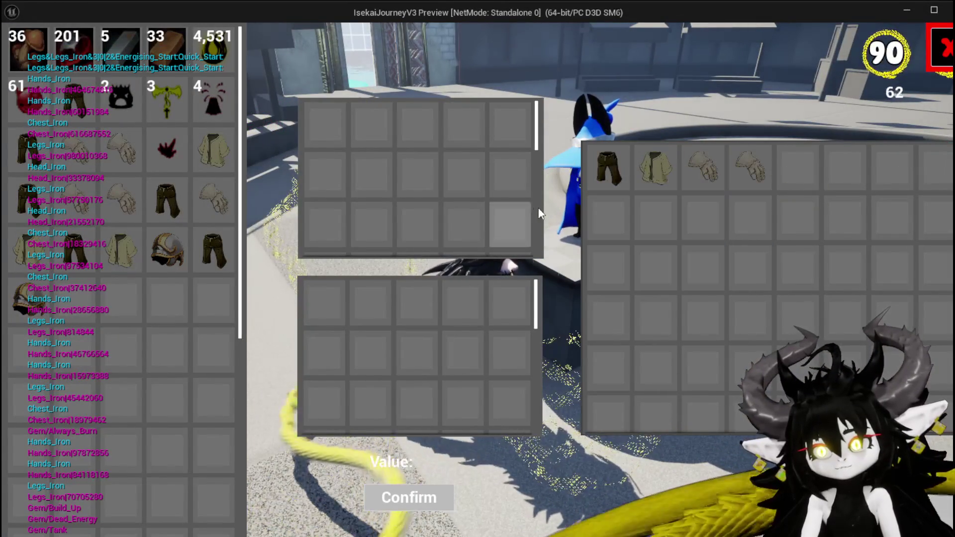
pyautogui.moveTo(210, 110)
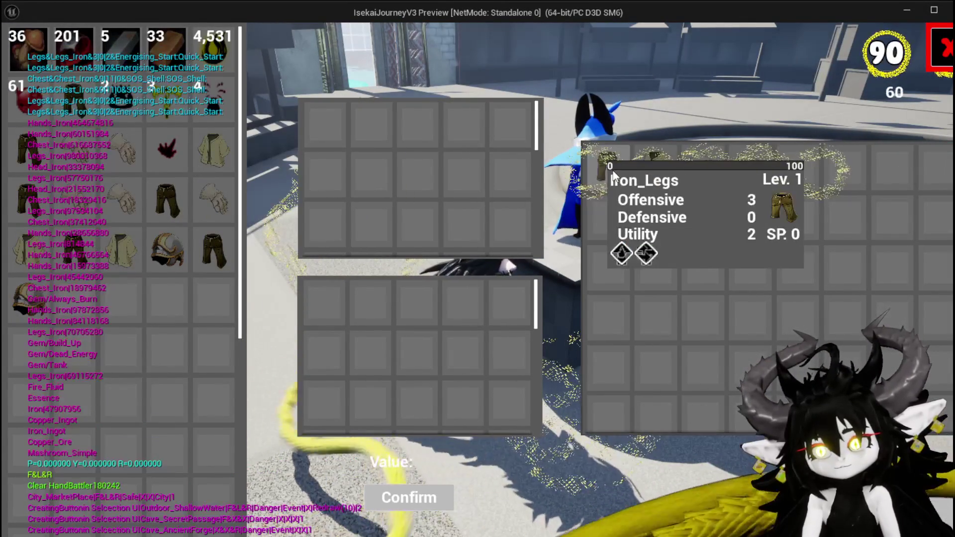
pyautogui.moveTo(740, 178)
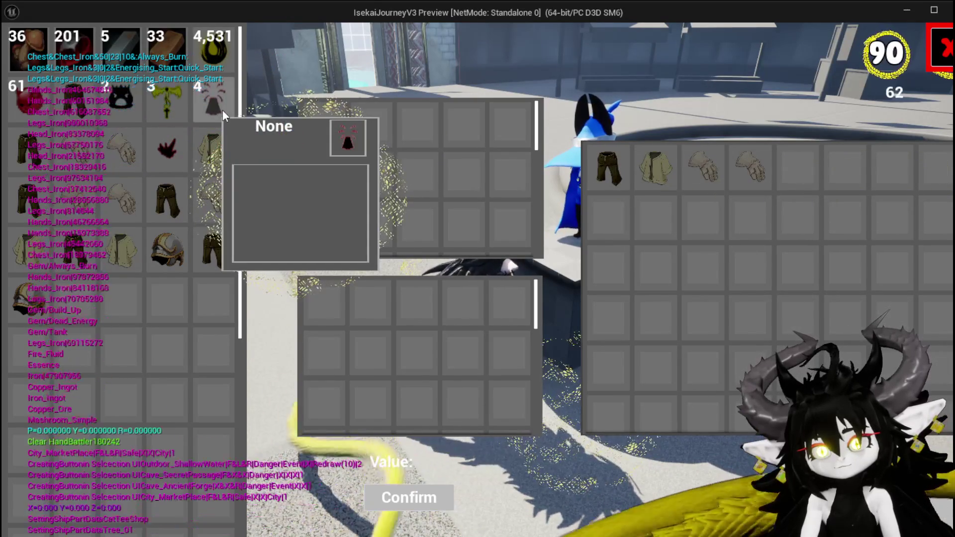
pyautogui.moveTo(67, 236)
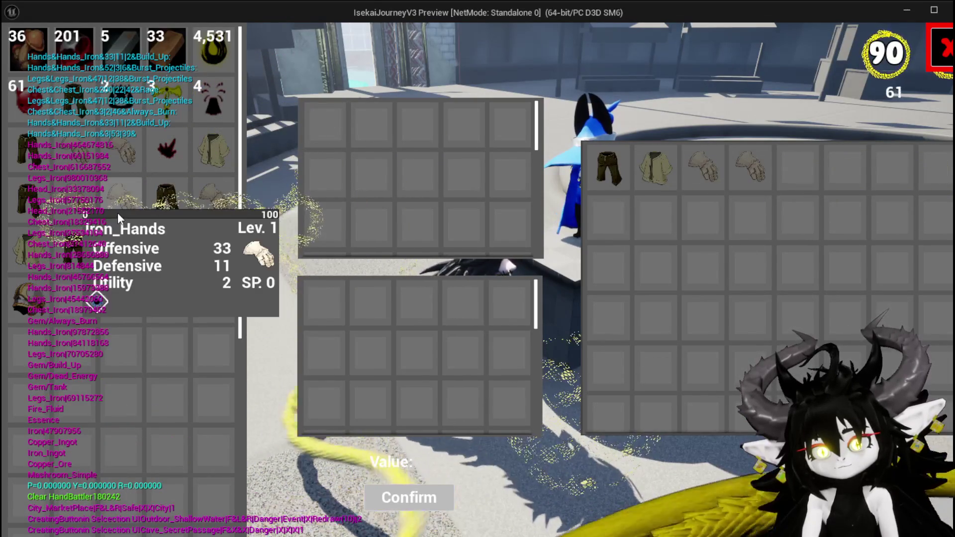
pyautogui.moveTo(43, 309)
pyautogui.moveTo(610, 181)
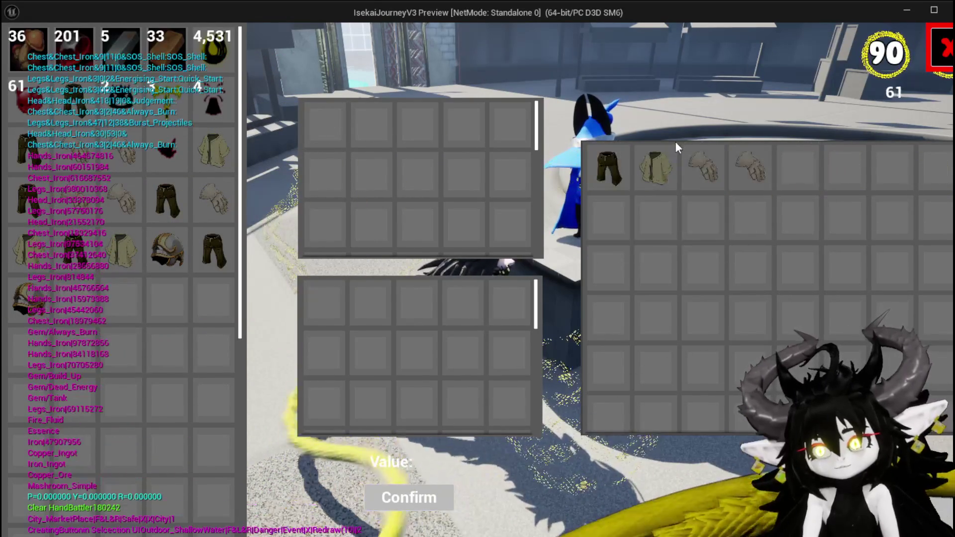
# Step: Leave the trade window and double-jump the character into a glide toward the courtyard gate
pyautogui.press('Tab')
pyautogui.press('space')
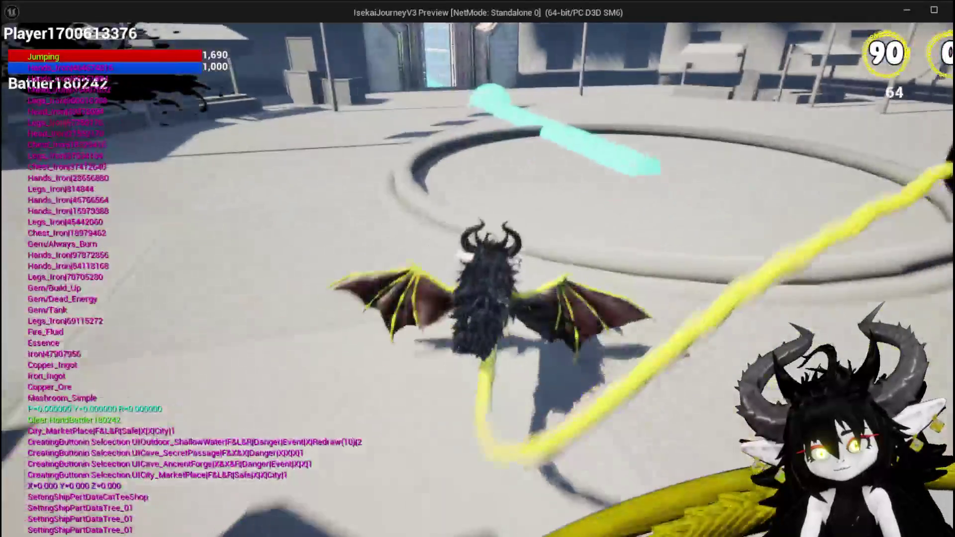
pyautogui.press('w')
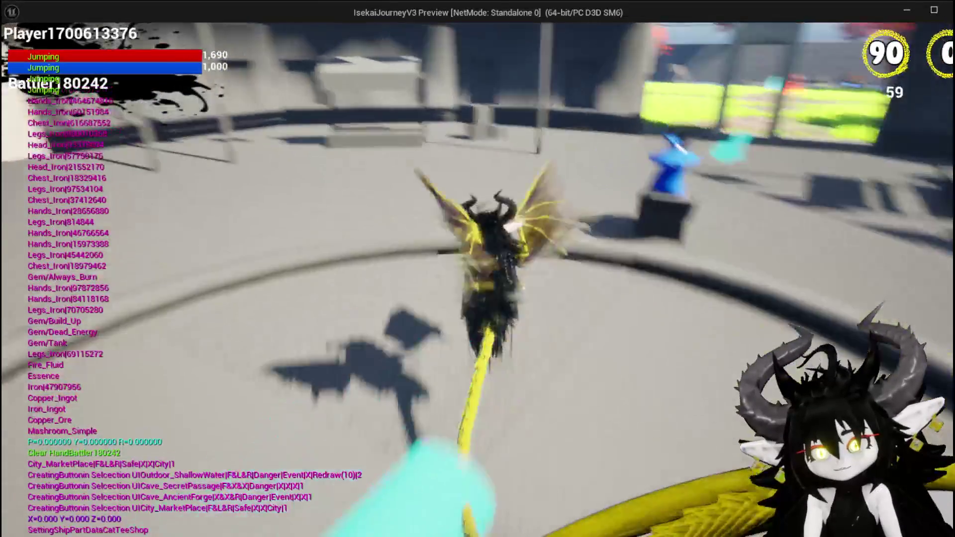
pyautogui.press('space')
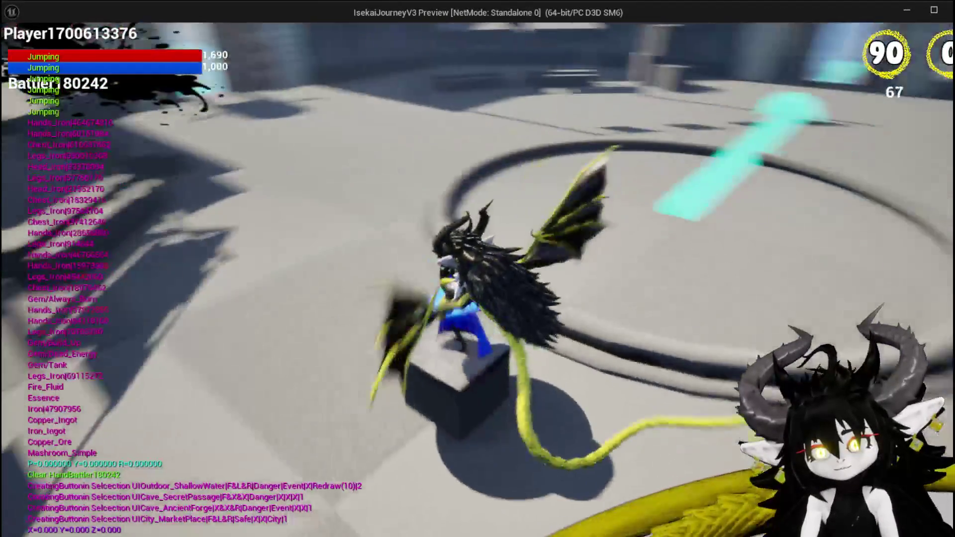
pyautogui.press('space')
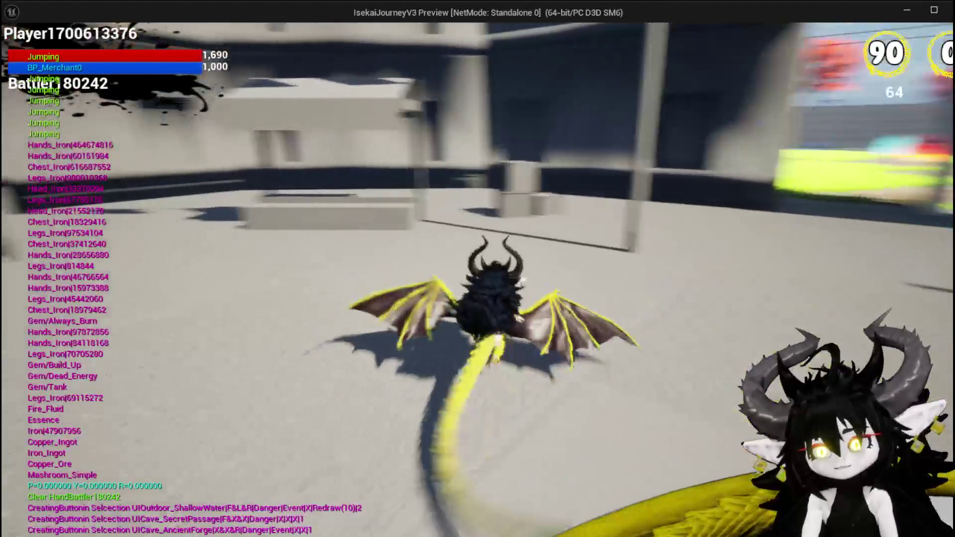
pyautogui.press('space')
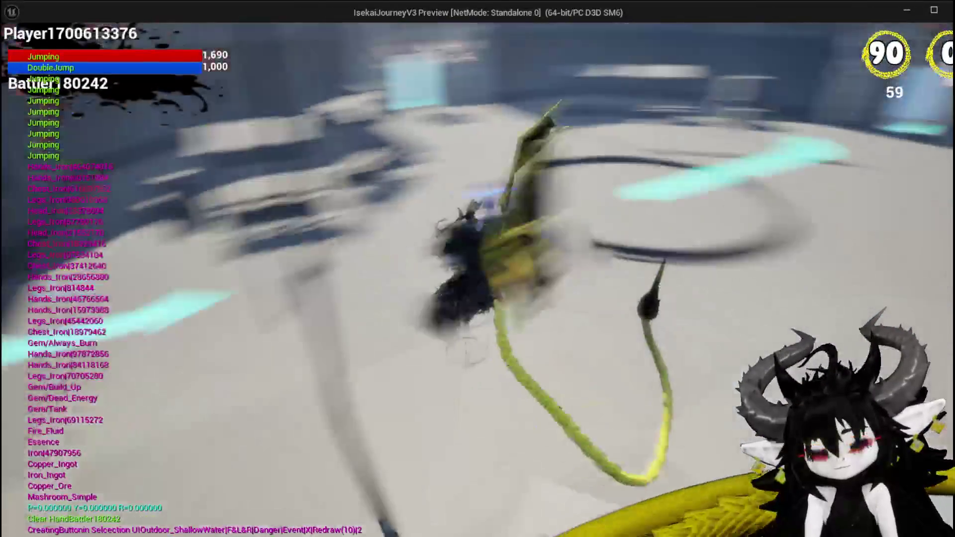
# Step: Fly through the gateway to the stone gate and bring up the four-room panel with ShallowWater
pyautogui.press('space')
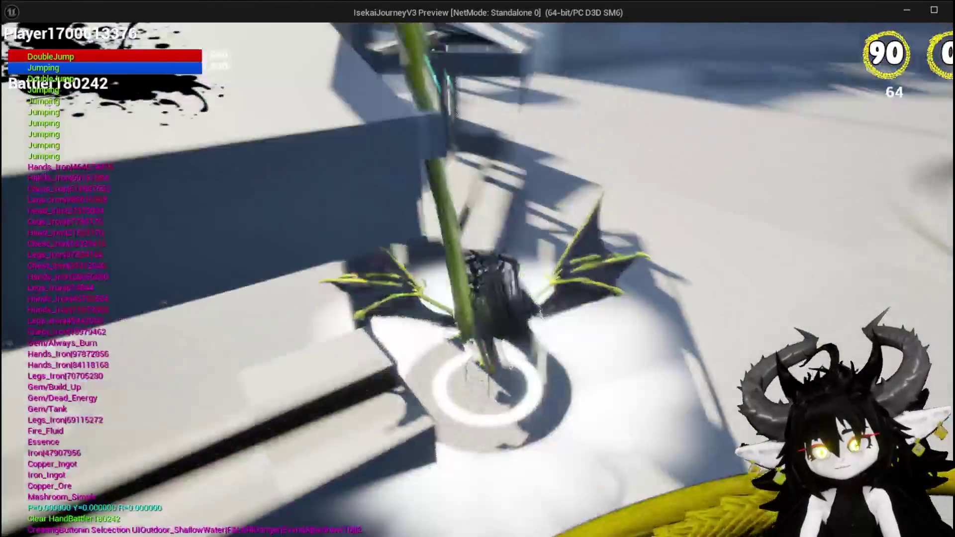
pyautogui.press('space')
pyautogui.press('space')
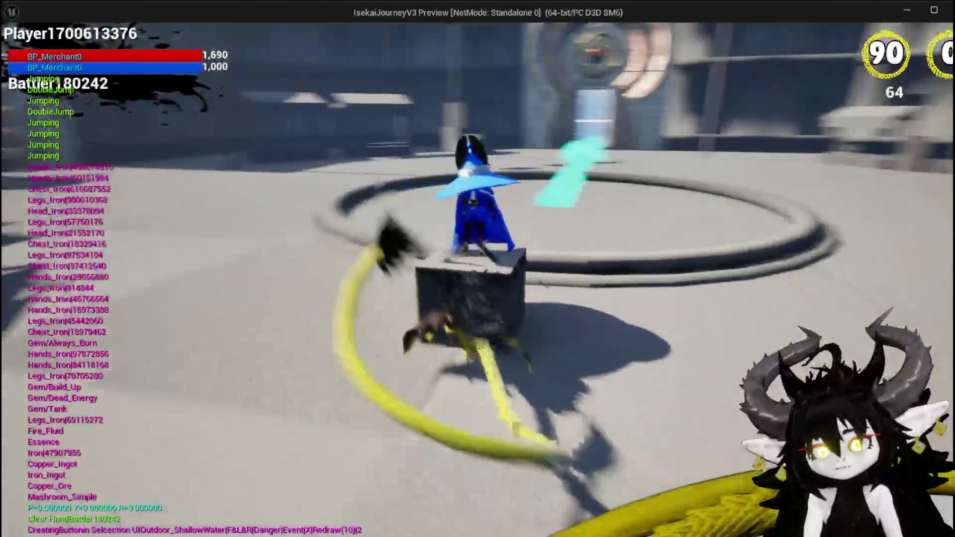
pyautogui.press('space')
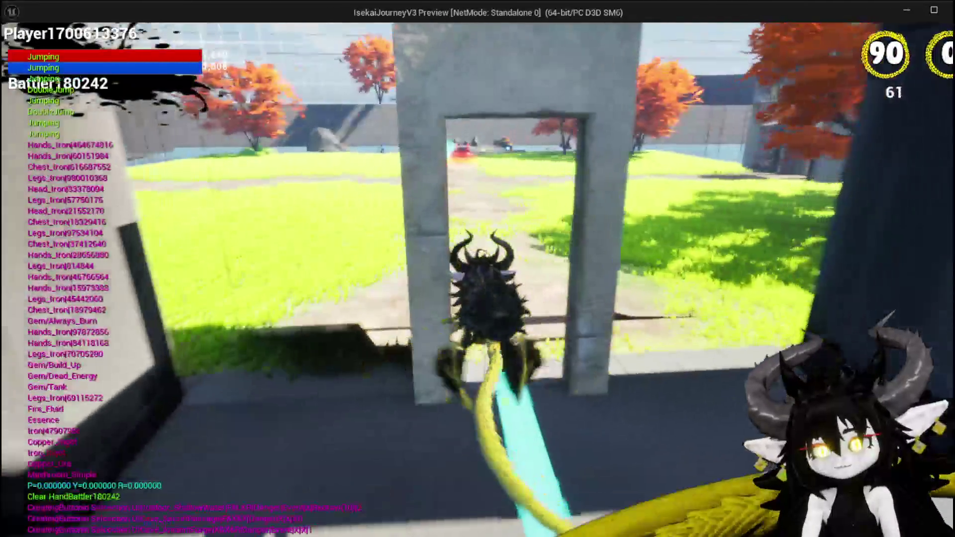
pyautogui.press('space')
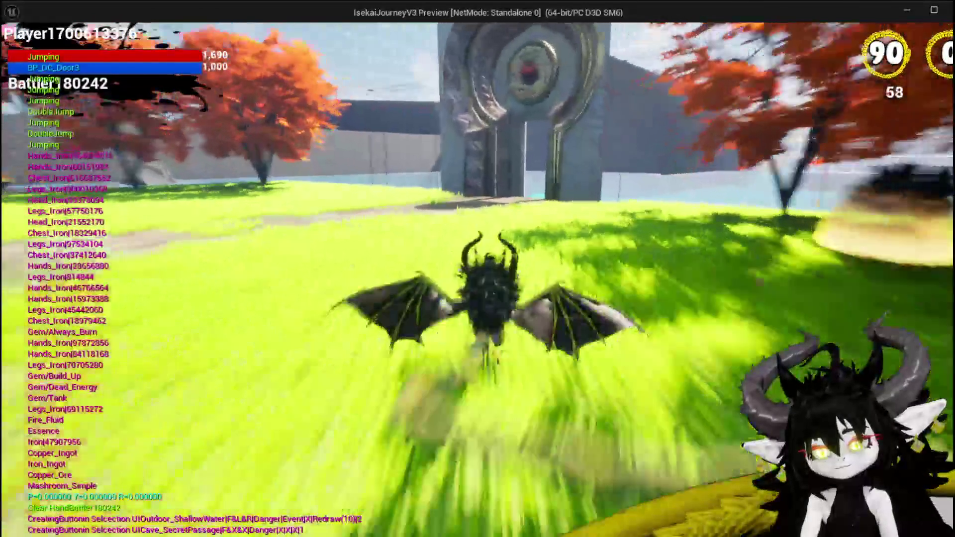
pyautogui.press('space')
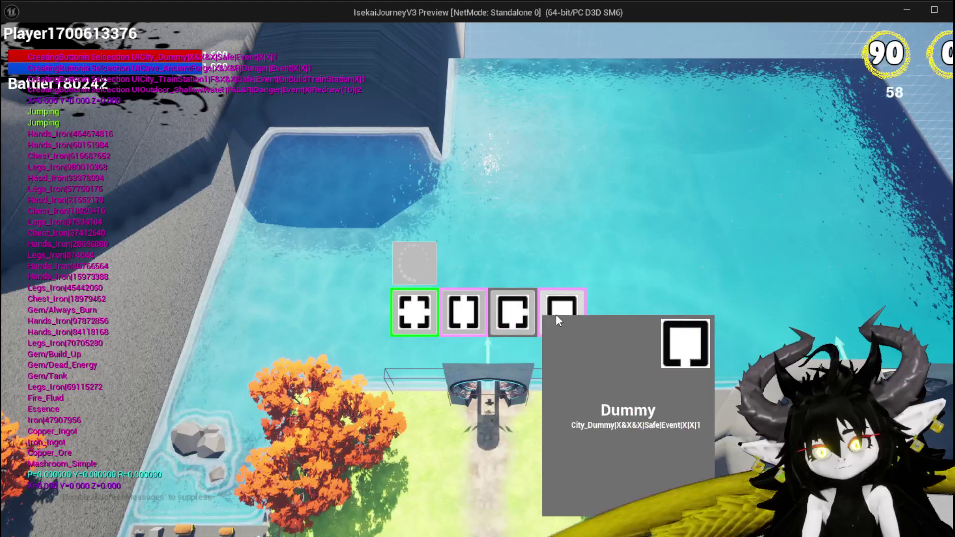
# Step: Pick a room from the selection panel and jump and glide the character past the boulder
pyautogui.click(556, 314)
pyautogui.press('space')
pyautogui.press('space')
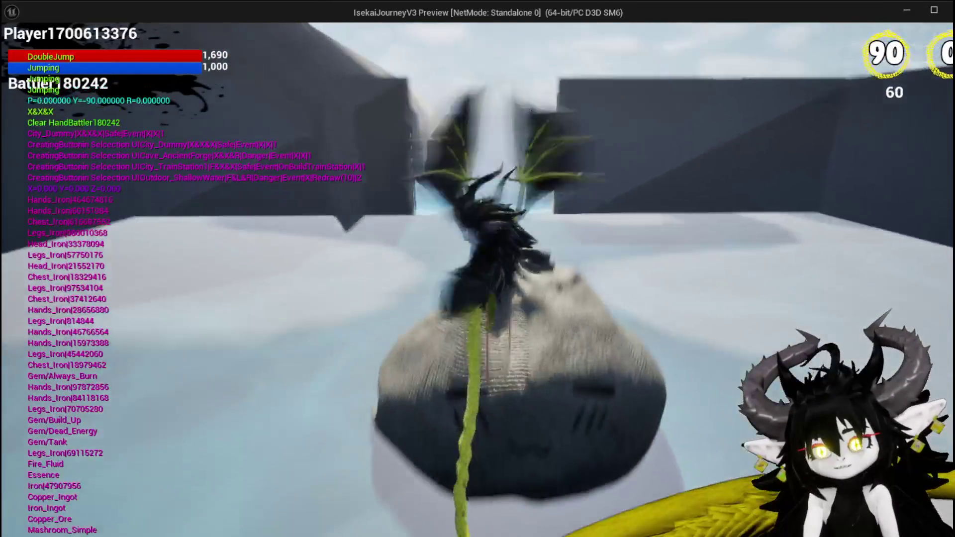
pyautogui.press('space')
pyautogui.press('w')
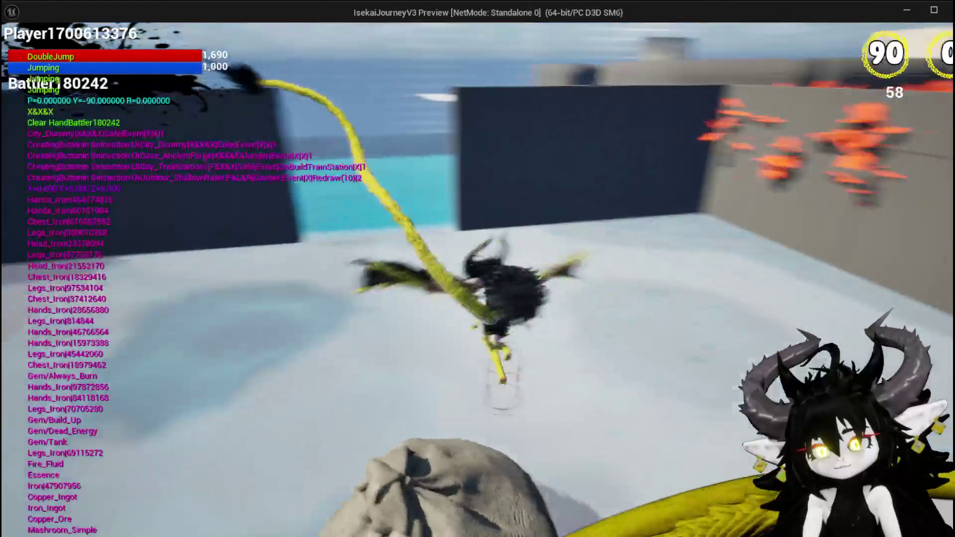
pyautogui.press('w')
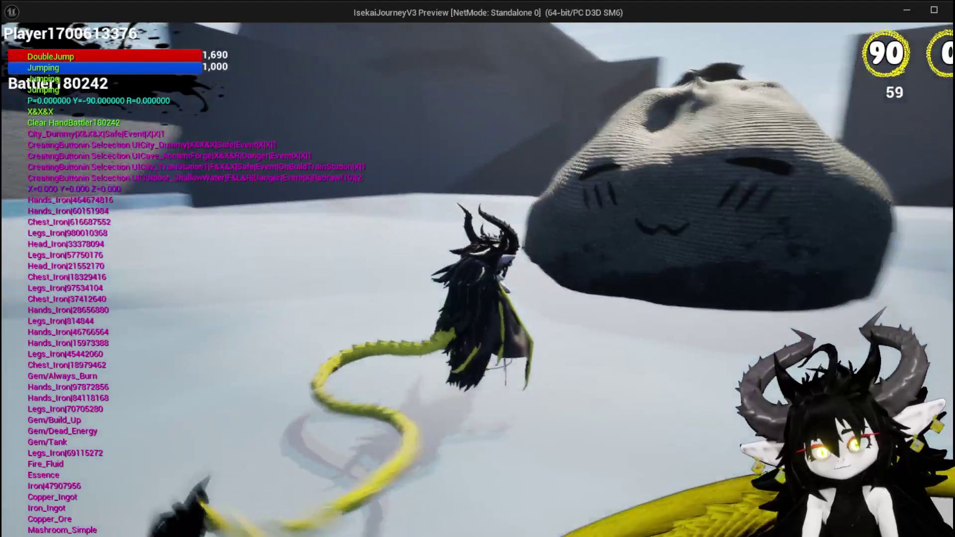
pyautogui.press('space')
pyautogui.press('space')
pyautogui.press('w')
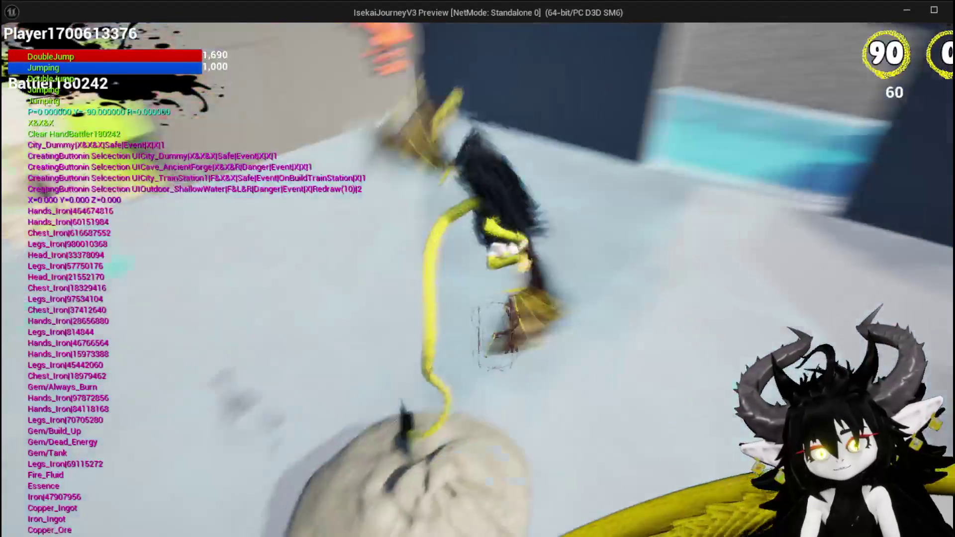
# Step: Glide over the wall and across the grass, flying the character through the gate
pyautogui.press('w')
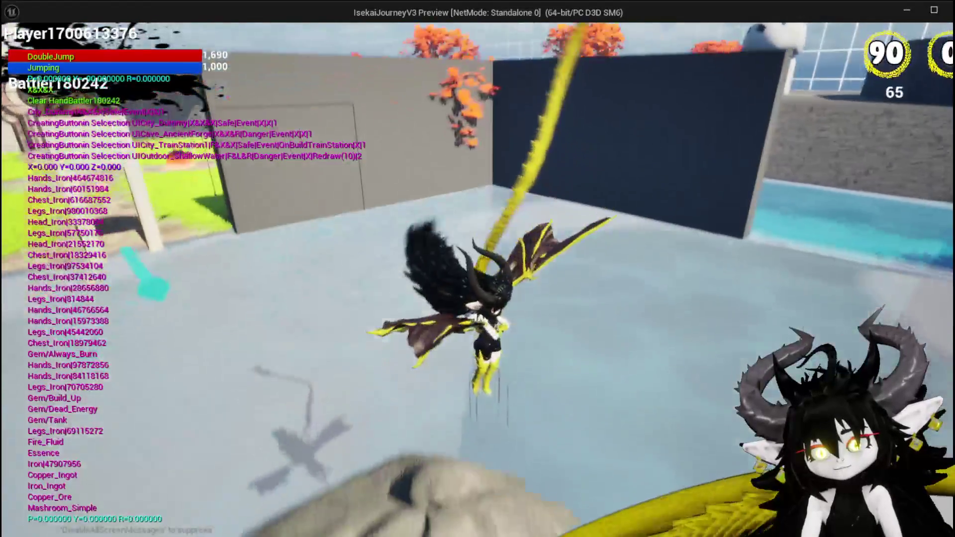
pyautogui.press('w')
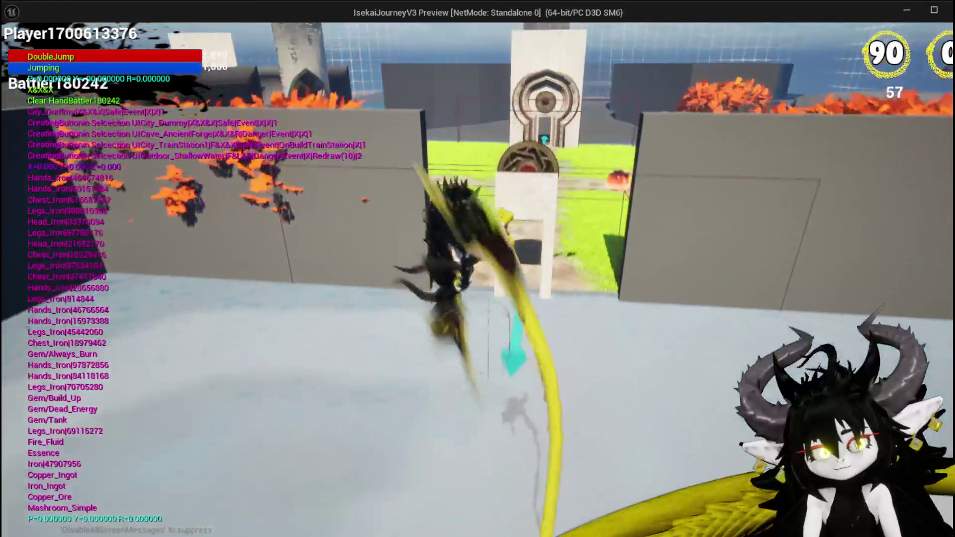
pyautogui.press('space')
pyautogui.press('w')
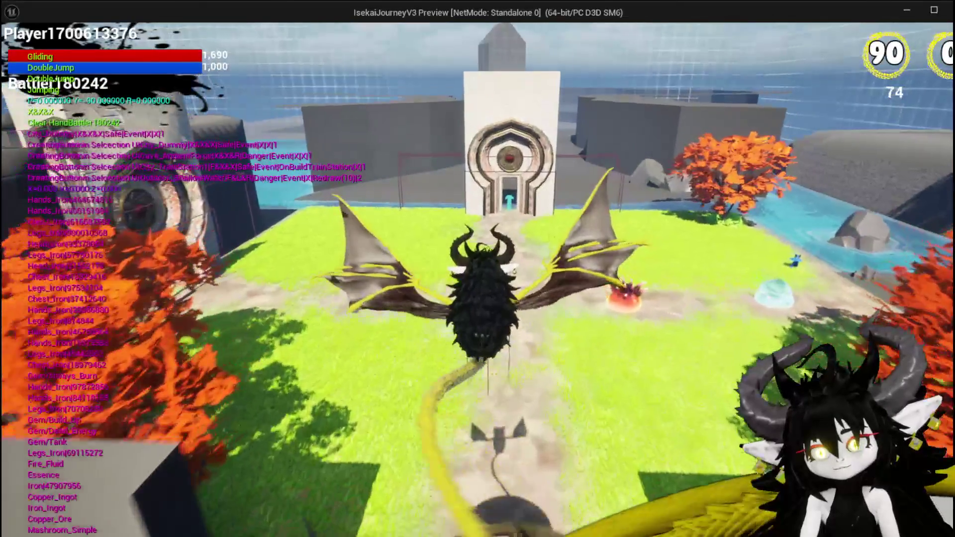
pyautogui.press('w')
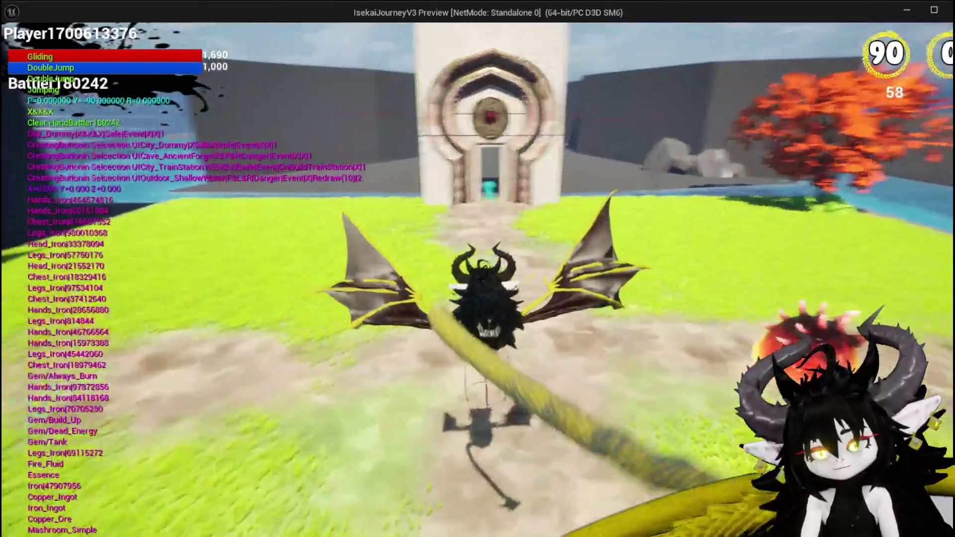
pyautogui.press('w')
pyautogui.press('space')
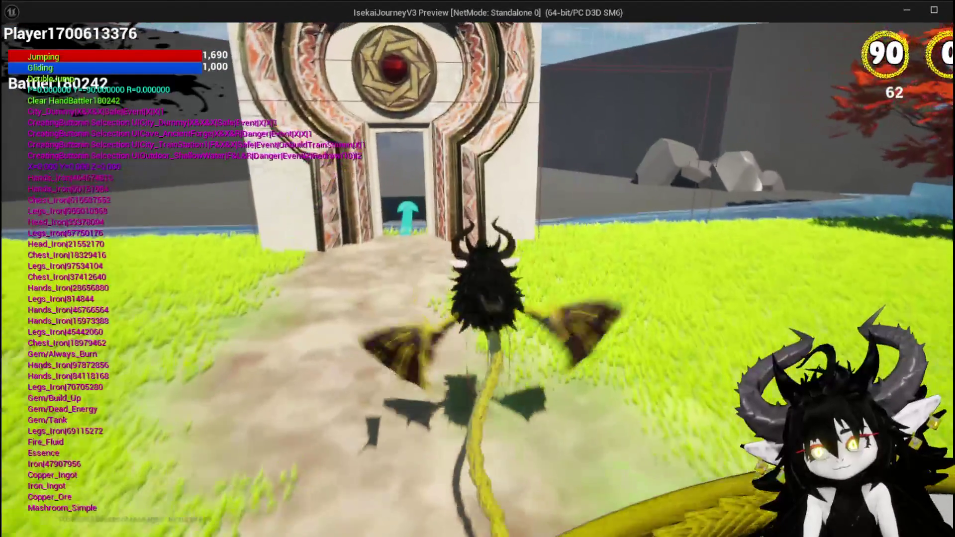
pyautogui.press('w')
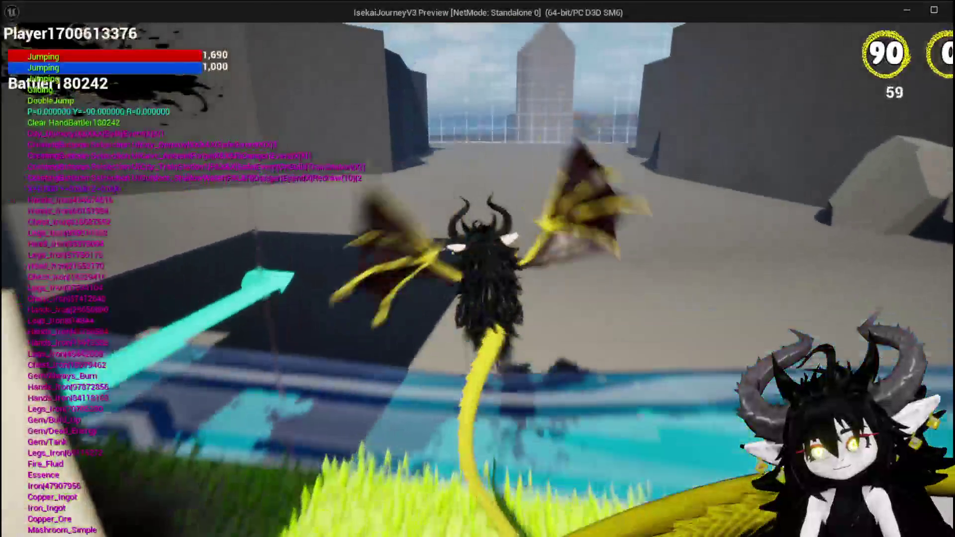
# Step: Glide back over the grass and move through the doorway into the grassy courtyard
pyautogui.press('space')
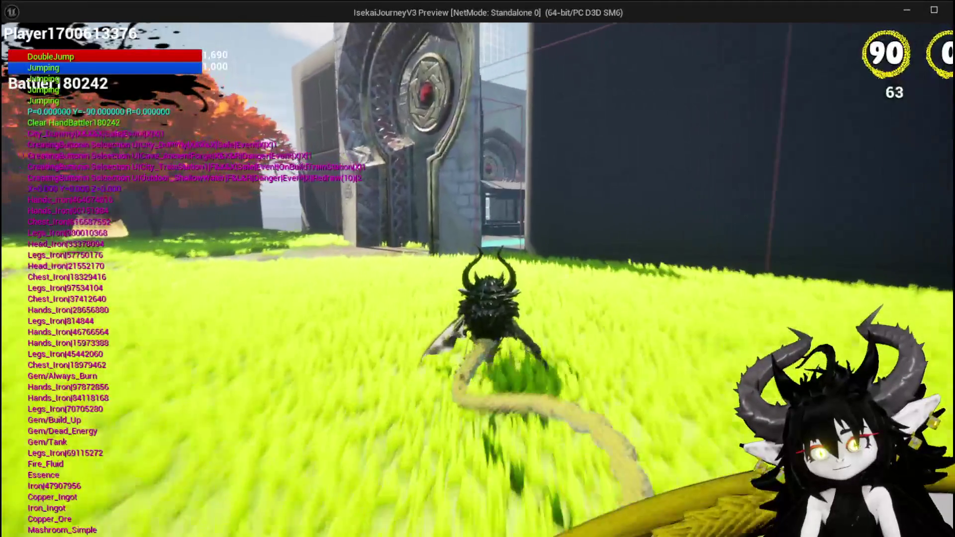
pyautogui.press('w')
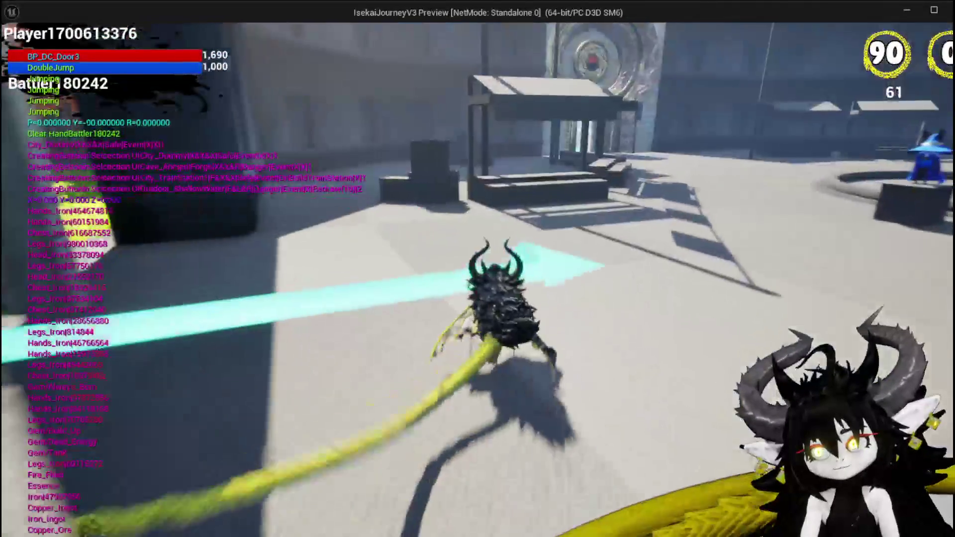
pyautogui.press('w')
pyautogui.press('space')
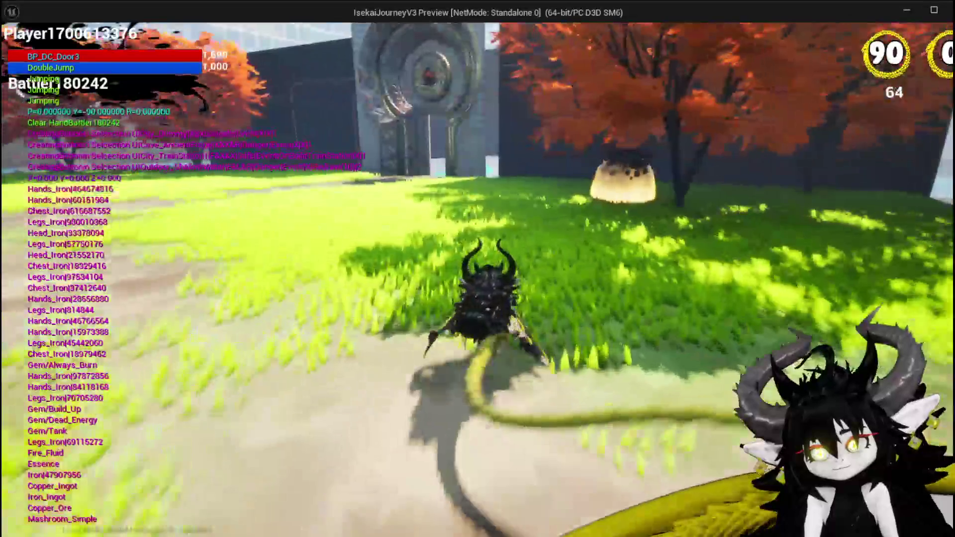
# Step: Fly through the snowy arena, plaza and courtyard doorways into the snowy room
pyautogui.press('w')
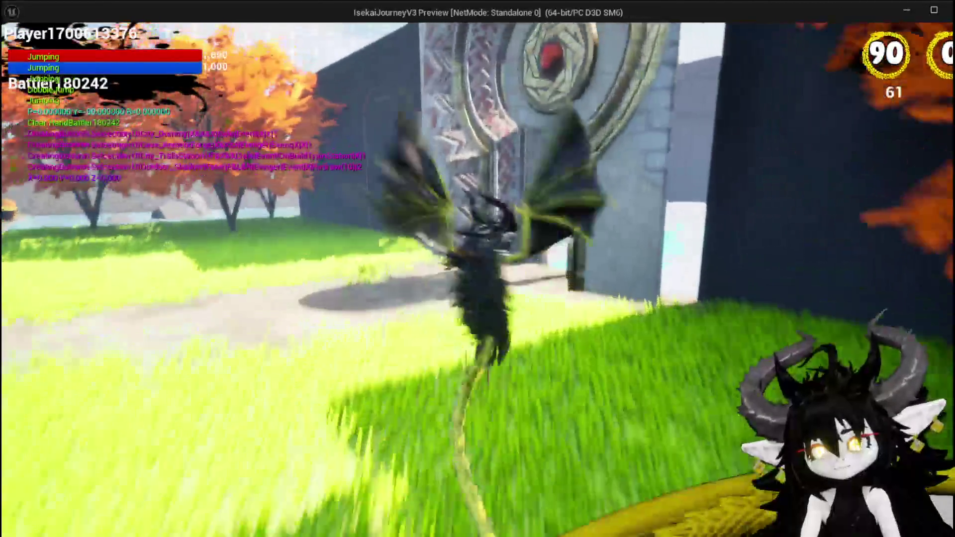
pyautogui.press('space')
pyautogui.press('w')
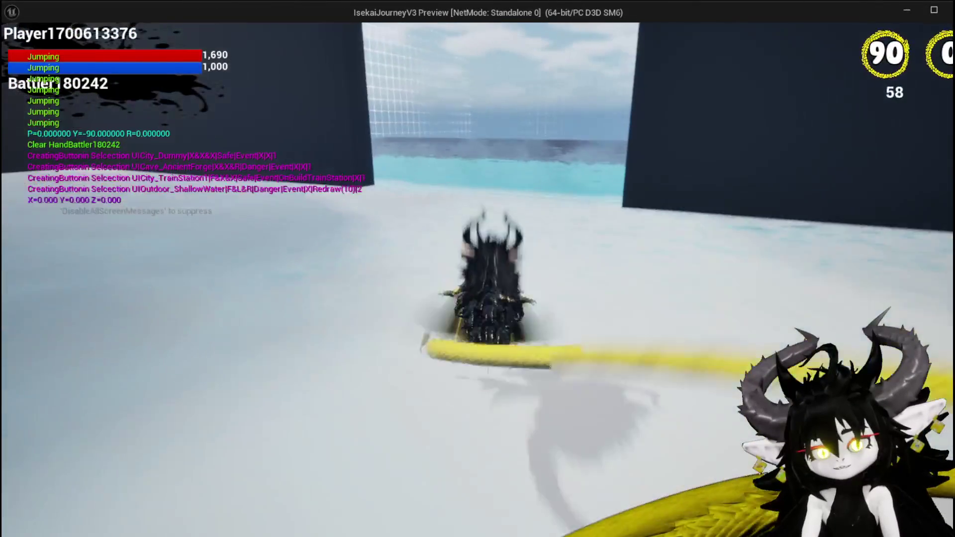
pyautogui.press('space')
pyautogui.press('space')
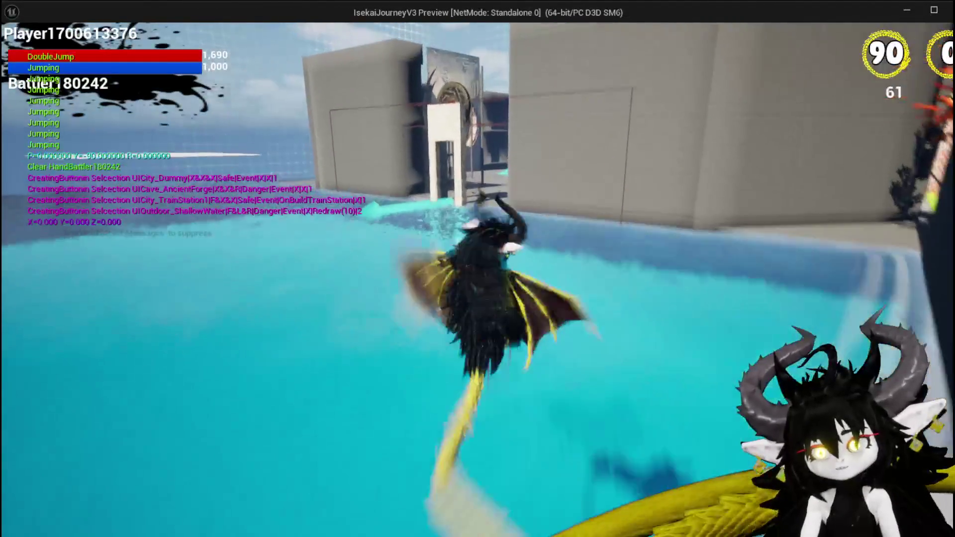
pyautogui.press('w')
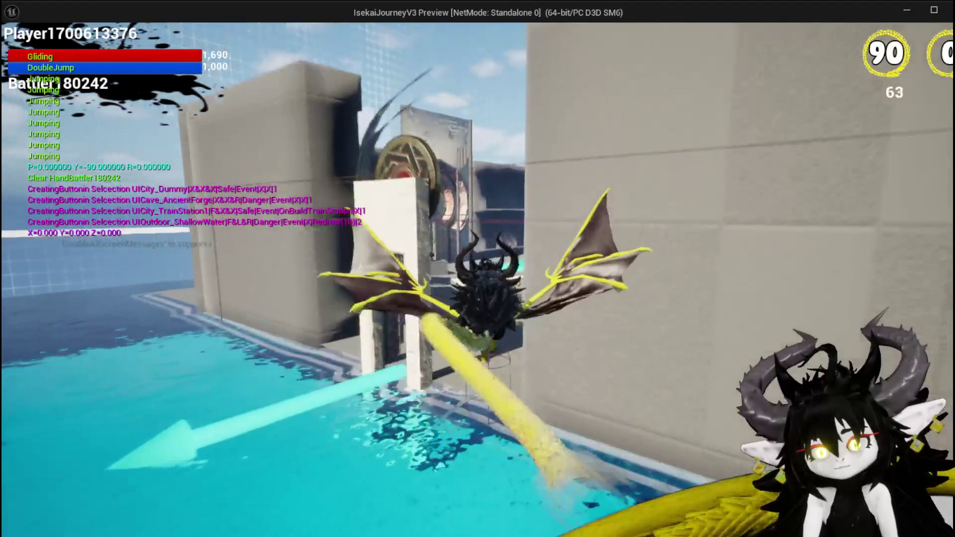
pyautogui.press('w')
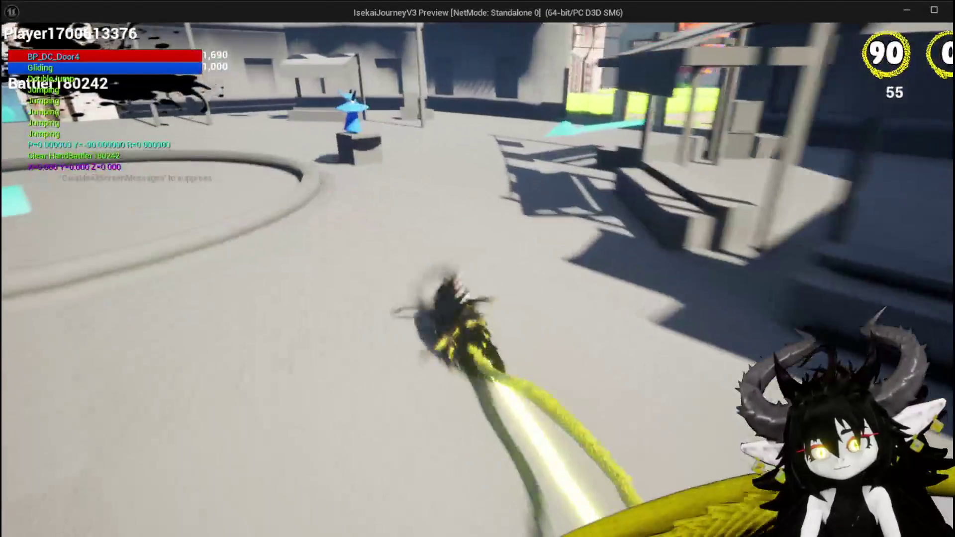
pyautogui.press('w')
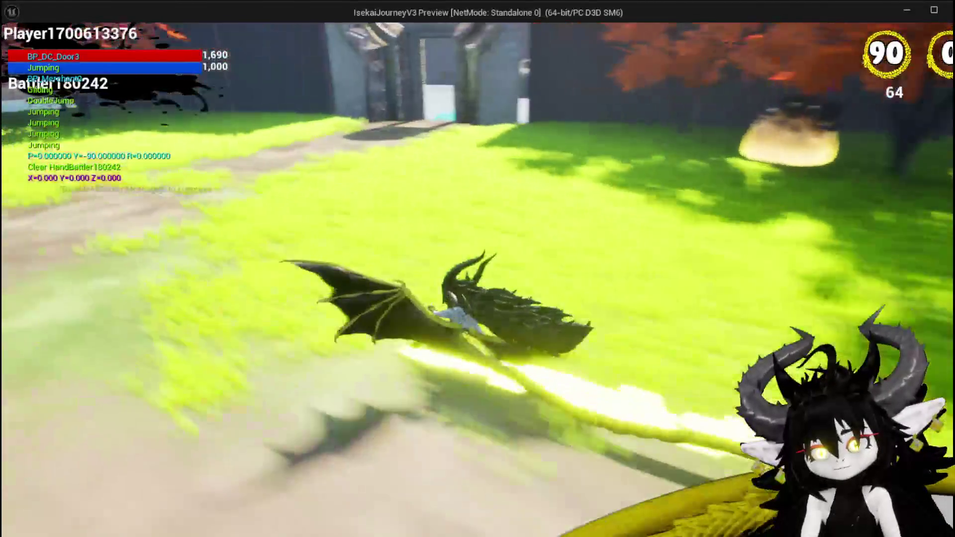
pyautogui.press('w')
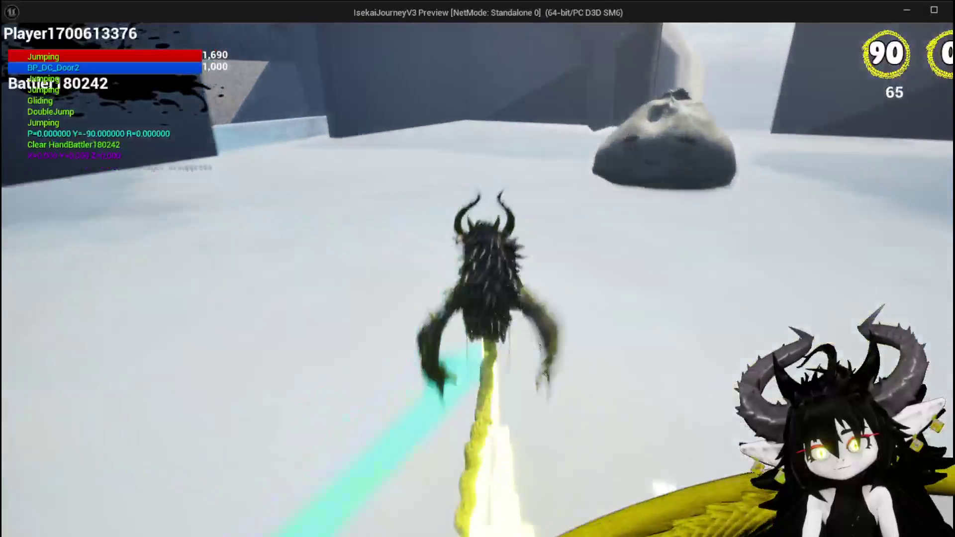
# Step: Attack the large sack creature, then stop the play test and save L_DungeonCreationTest
pyautogui.press('w')
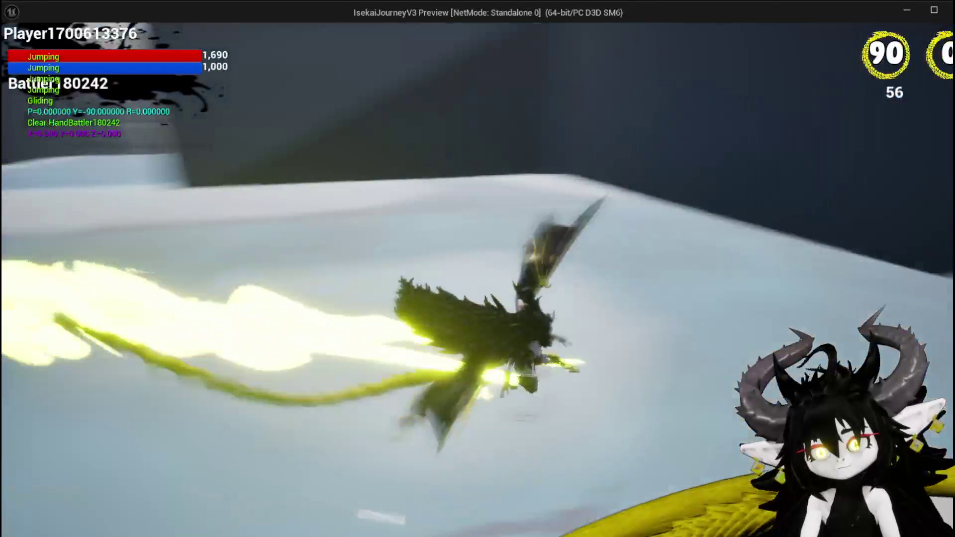
pyautogui.press('space')
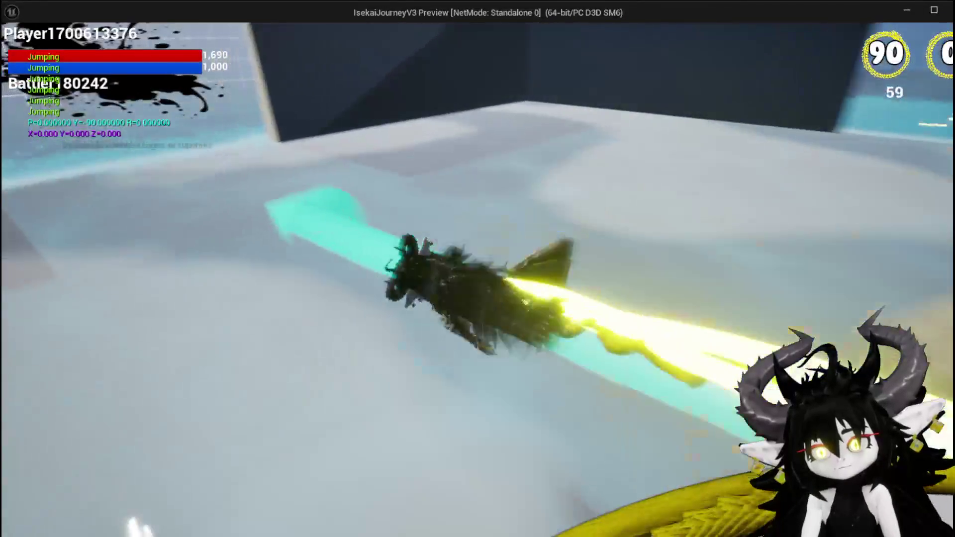
pyautogui.press('w')
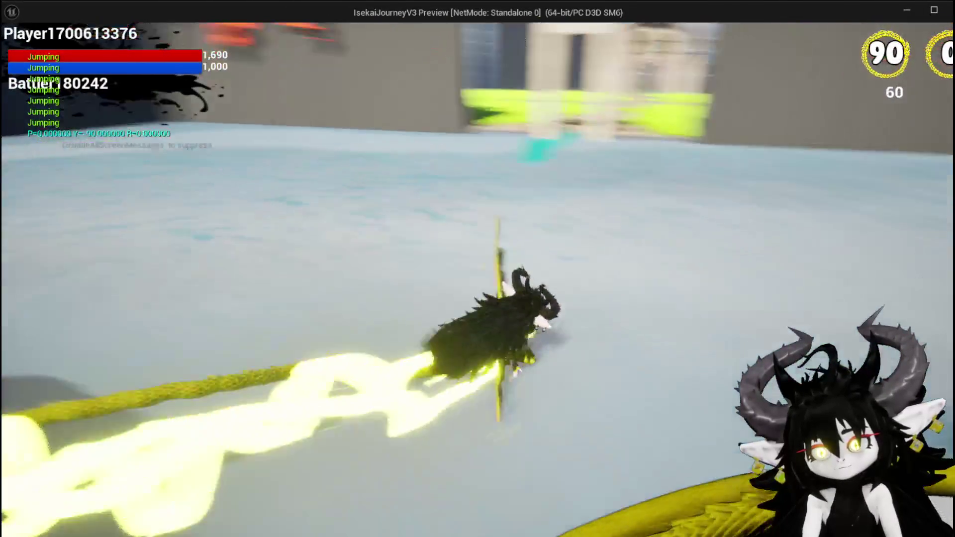
pyautogui.press('space')
pyautogui.press('space')
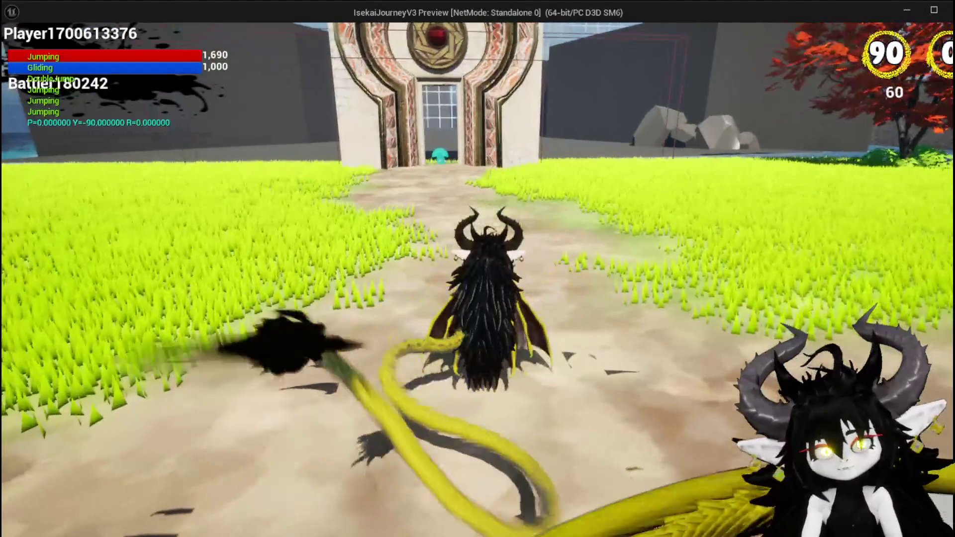
pyautogui.press('Escape')
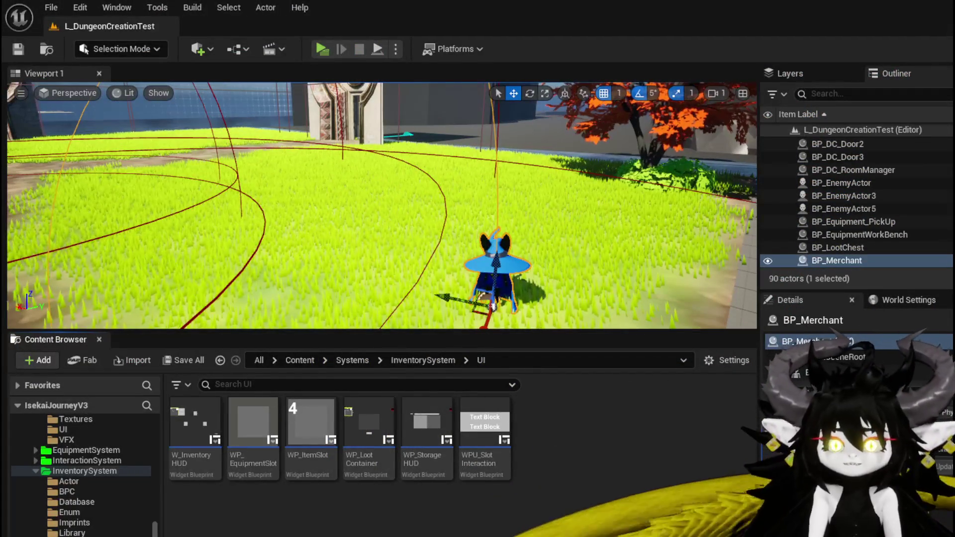
pyautogui.hotkey('ctrl', 's')
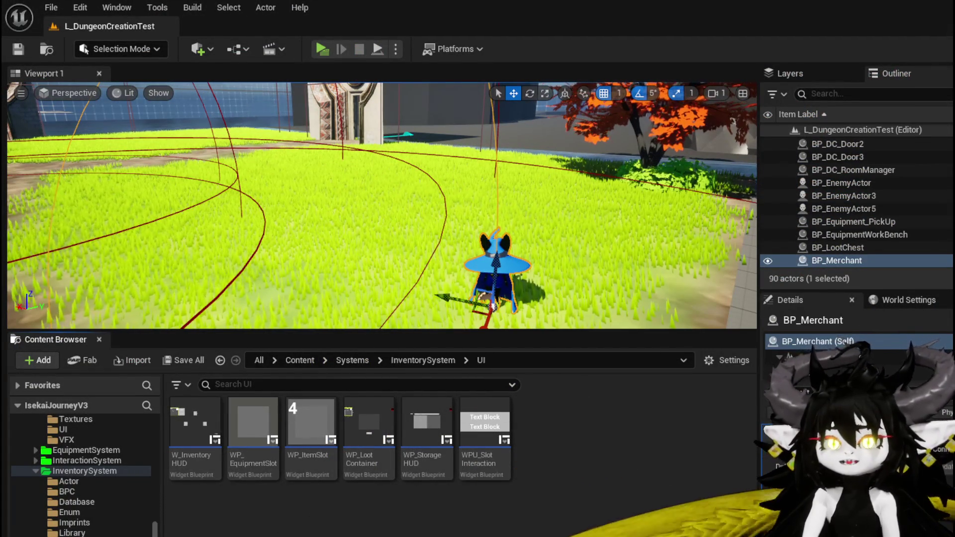